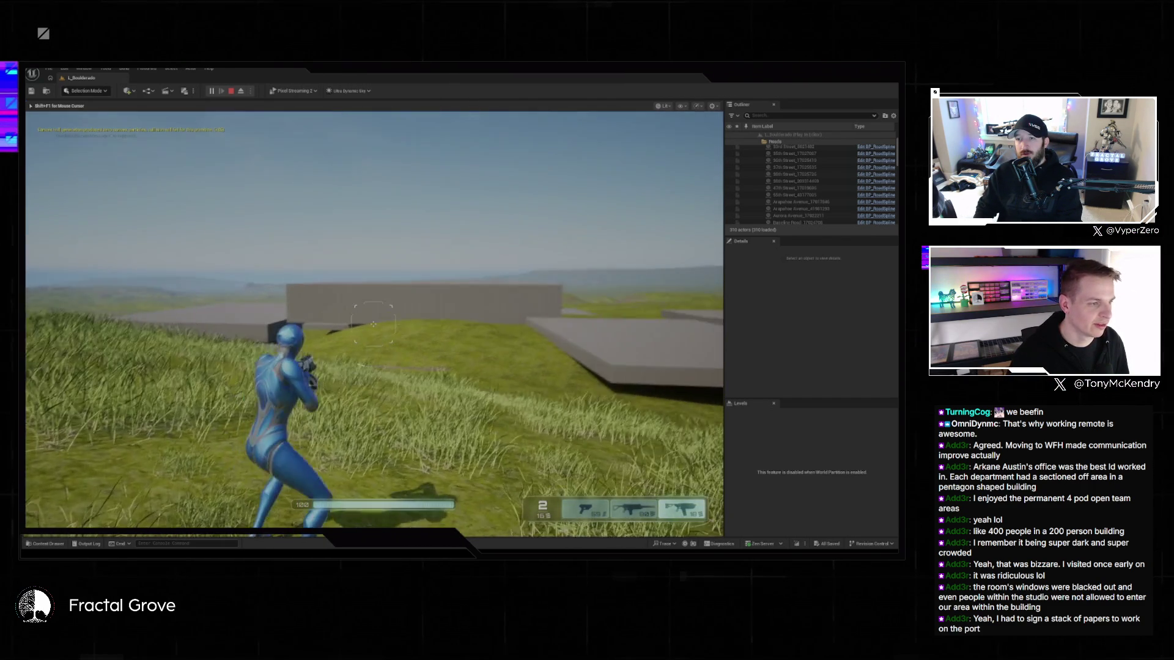
# - Pause the game and look through the mouse and keyboard, gamepad and video settings
pyautogui.press('Escape')
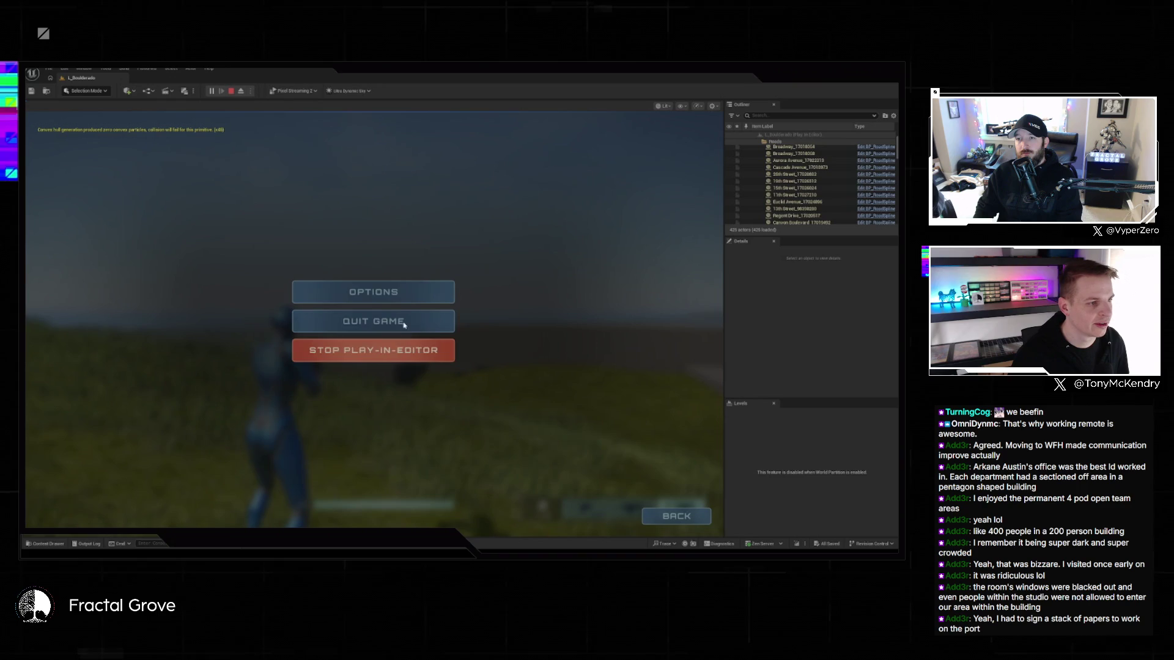
pyautogui.click(401, 295)
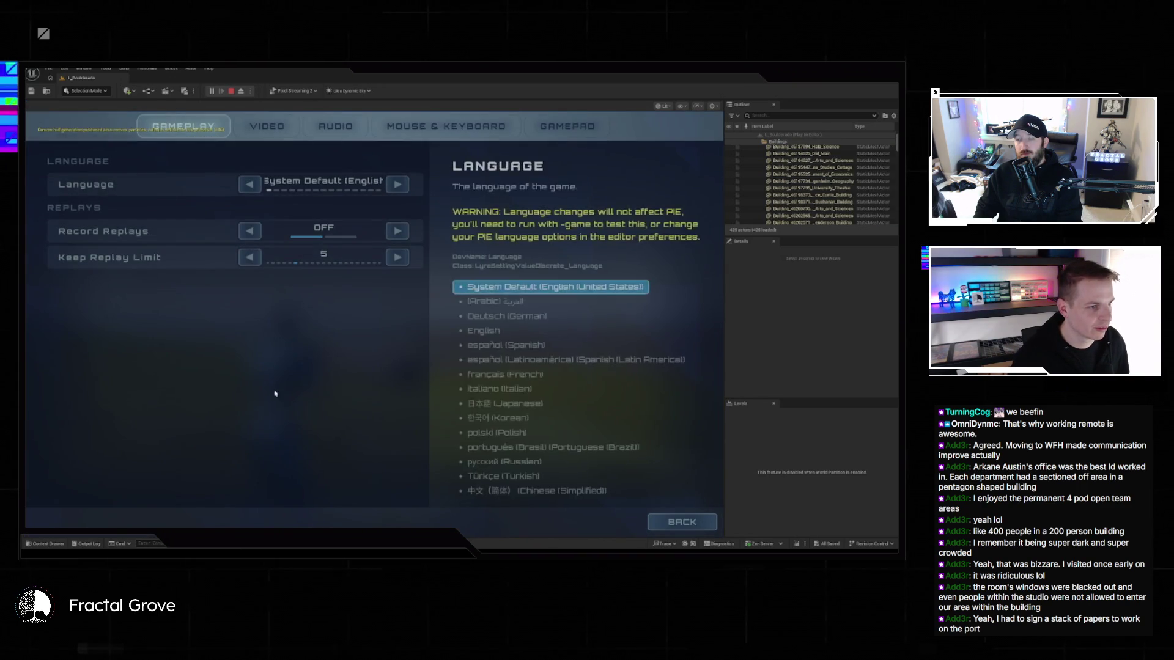
pyautogui.click(447, 126)
pyautogui.click(568, 126)
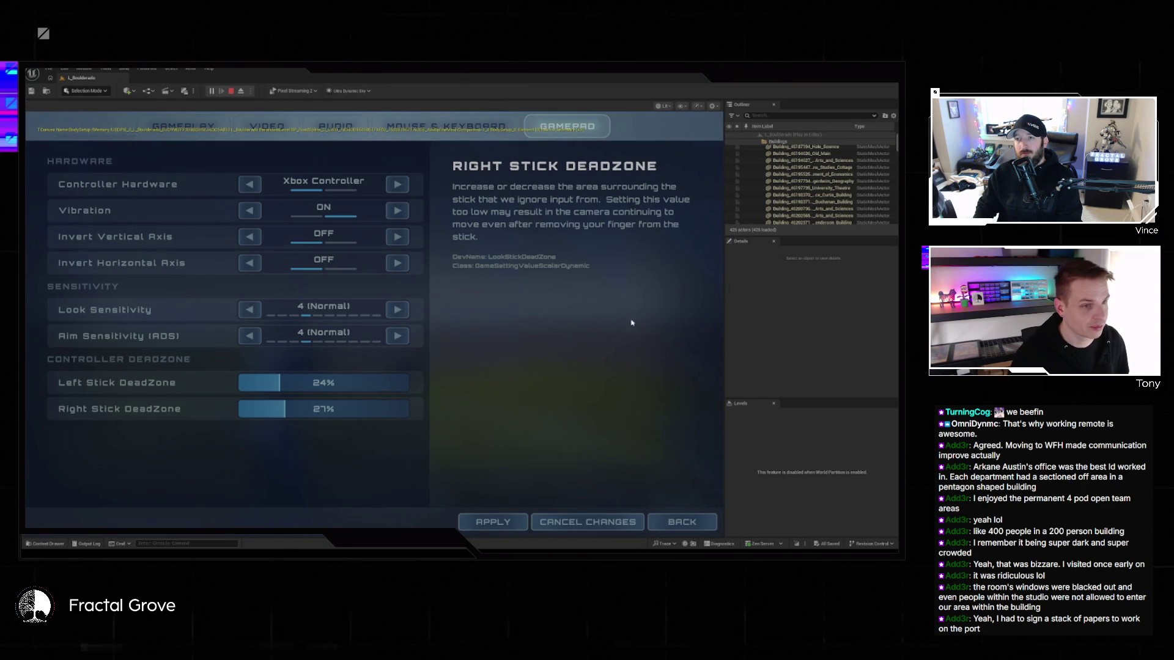
pyautogui.click(268, 126)
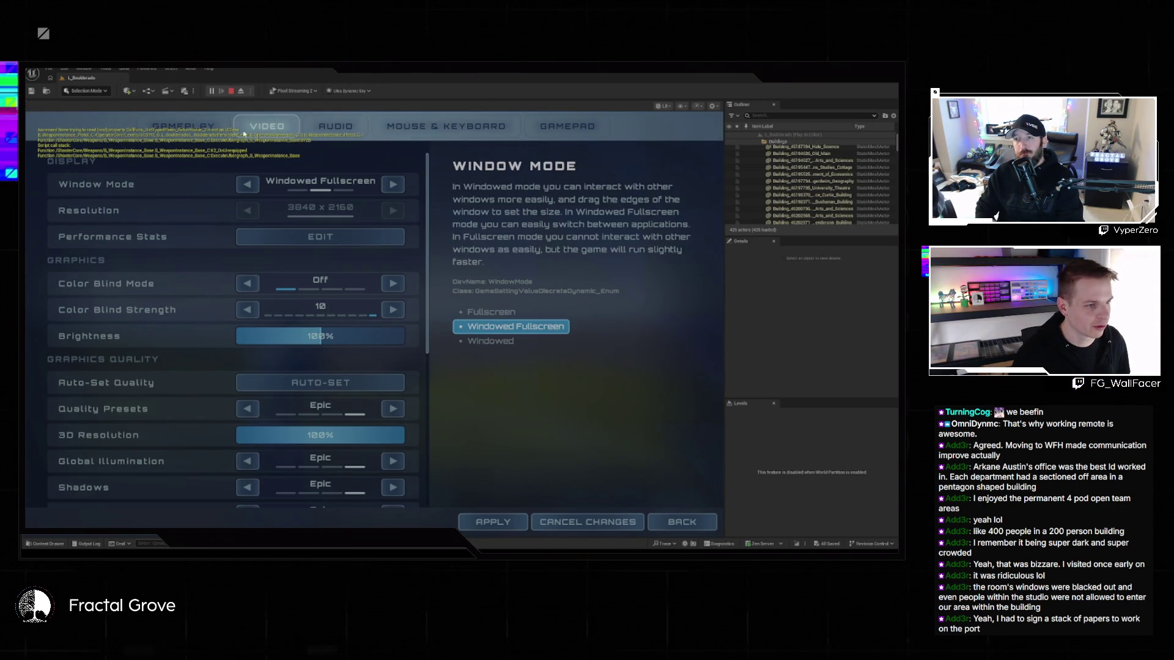
# - Resume play, run the character toward the grey buildings, and pause again
pyautogui.press('Escape')
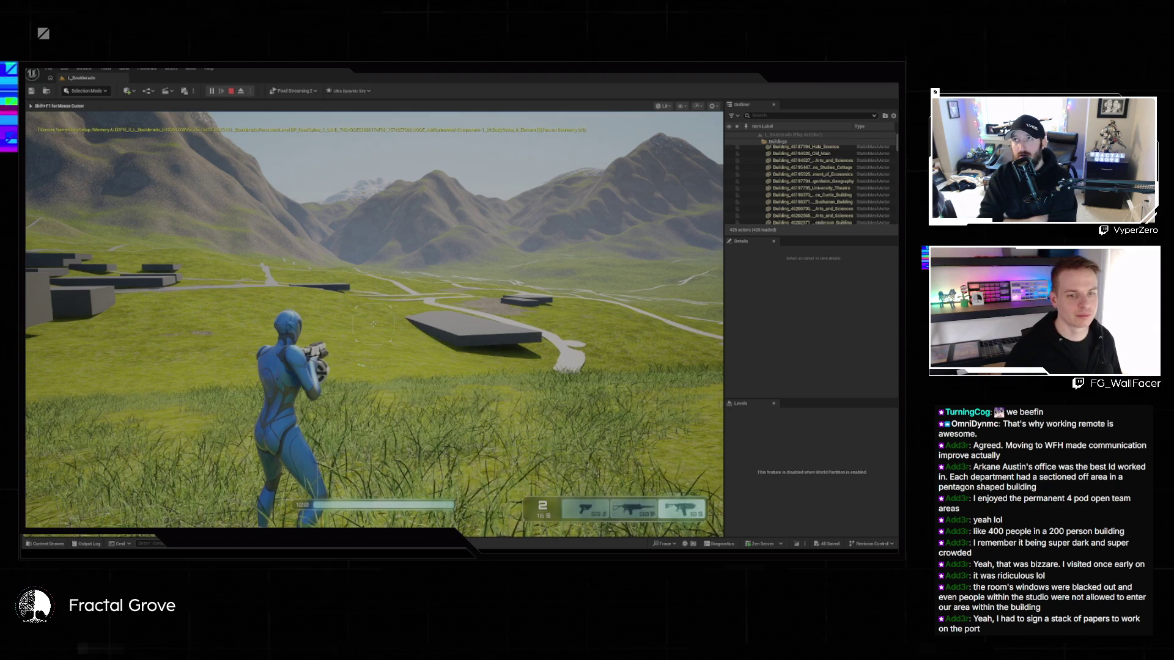
pyautogui.press('w')
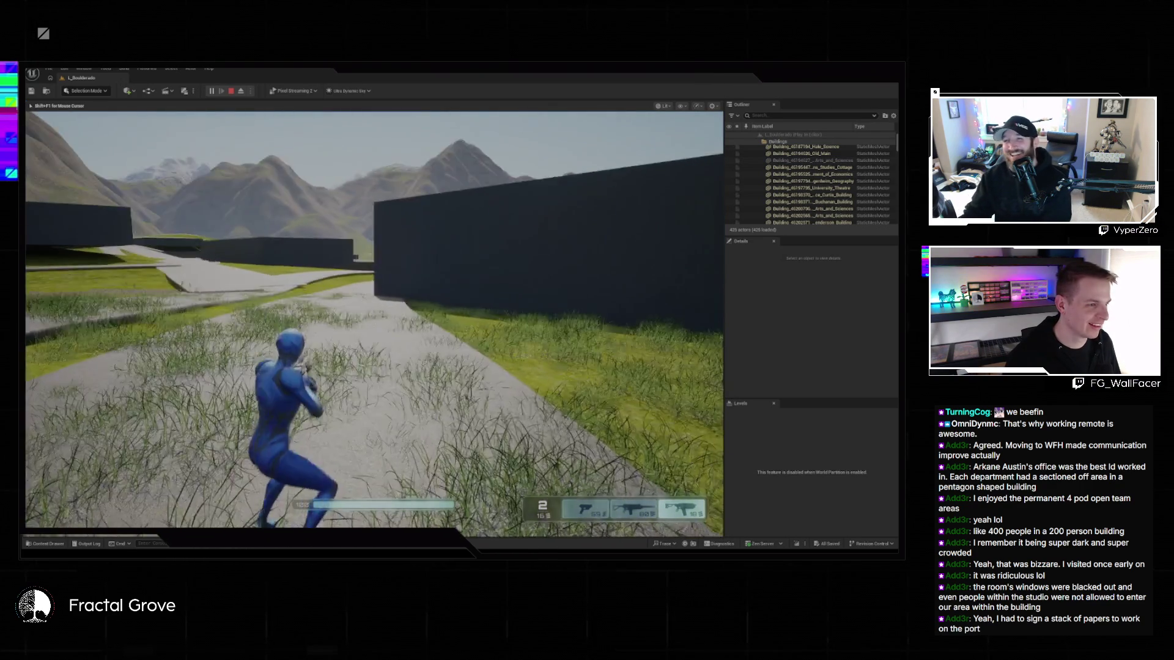
pyautogui.press('Escape')
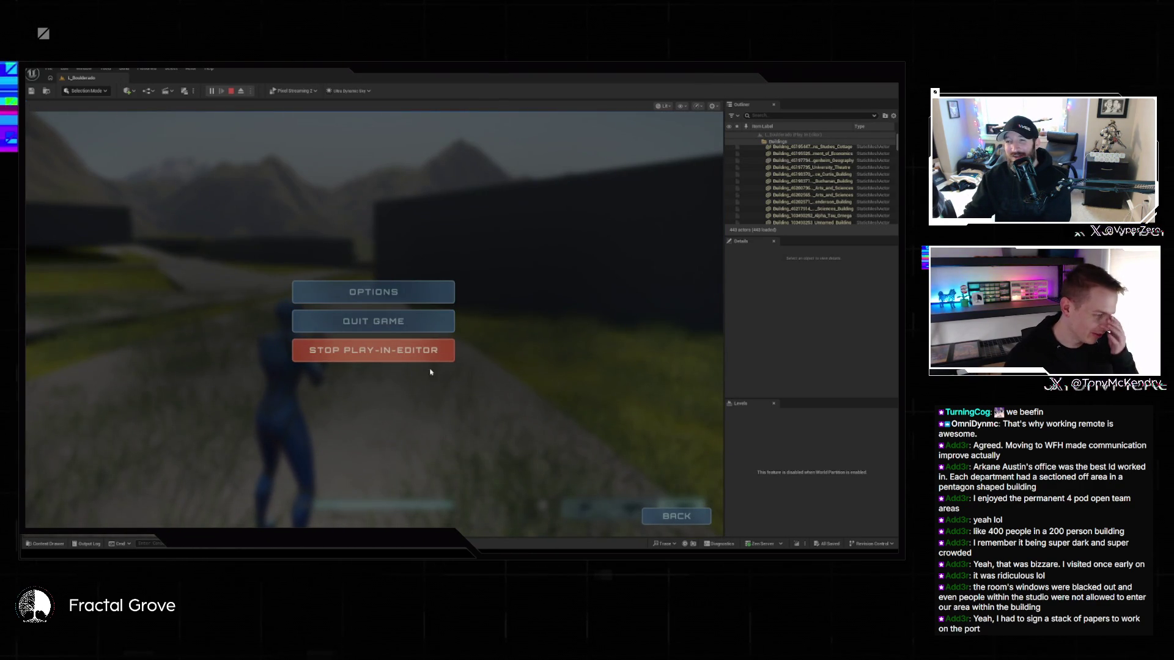
# - Stop play mode, dismiss the Message Log of play errors, and show the project's assets
pyautogui.click(430, 360)
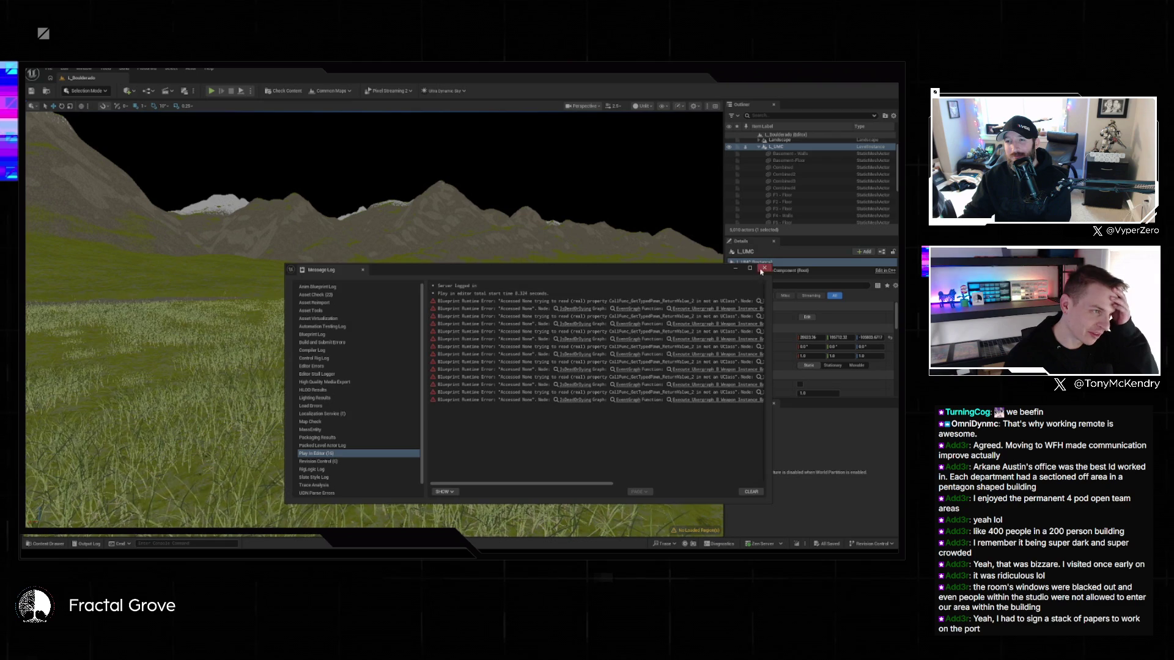
pyautogui.click(762, 269)
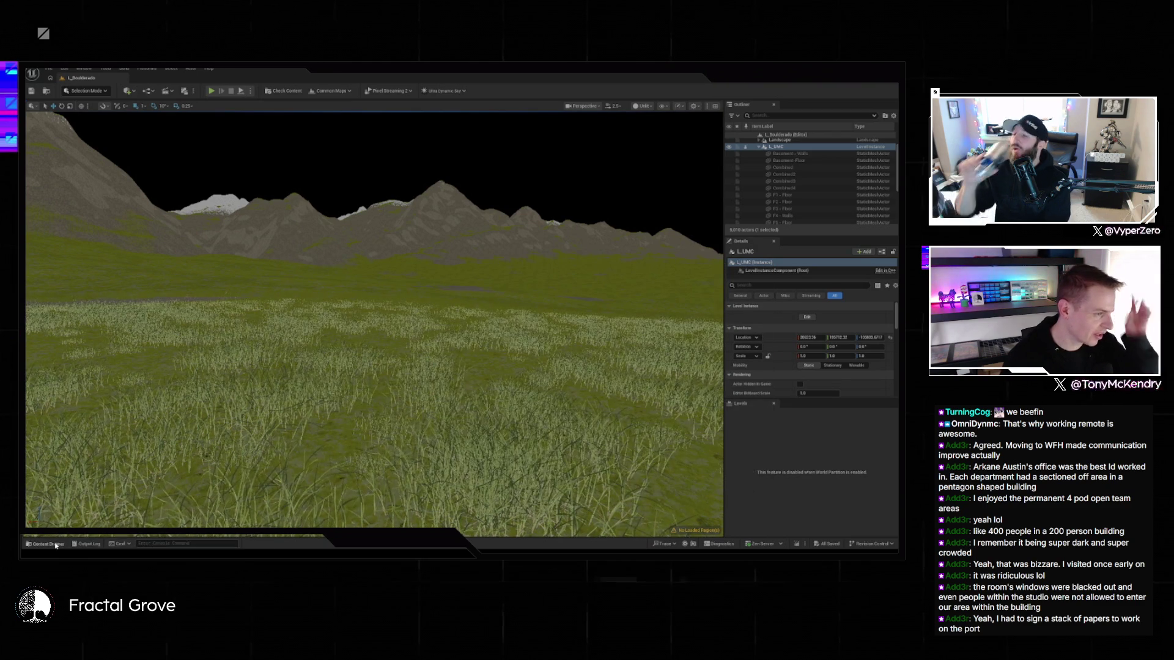
pyautogui.click(55, 545)
# - Open the recent level L_DefaultEditorOverview
pyautogui.click(49, 68)
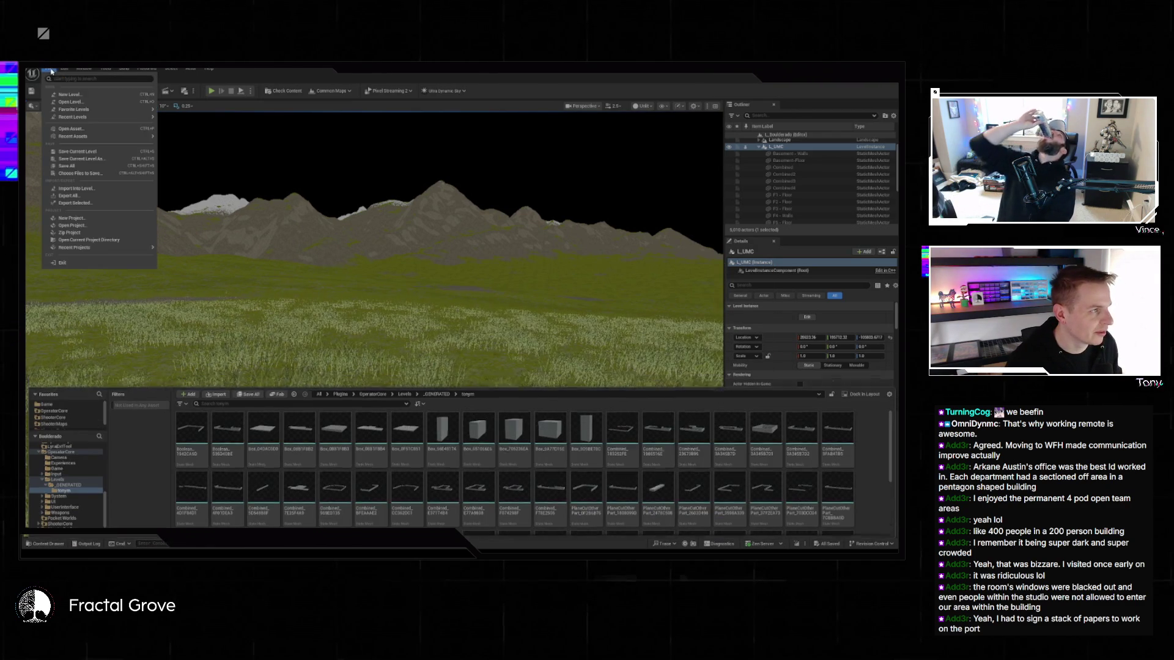
pyautogui.moveTo(153, 126)
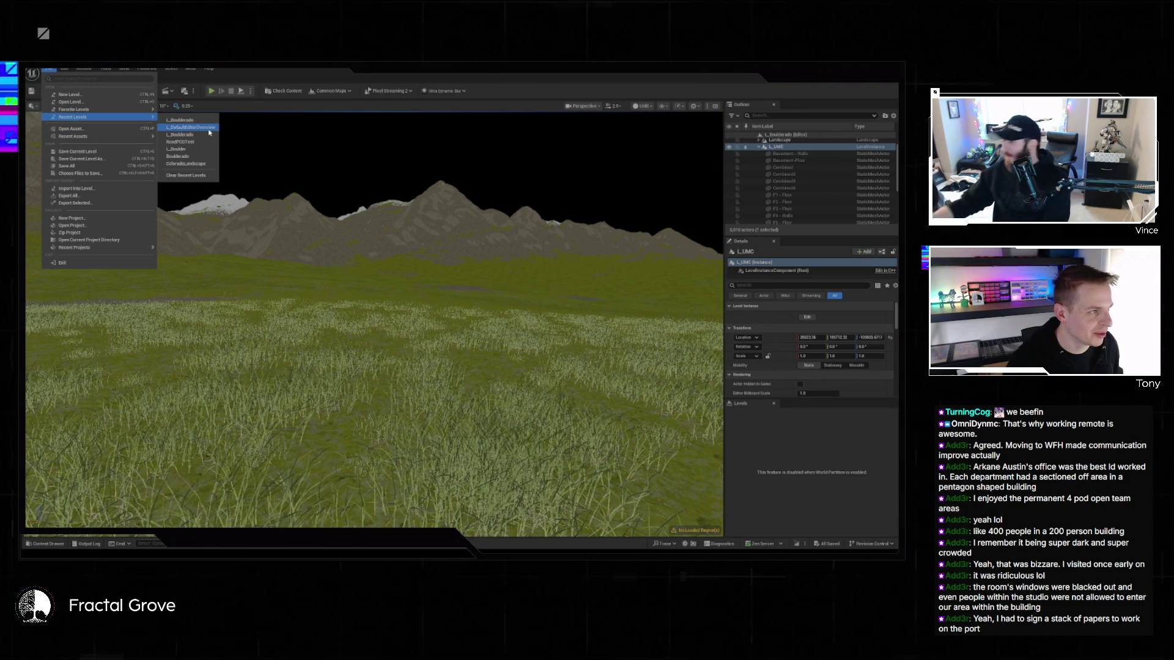
pyautogui.click(206, 134)
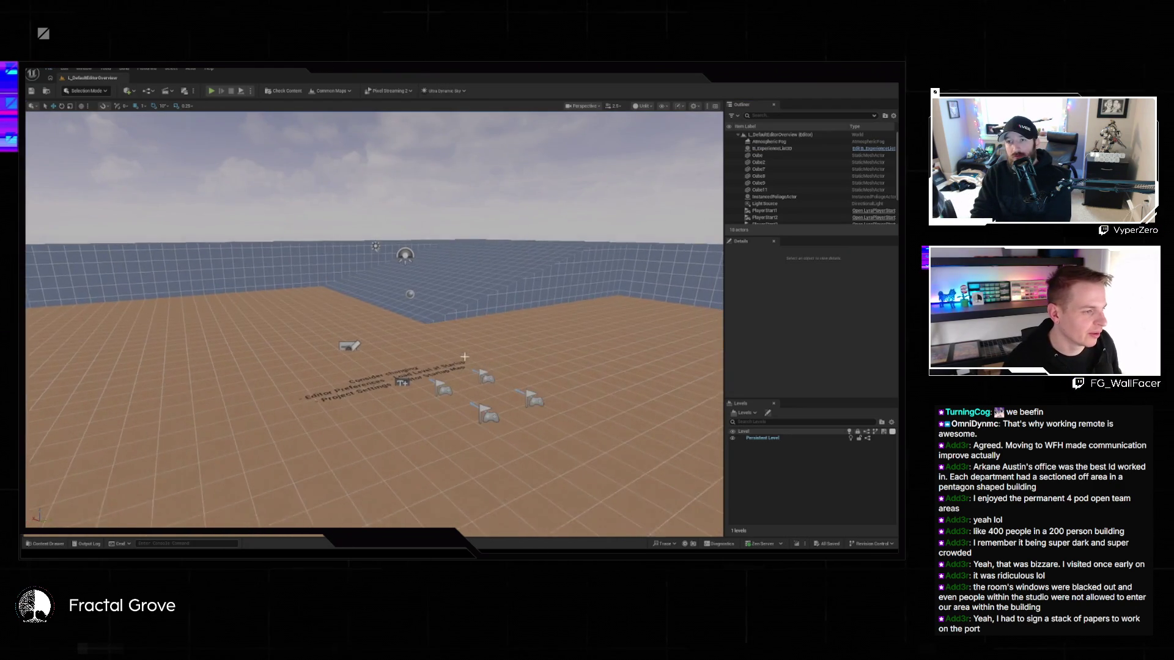
# - Start Play-In-Editor on the L_DefaultEditorOverview level to launch Lyra
pyautogui.click(211, 92)
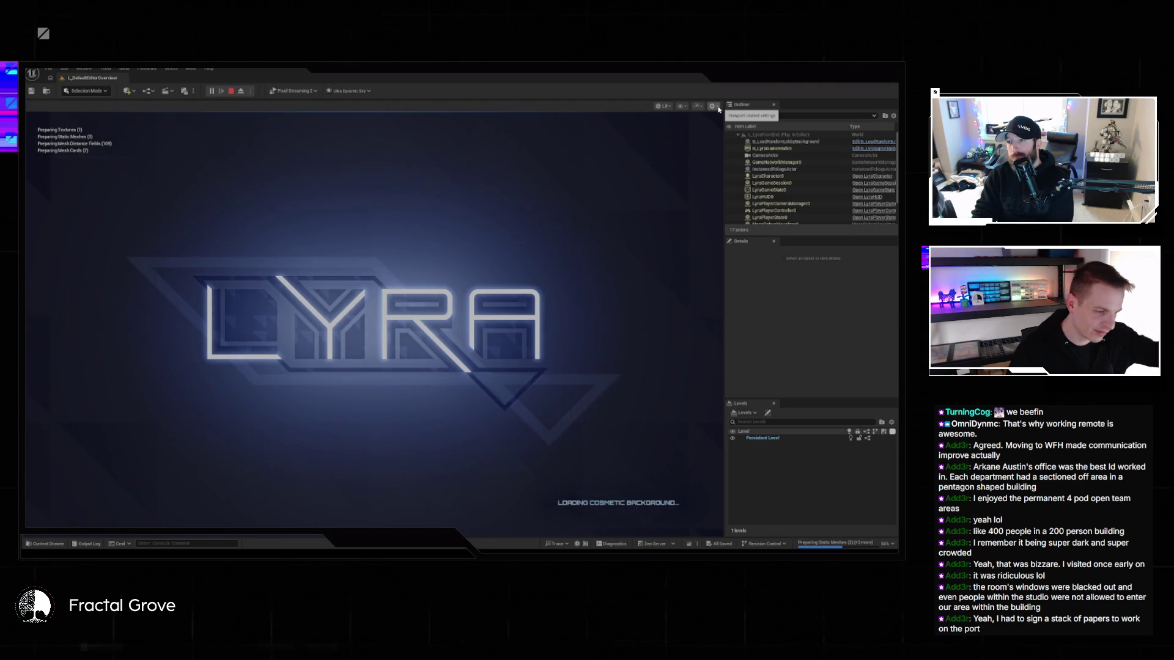
# - From the Lyra front menu, start a new game and host a match on Expanse
pyautogui.click(713, 107)
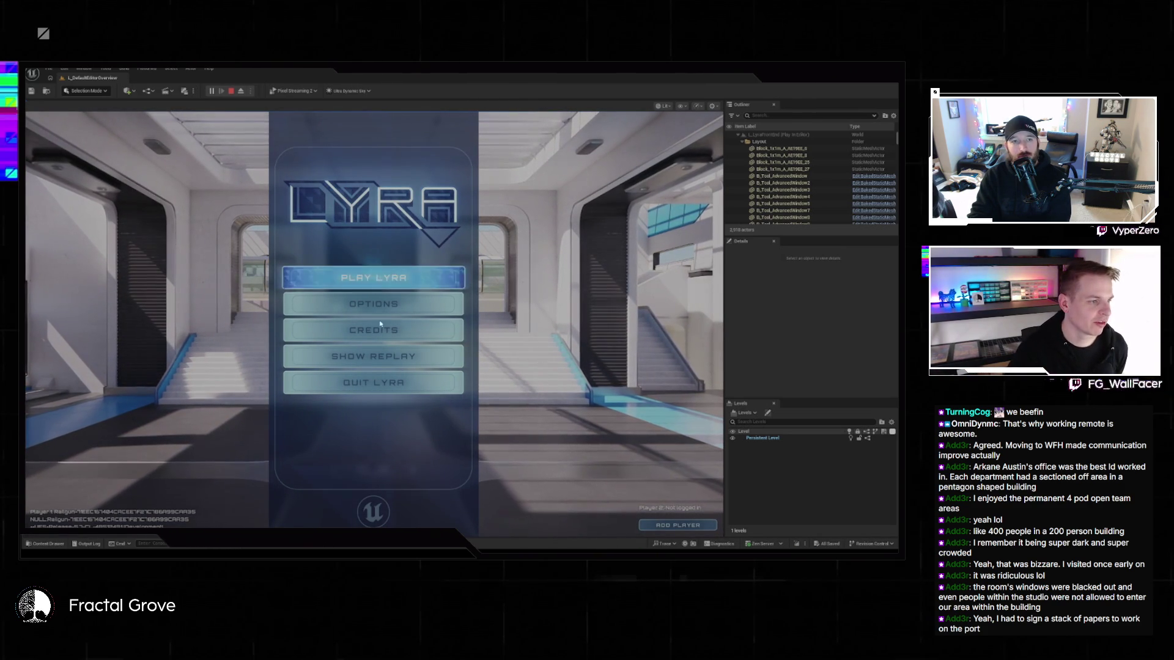
pyautogui.click(376, 279)
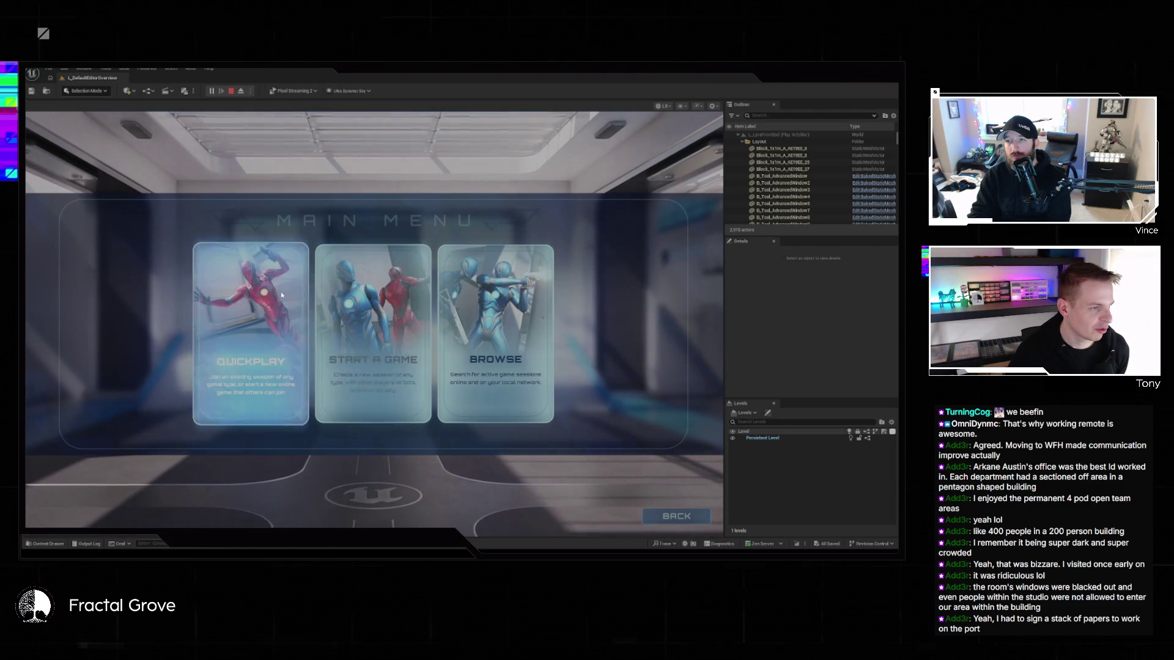
pyautogui.click(370, 307)
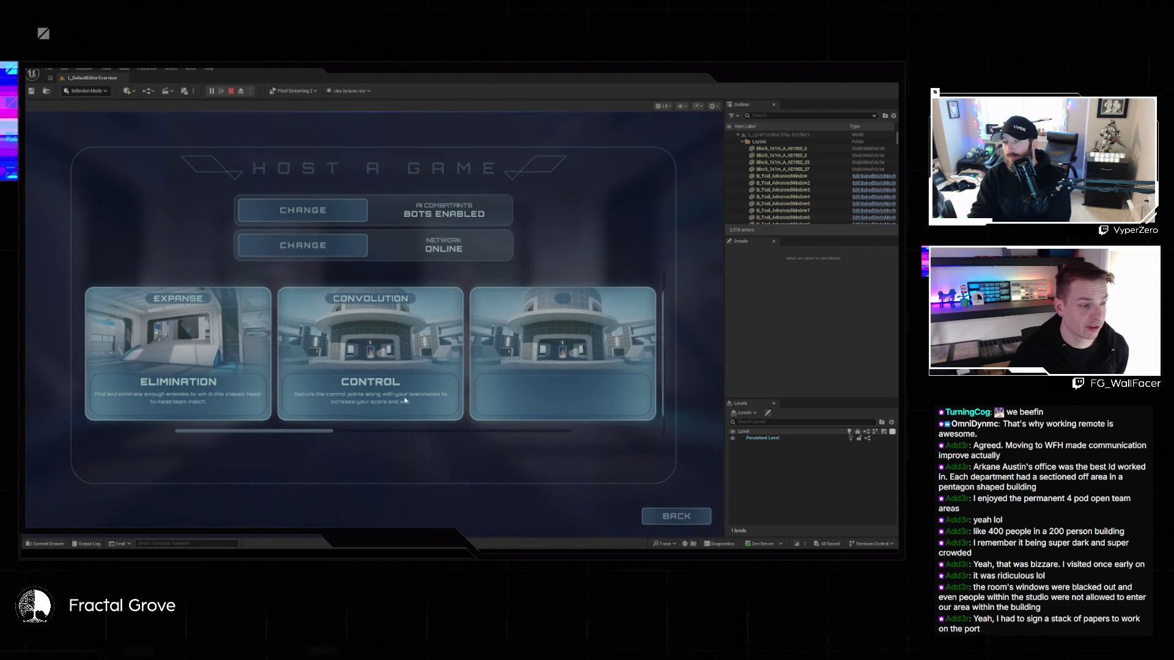
pyautogui.moveTo(312, 435); pyautogui.dragTo(558, 448)
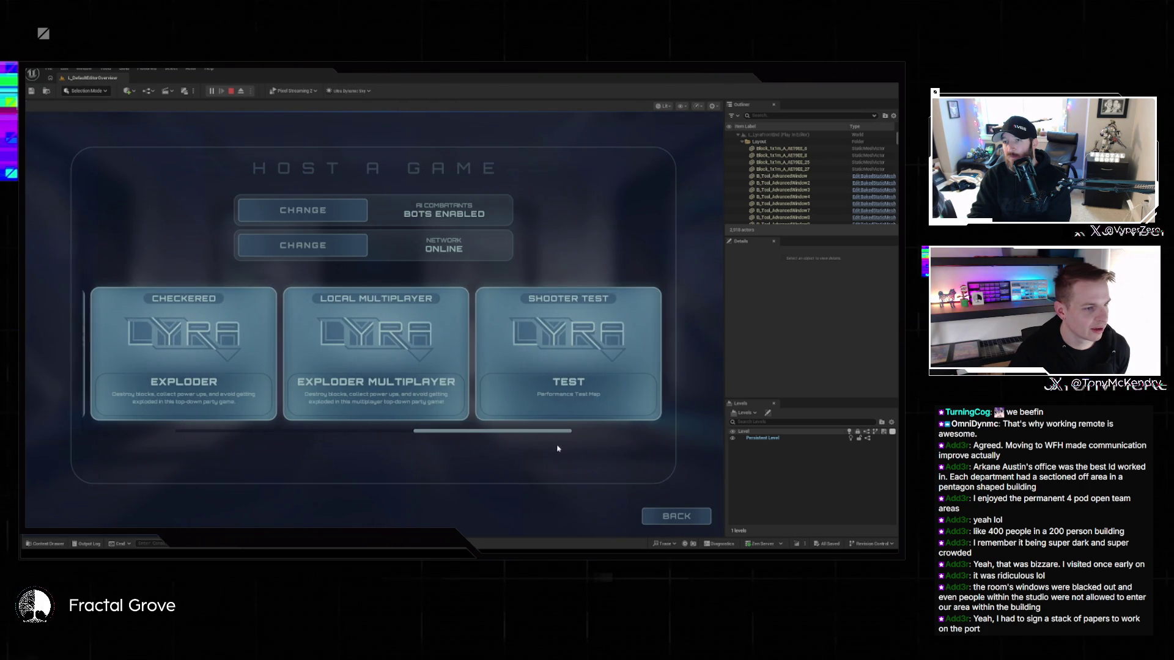
pyautogui.moveTo(416, 431); pyautogui.dragTo(178, 435)
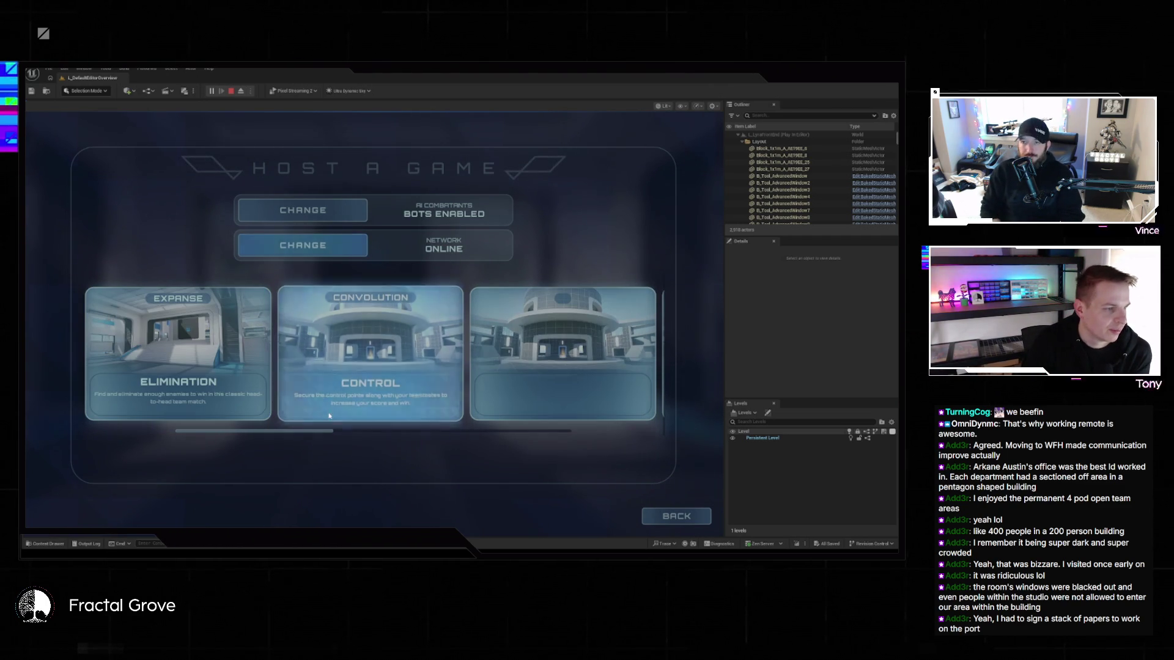
pyautogui.click(184, 341)
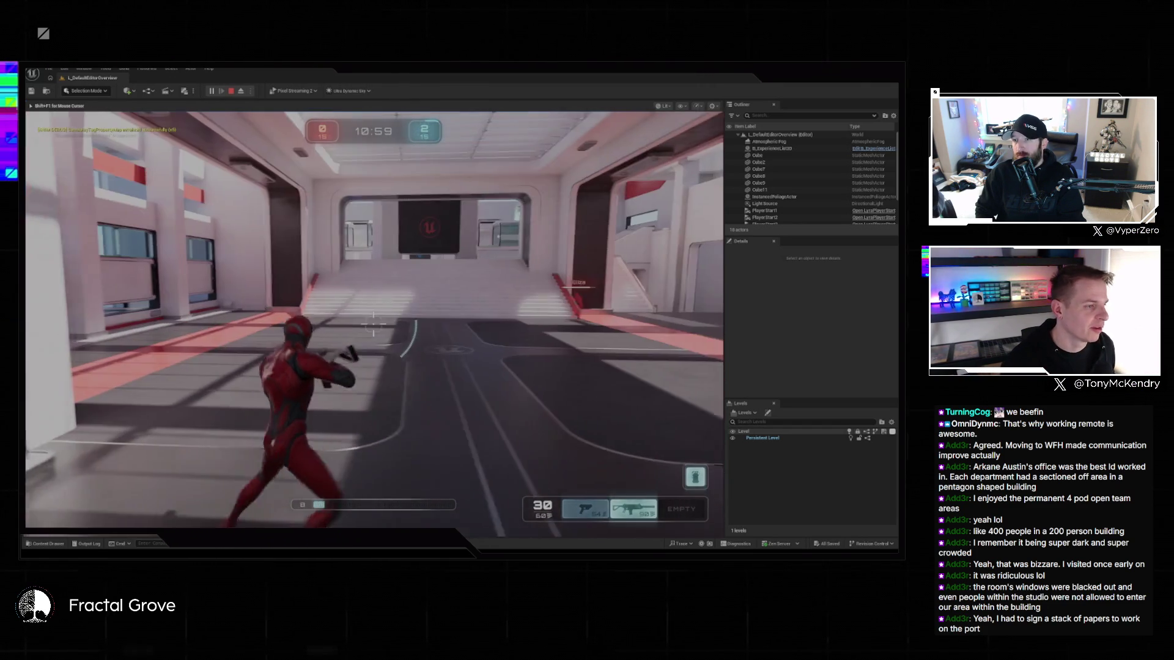
# - Pause the Expanse match and stop play mode to return to the editor
pyautogui.press('Escape')
pyautogui.click(411, 352)
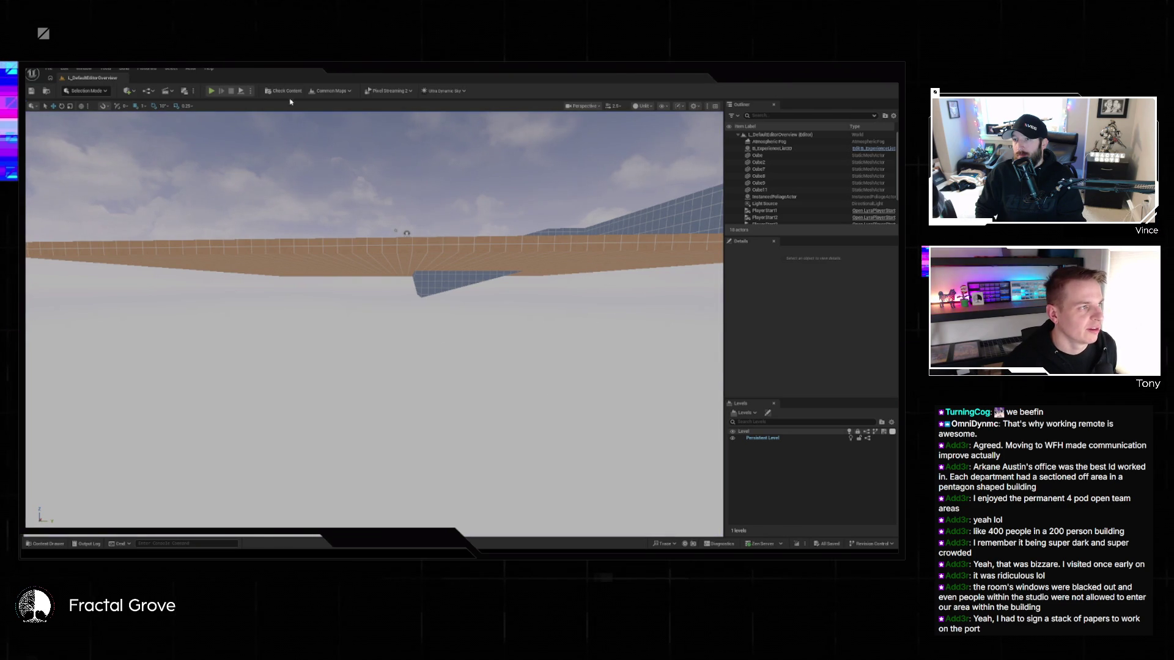
# - Restart play mode on the overview level with the Default Experience and Front End portals
pyautogui.click(211, 90)
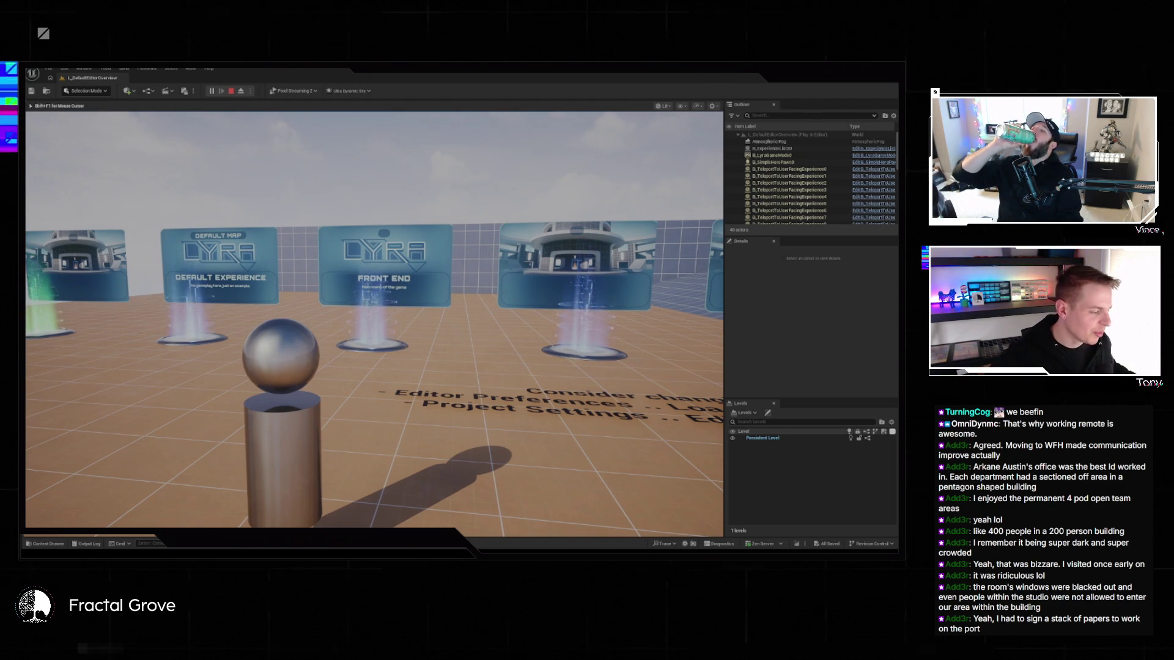
# - Walk the pawn past the Shooter Test and Shooter Gym signs onto the Checkered Exploder teleporter
pyautogui.press('s')
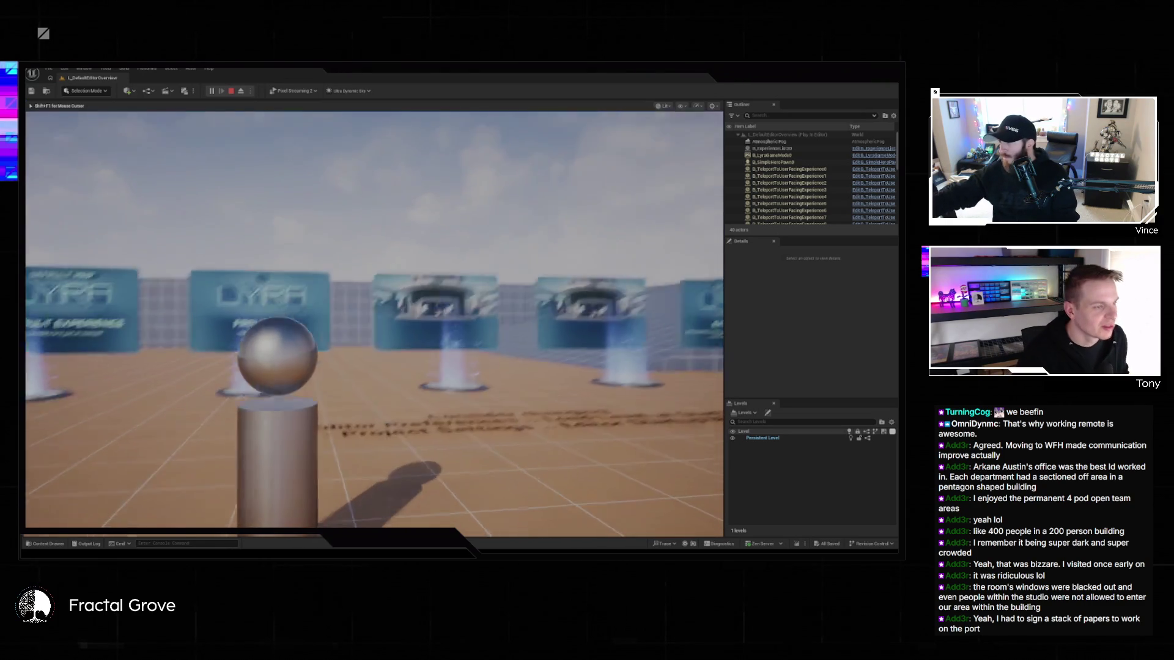
pyautogui.press('w')
pyautogui.press('w')
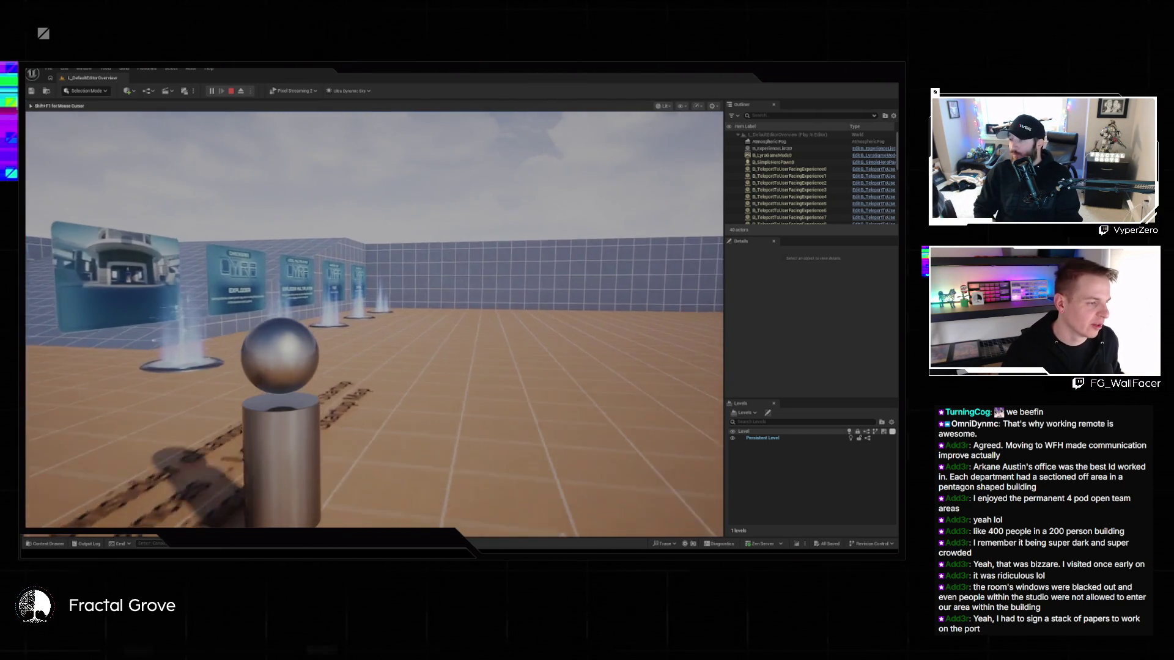
pyautogui.press('a')
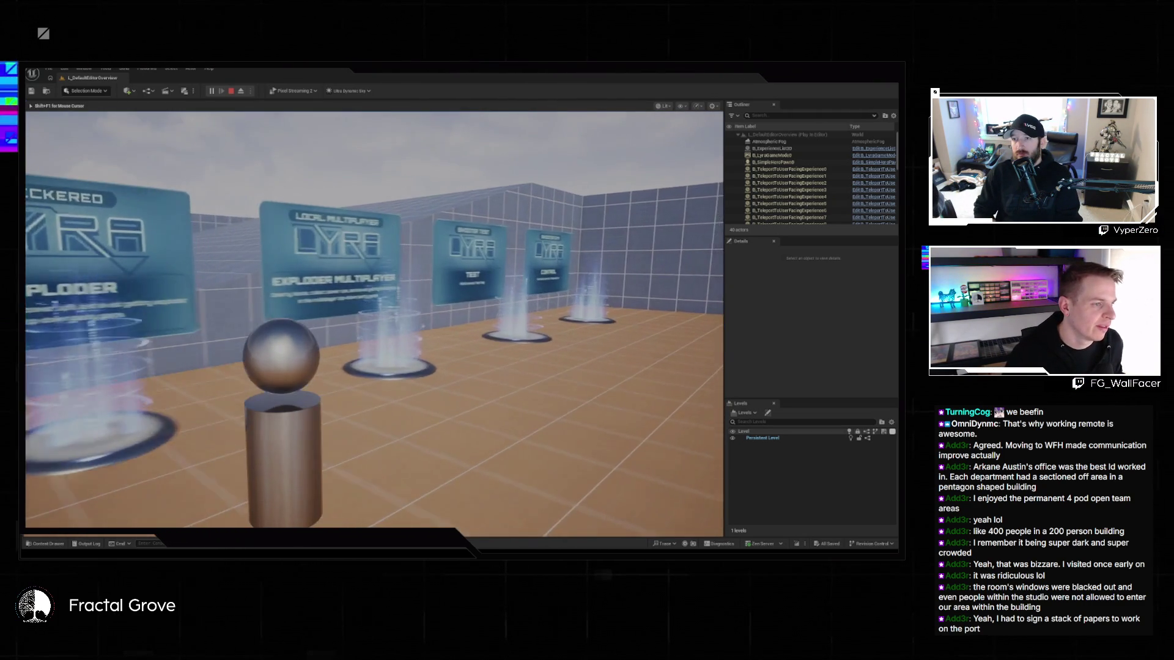
pyautogui.press('d')
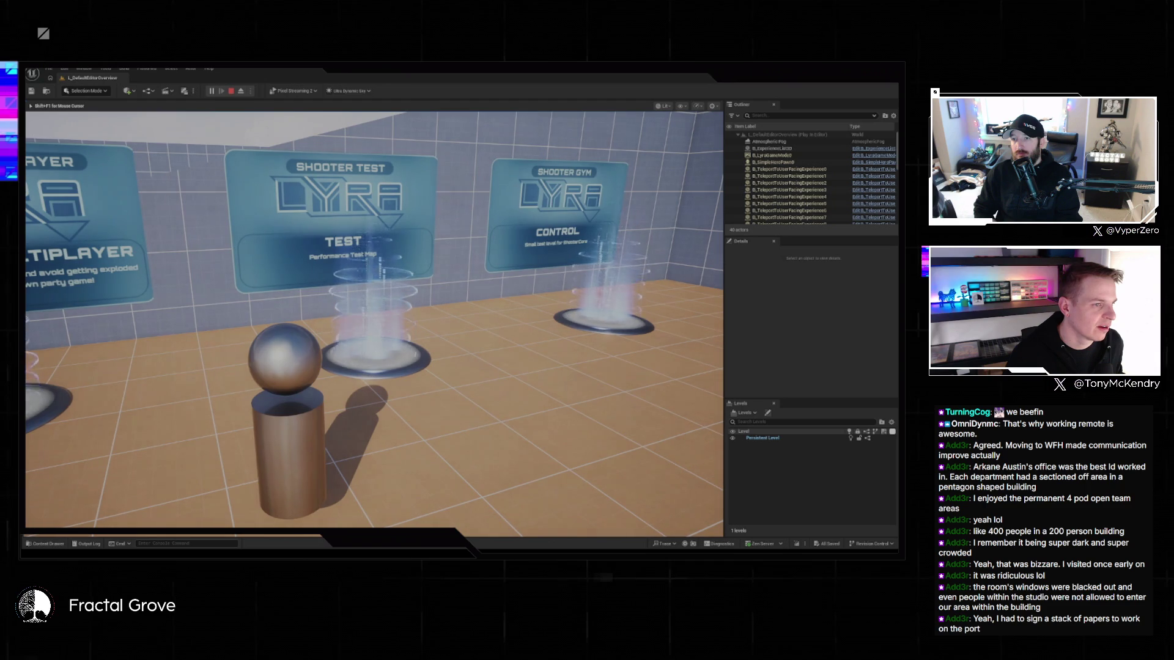
pyautogui.press('a')
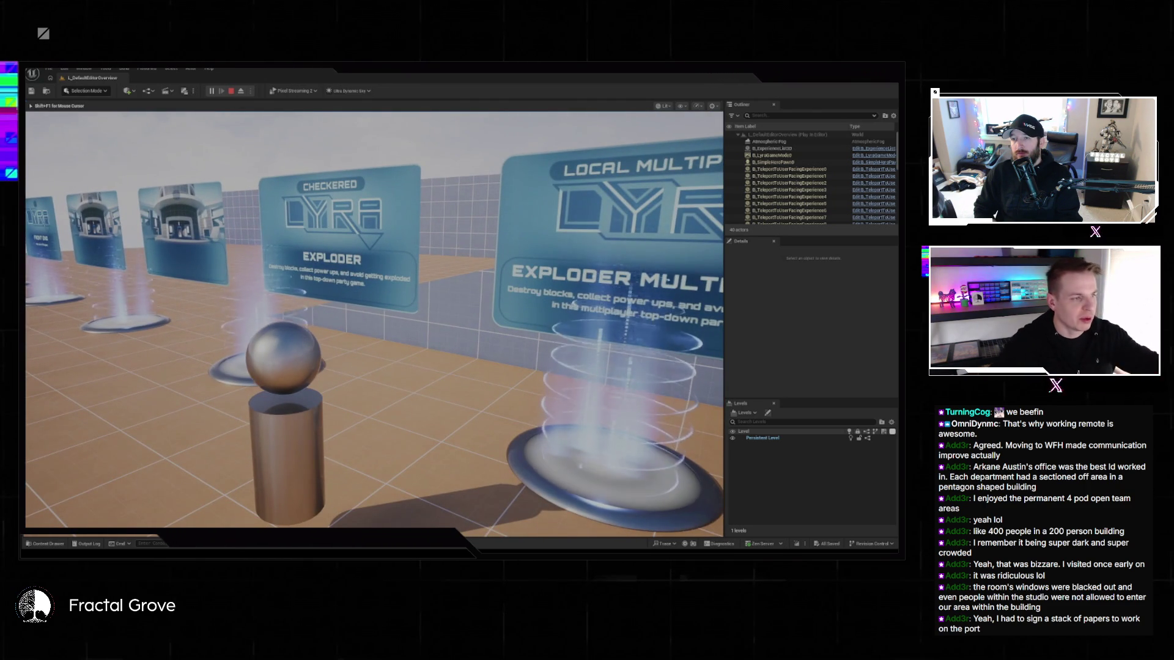
pyautogui.press('s')
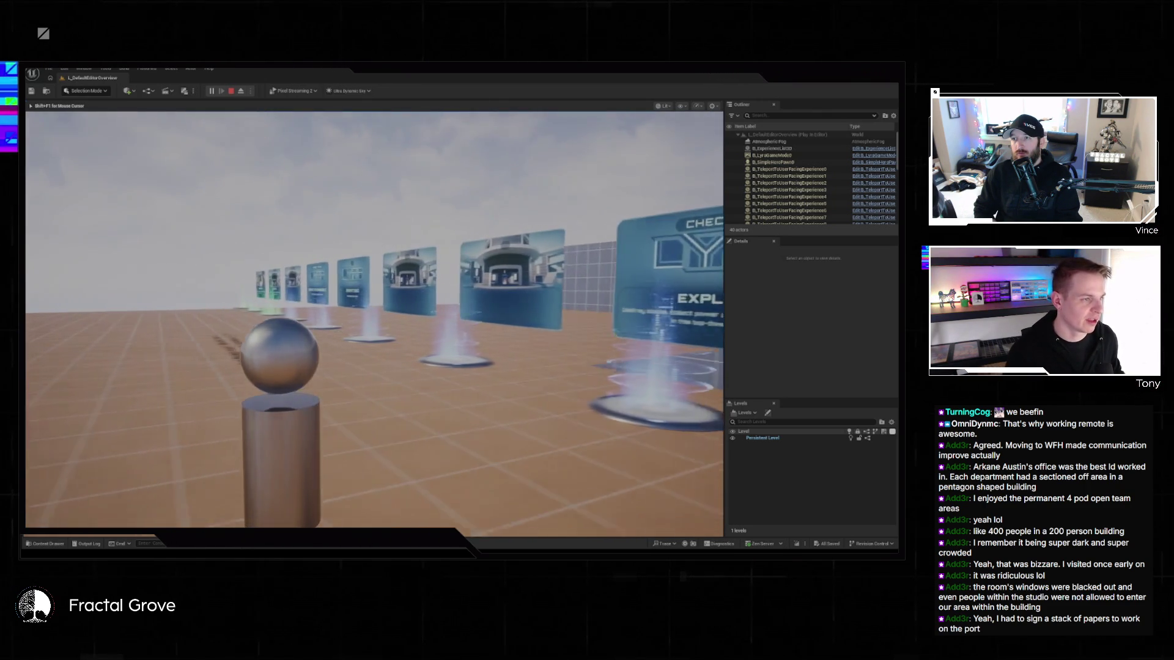
pyautogui.press('w')
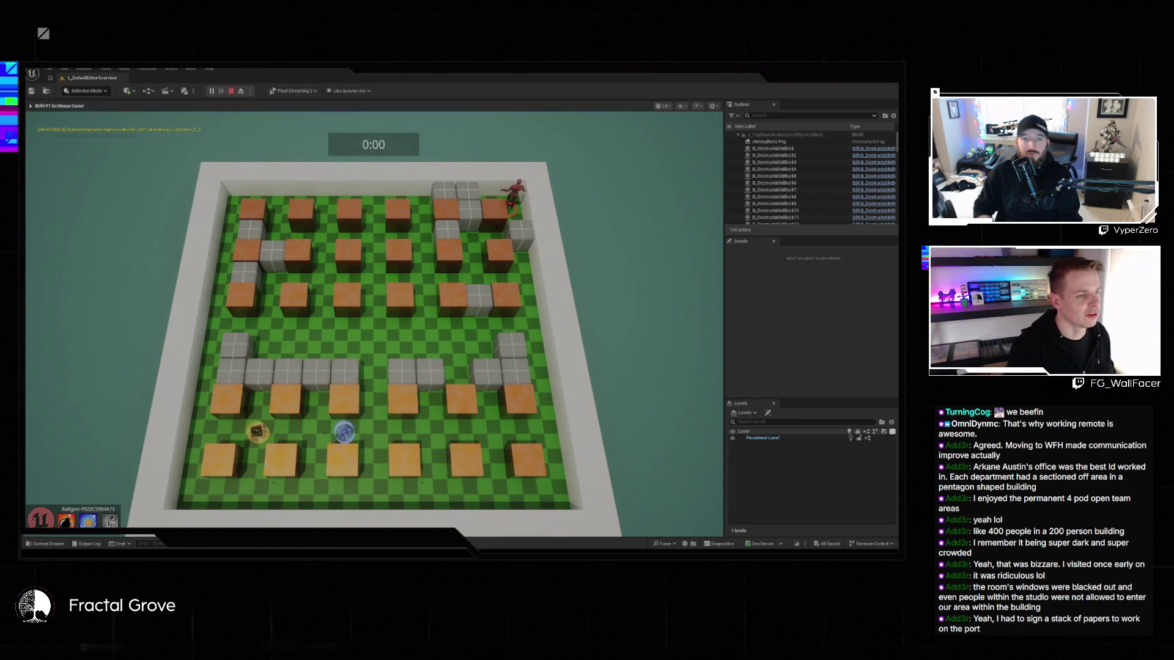
# - Roam the character around the Exploder arena in all directions, then pause the game
pyautogui.press('d')
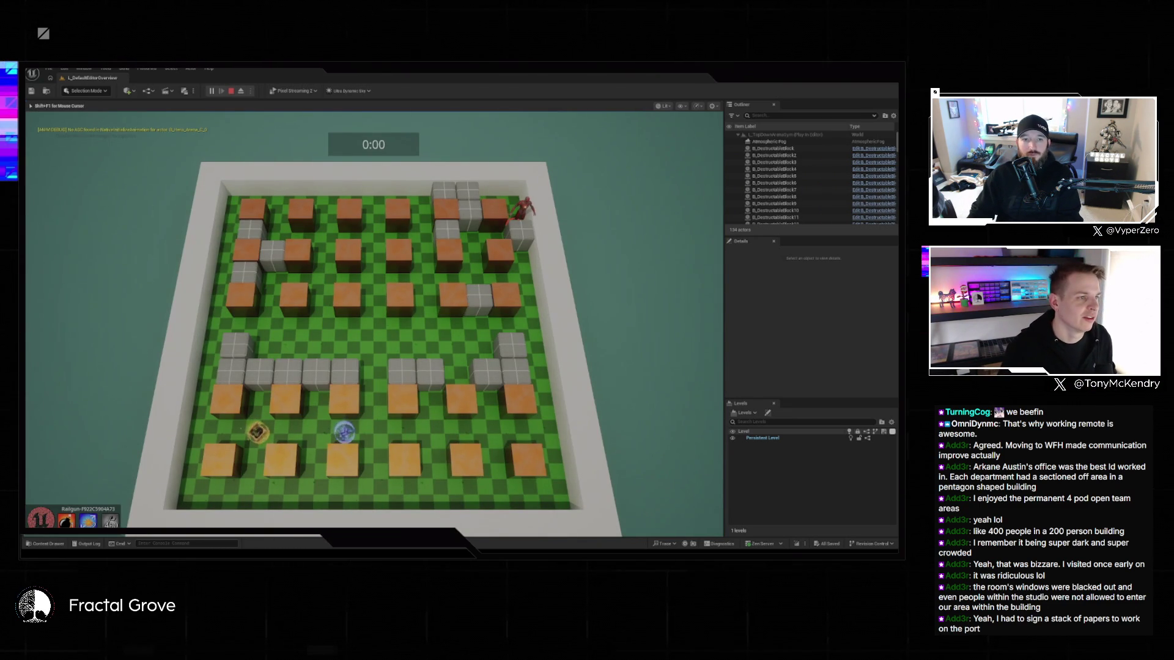
pyautogui.press('w')
pyautogui.press('s')
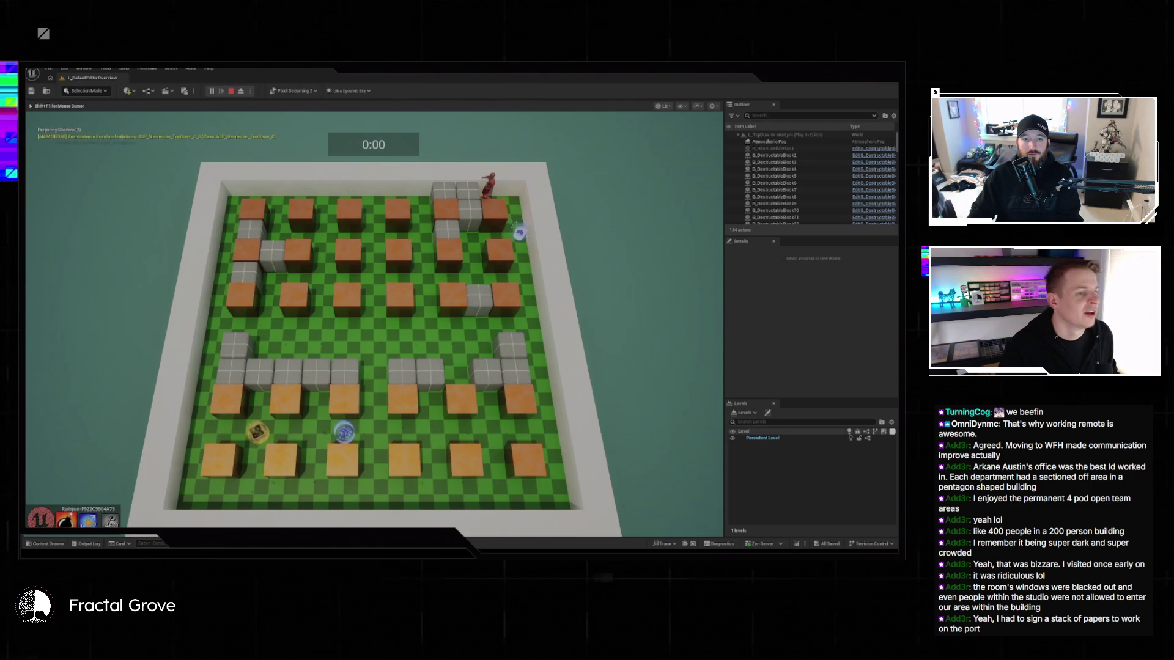
pyautogui.press('s')
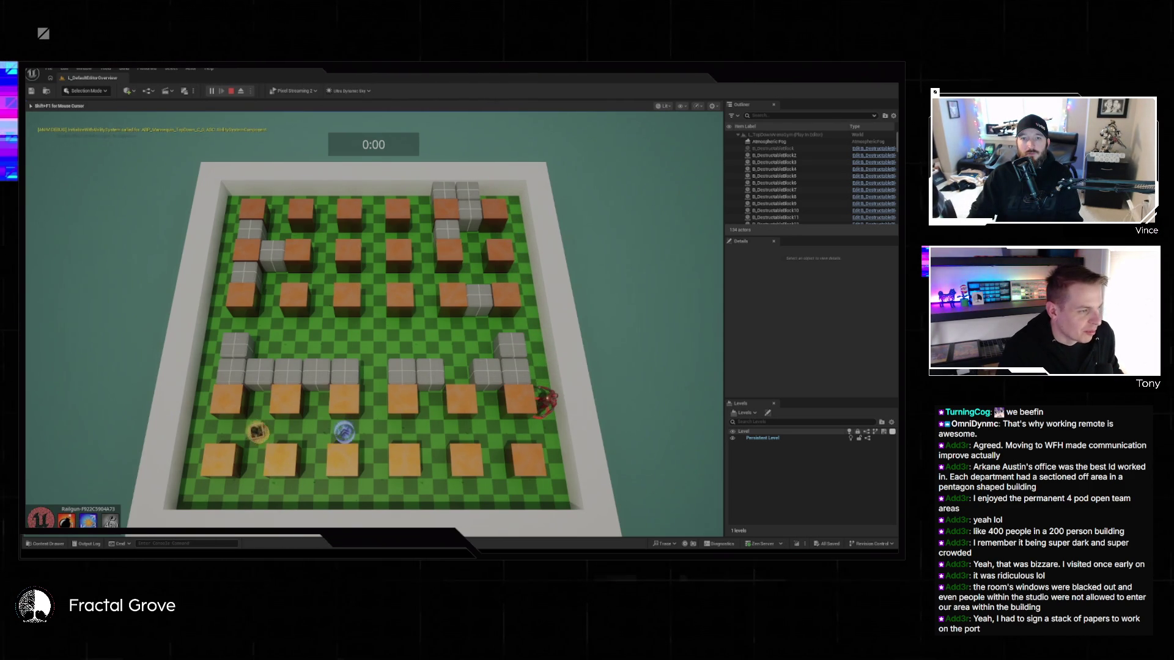
pyautogui.press('a')
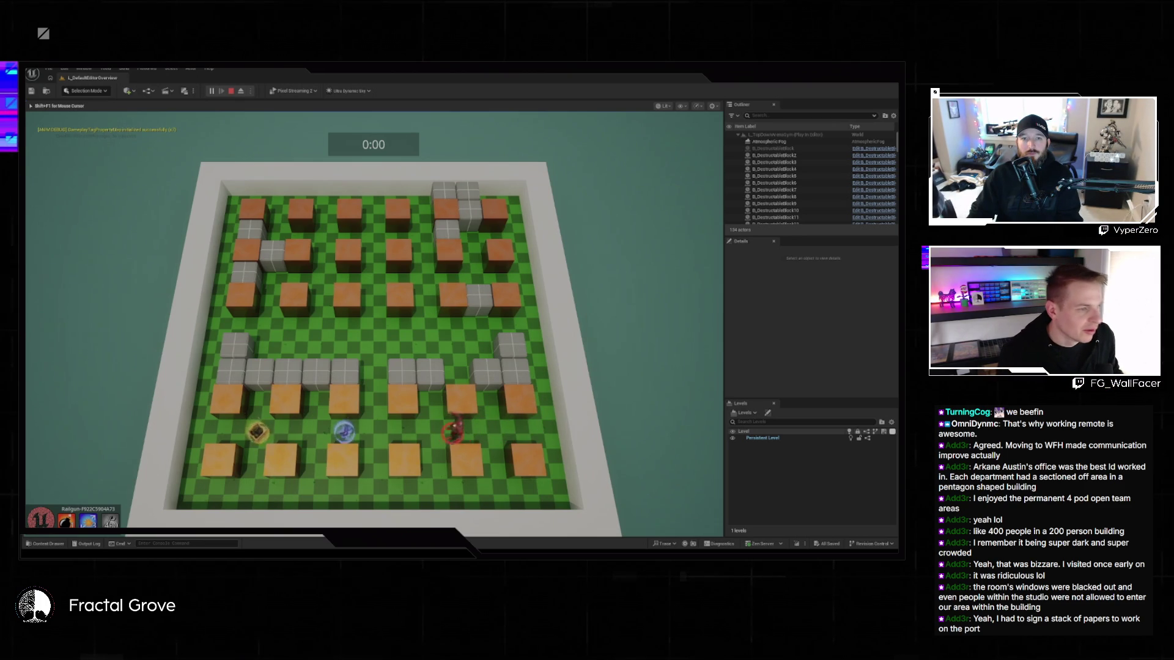
pyautogui.press('a')
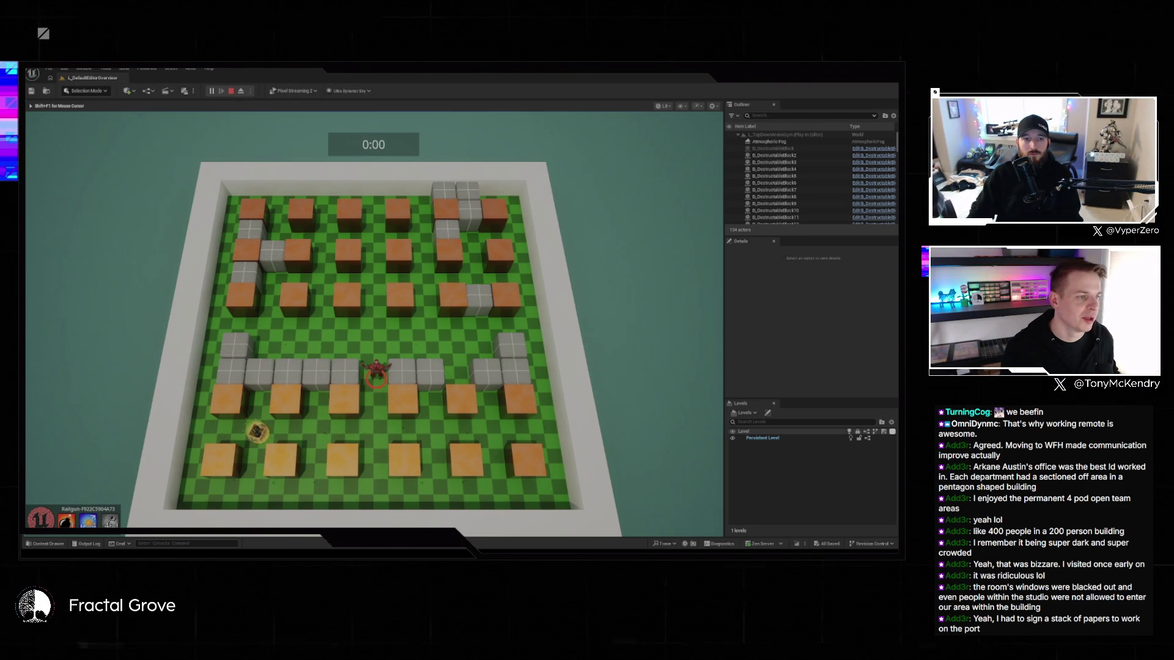
pyautogui.press('Escape')
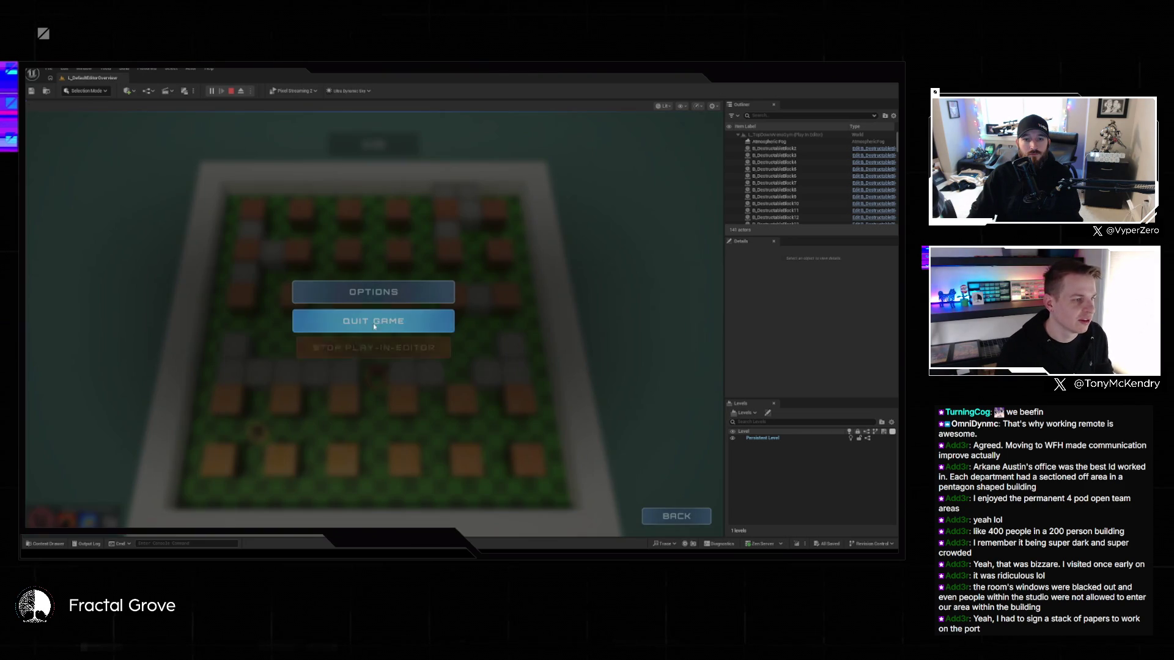
# - End the play session and open the Content Drawer
pyautogui.click(373, 350)
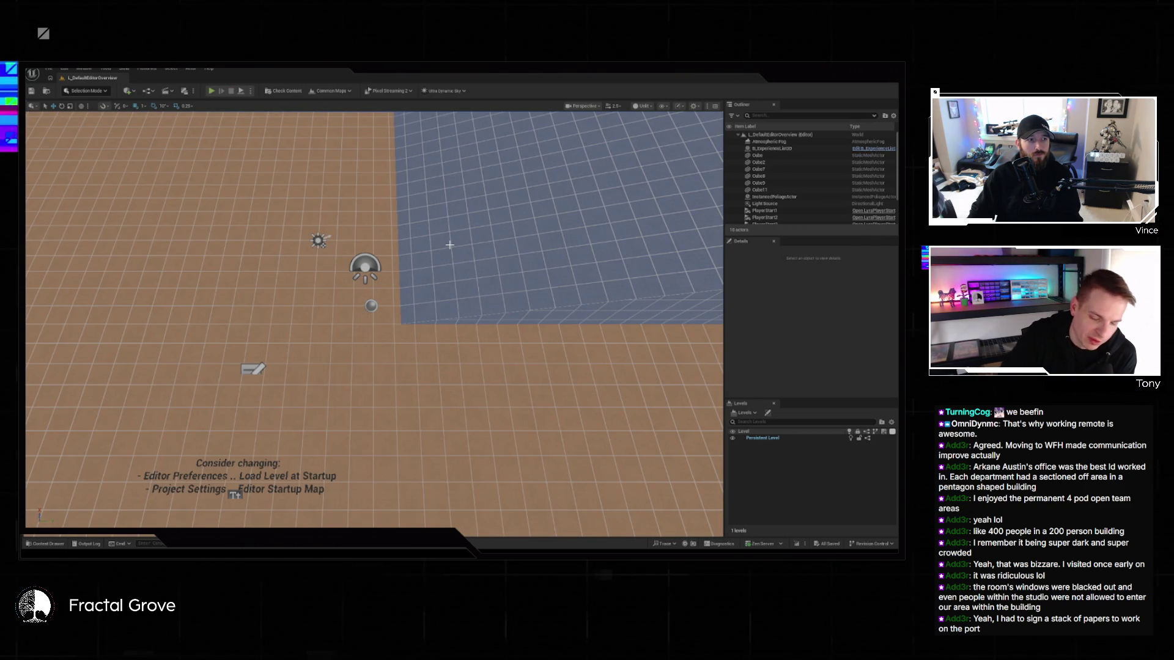
pyautogui.click(42, 544)
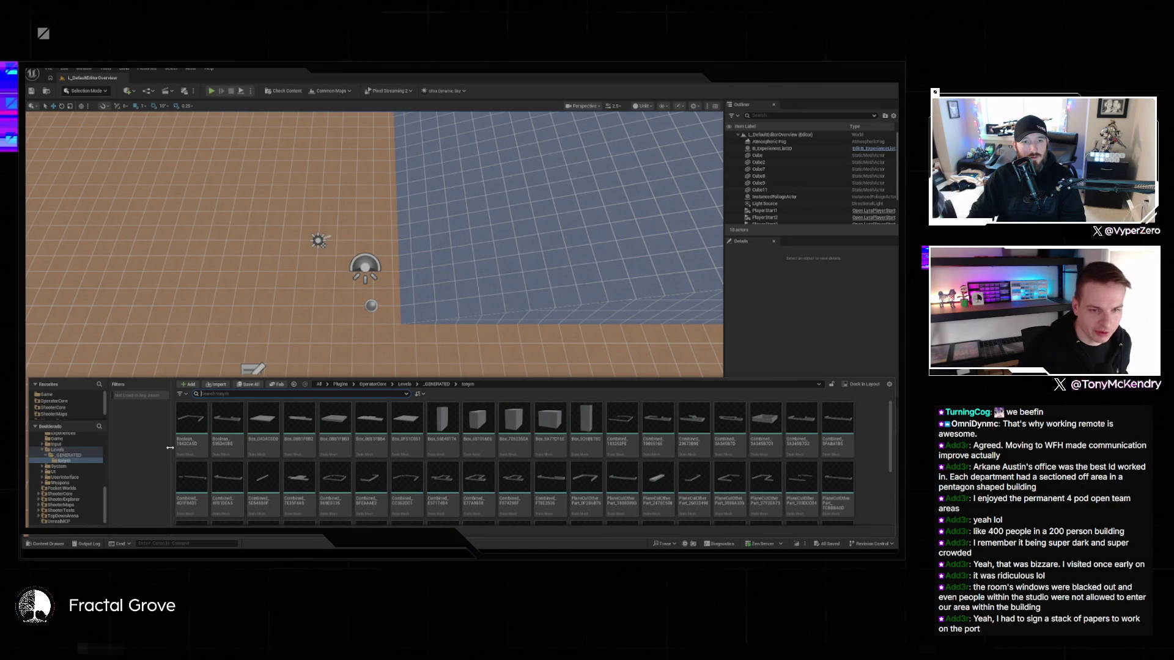
pyautogui.scroll(5, 78, 507)
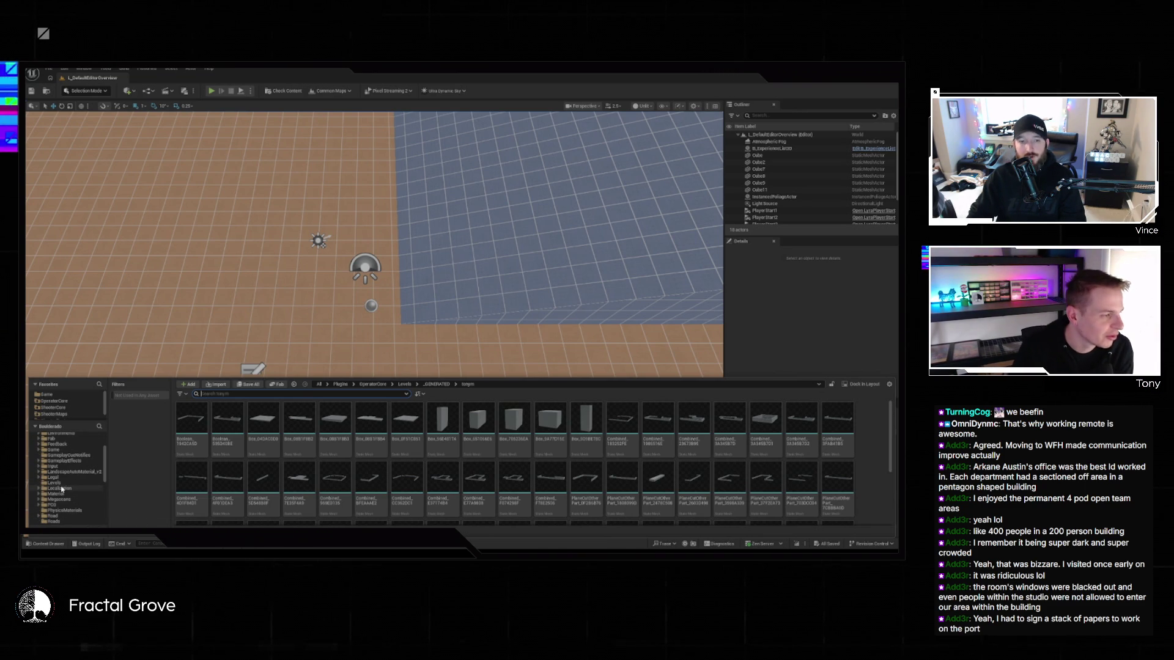
pyautogui.scroll(-1, 62, 489)
pyautogui.scroll(-2, 72, 482)
pyautogui.scroll(-4, 68, 485)
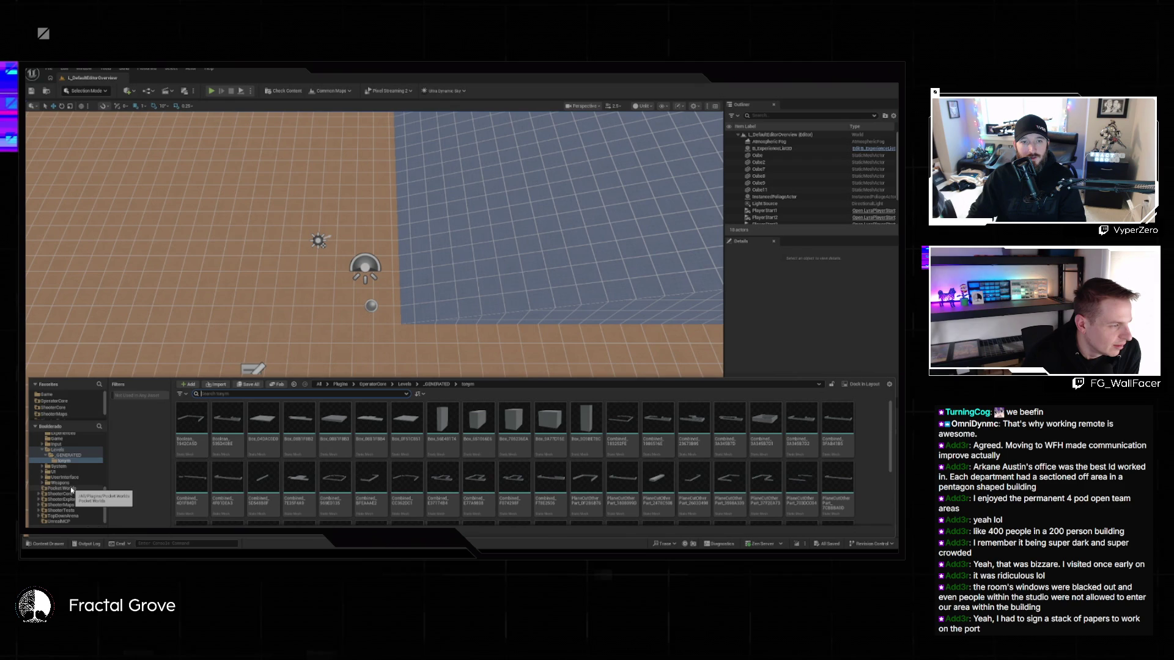
pyautogui.scroll(3, 72, 494)
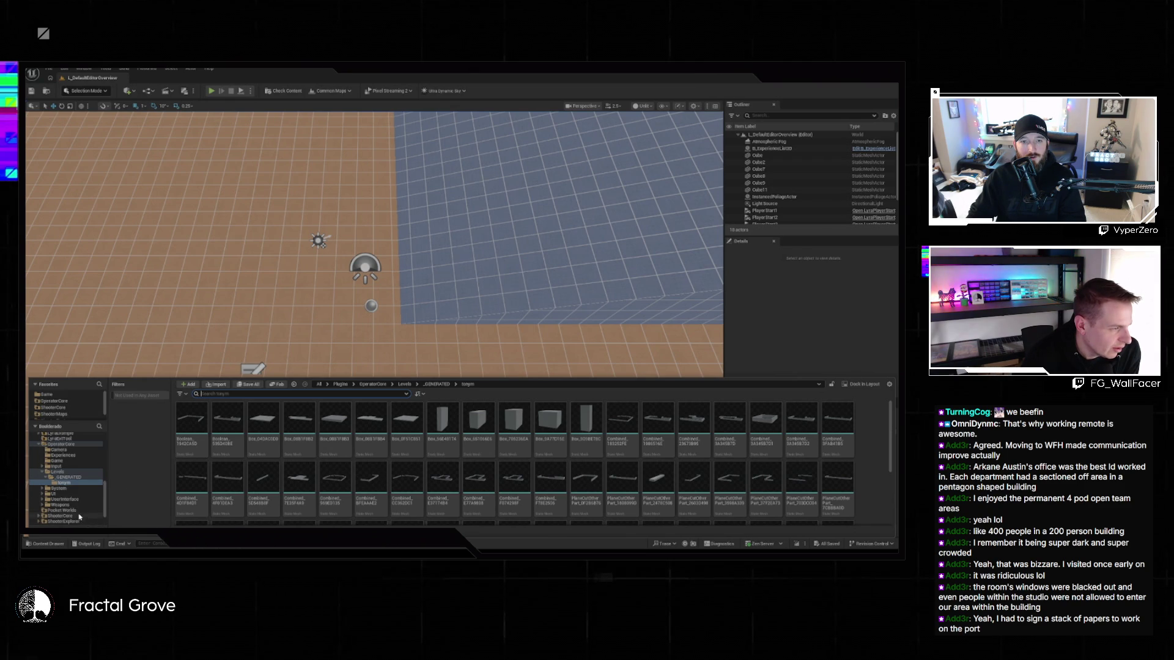
pyautogui.scroll(1, 67, 500)
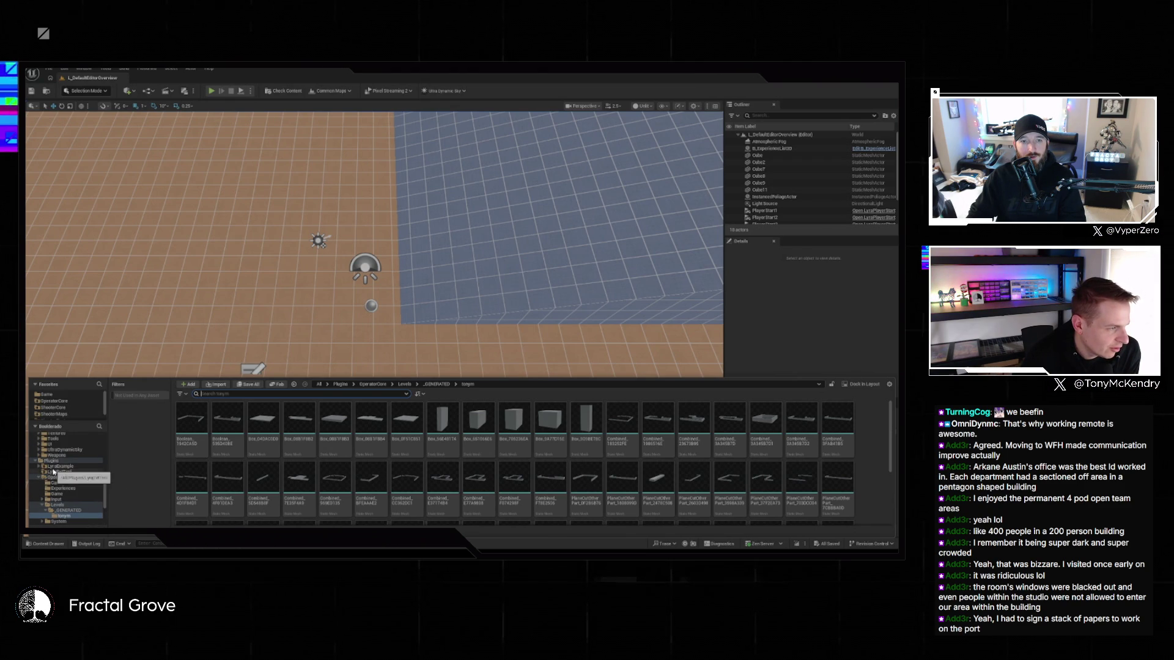
# - Browse the OperatorCore and LyraExtTool plugin folders, then return to the Content folder
pyautogui.doubleClick(39, 481)
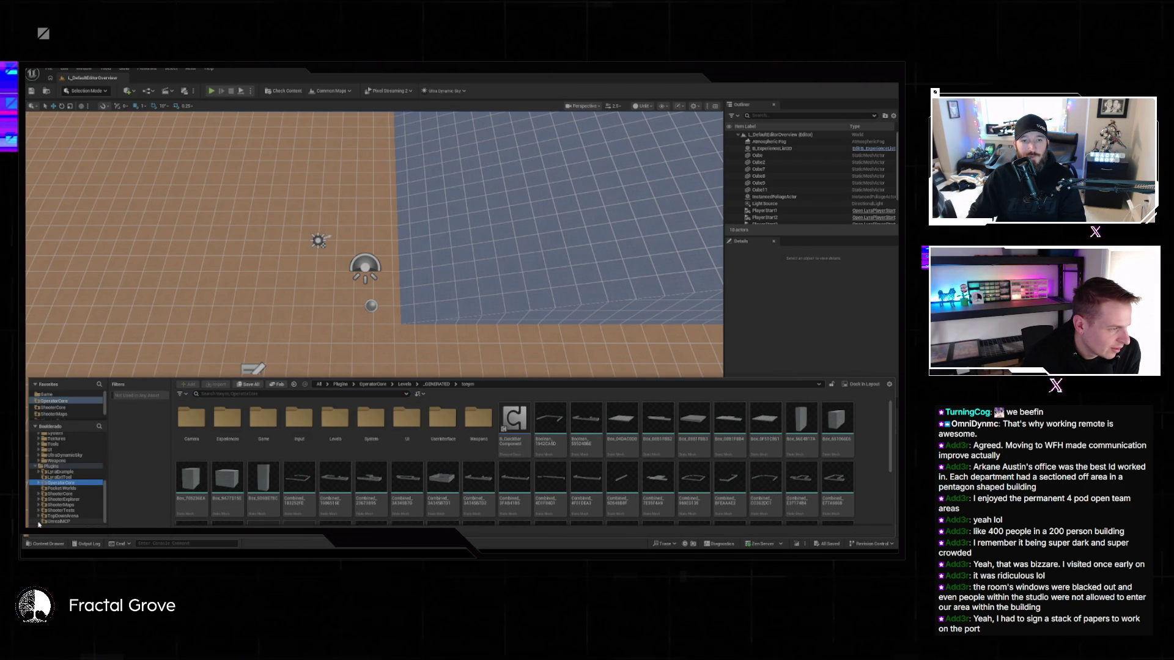
pyautogui.click(58, 472)
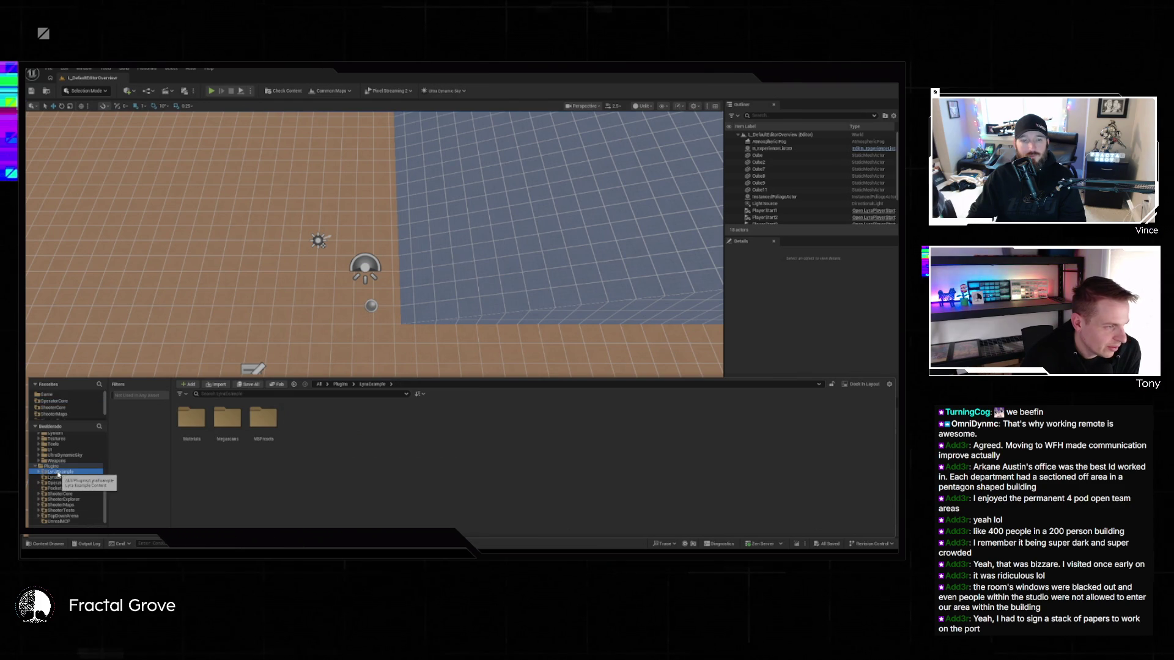
pyautogui.click(57, 478)
pyautogui.scroll(2, 53, 483)
pyautogui.scroll(3, 54, 482)
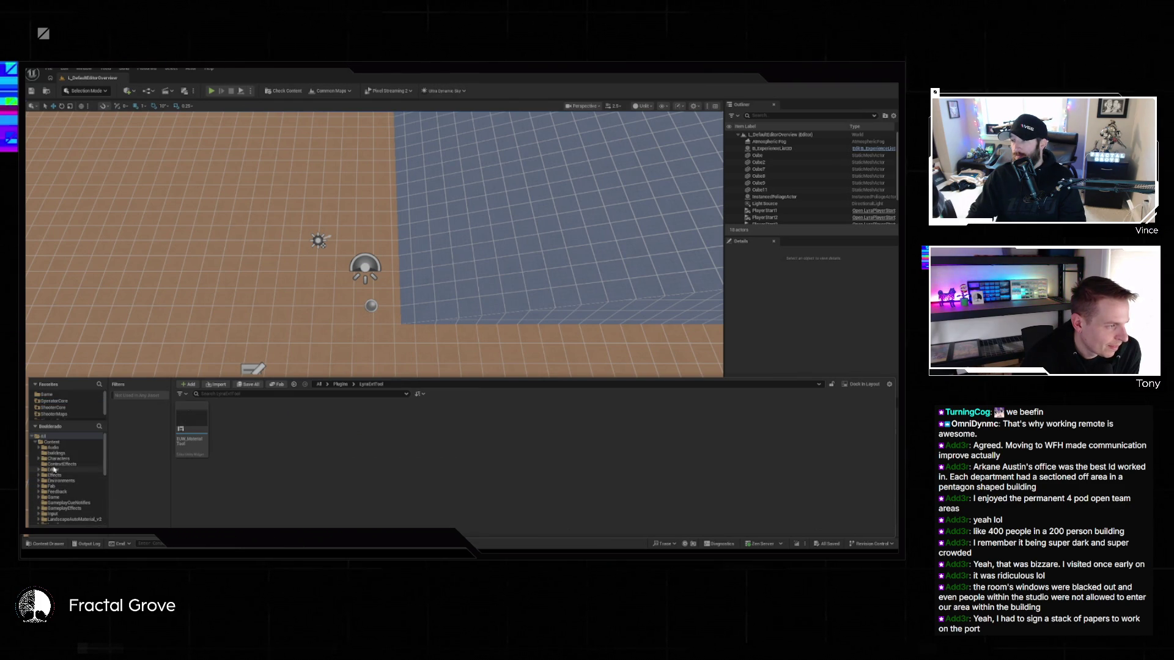
pyautogui.click(52, 442)
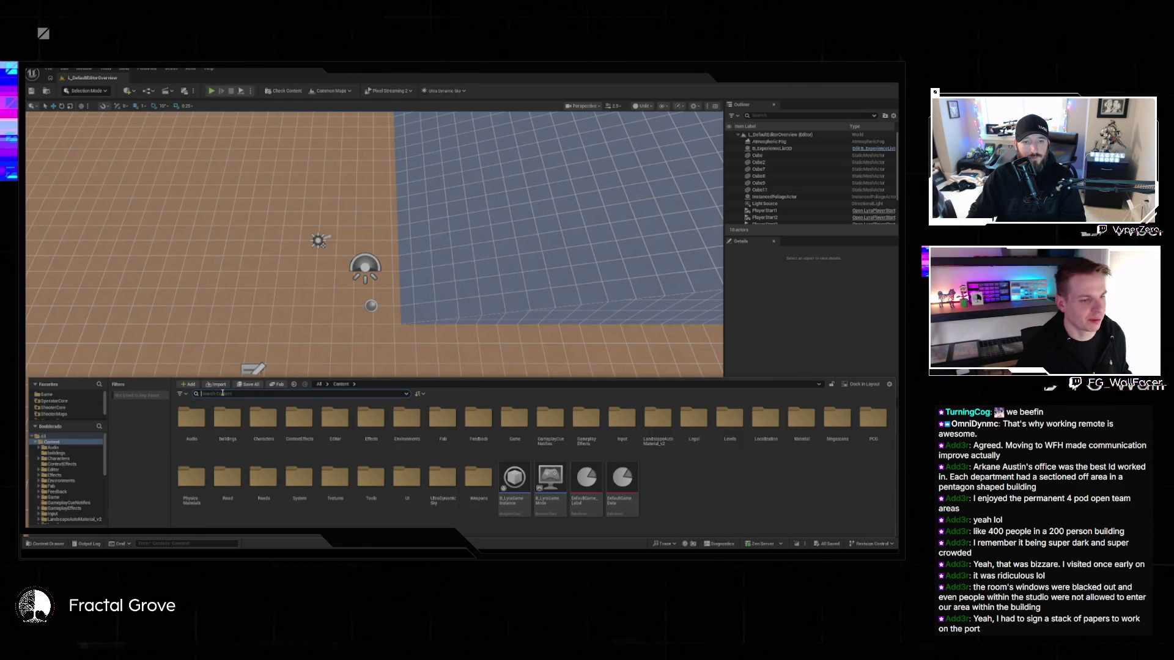
# - Search for inventory assets under Plugins and open the L_InventoryTestMap level
pyautogui.write('invento')
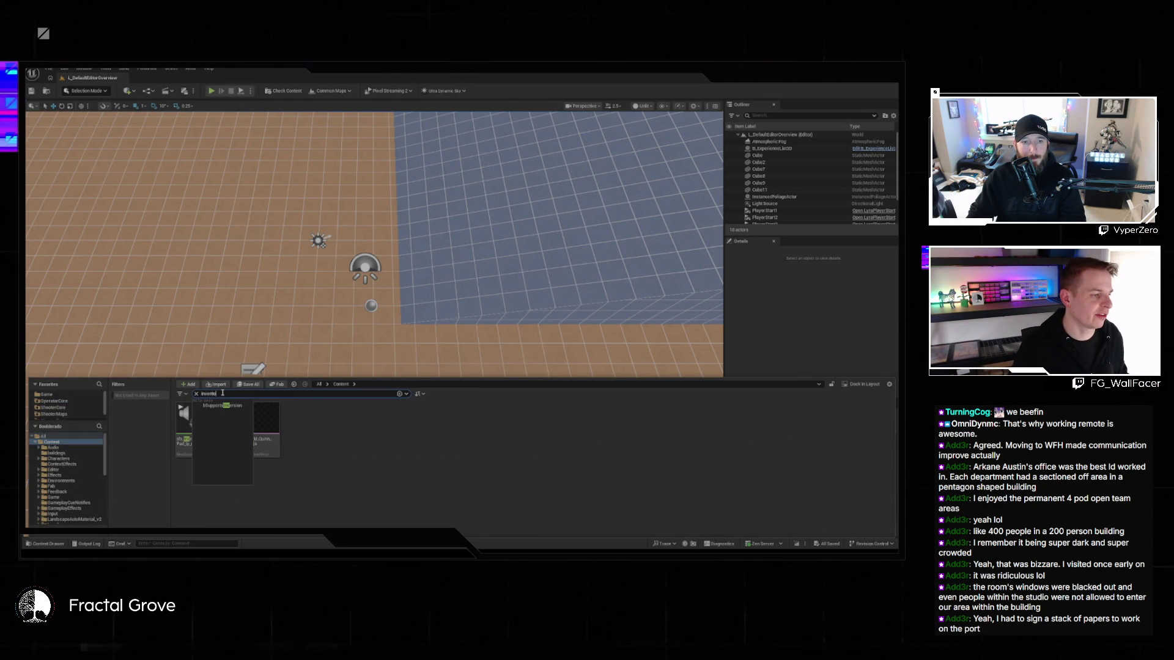
pyautogui.scroll(-5, 87, 459)
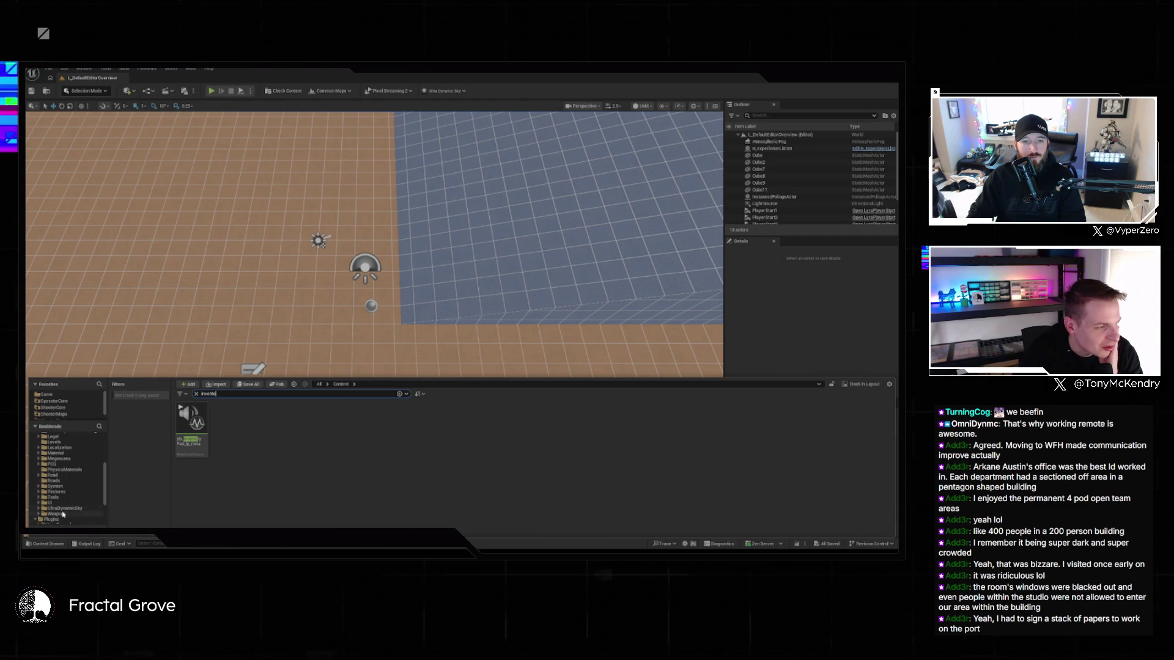
pyautogui.click(51, 520)
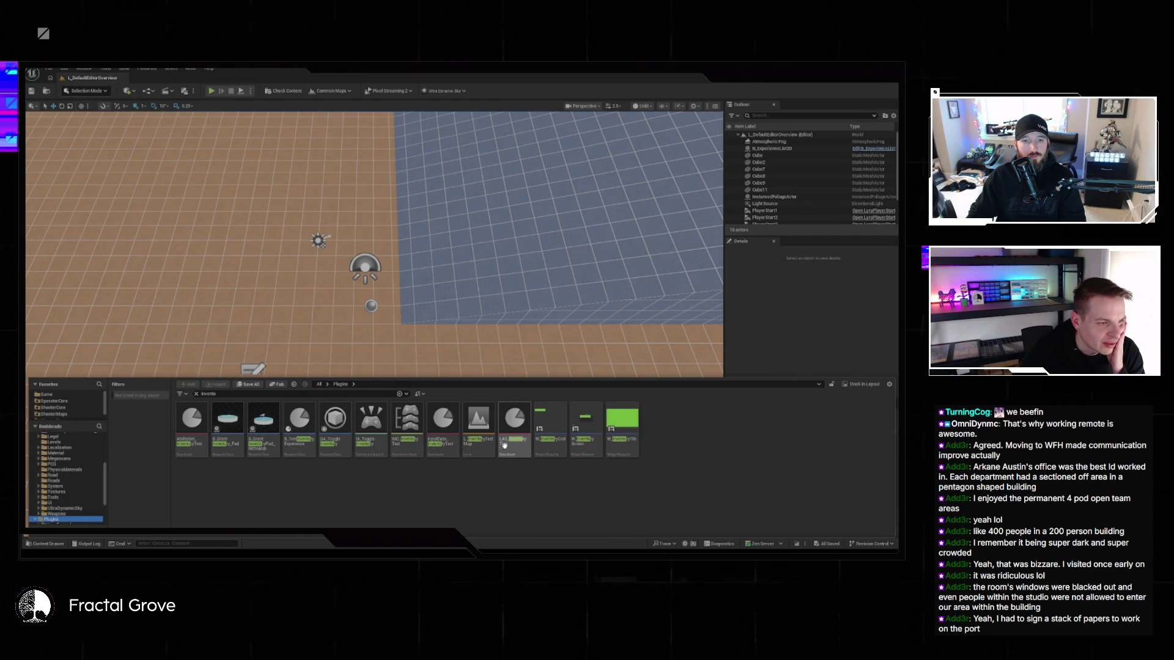
pyautogui.doubleClick(480, 431)
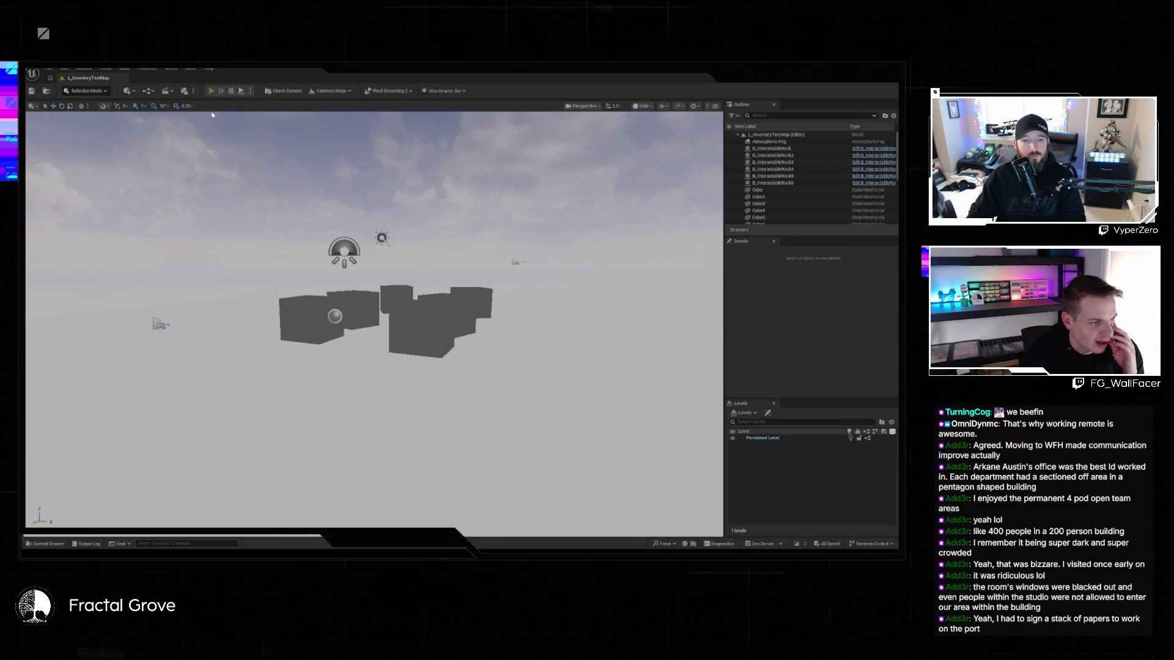
# - Start playing the inventory test level, run to the checkered cube, and shoot it twice
pyautogui.click(211, 90)
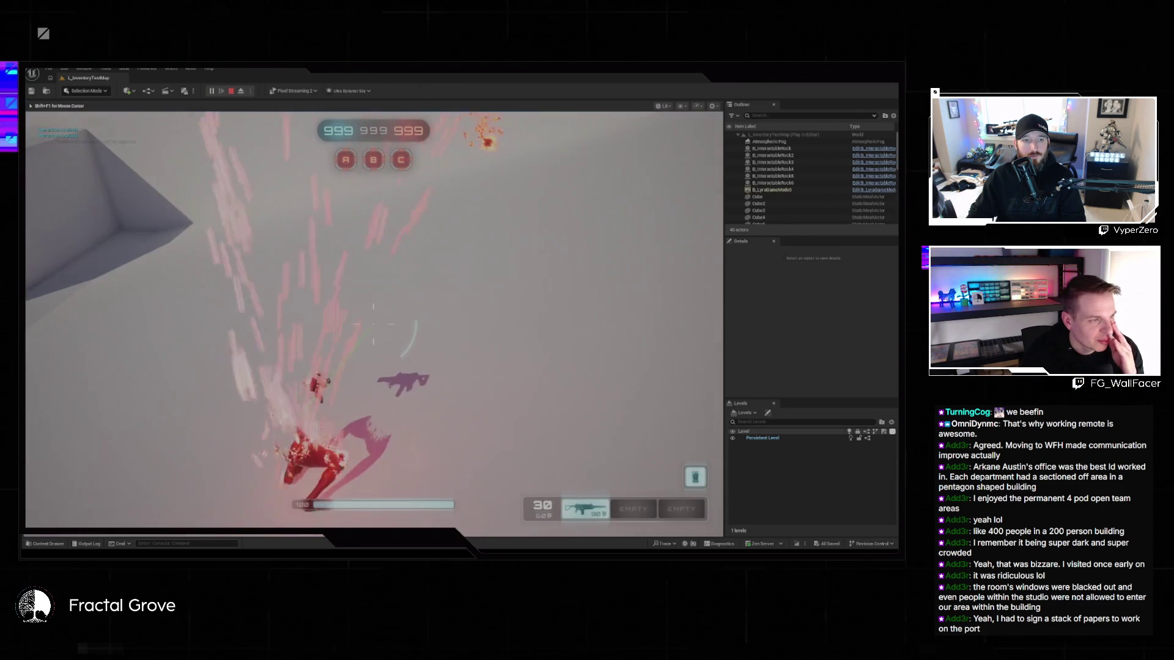
pyautogui.press('w')
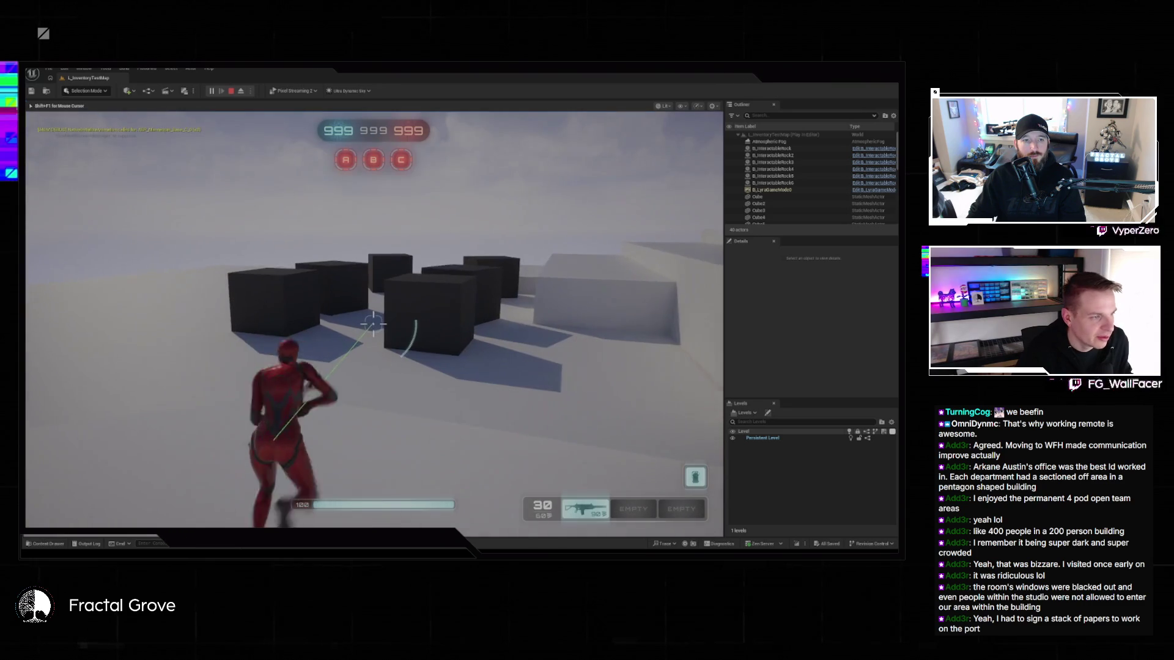
pyautogui.press('w')
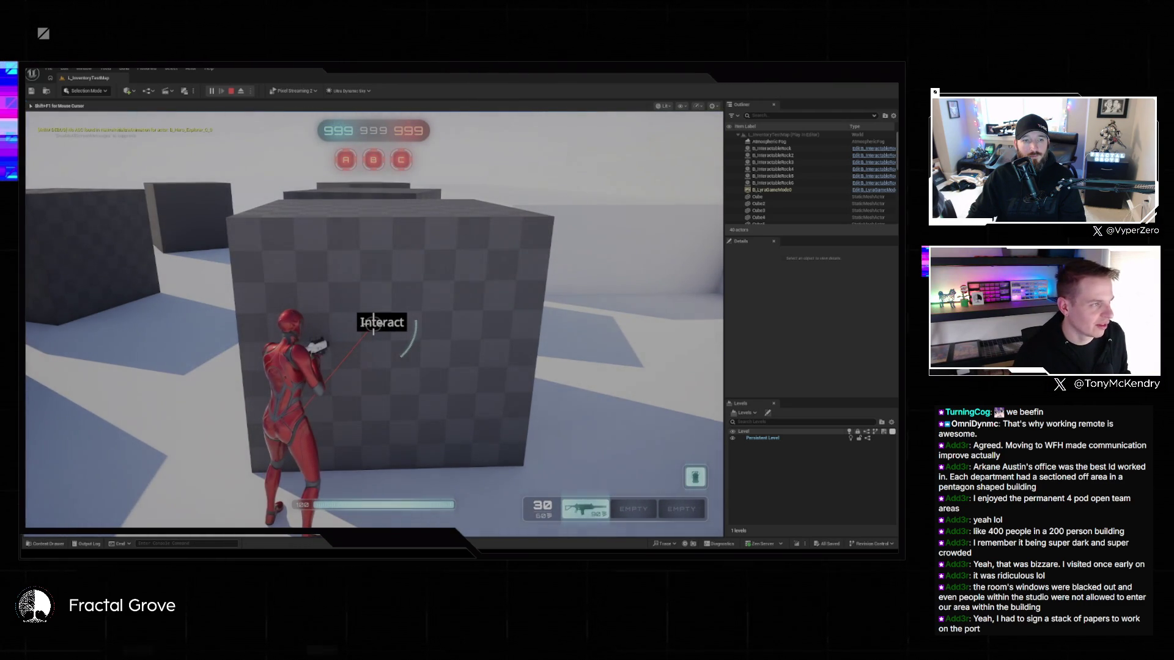
pyautogui.press('w')
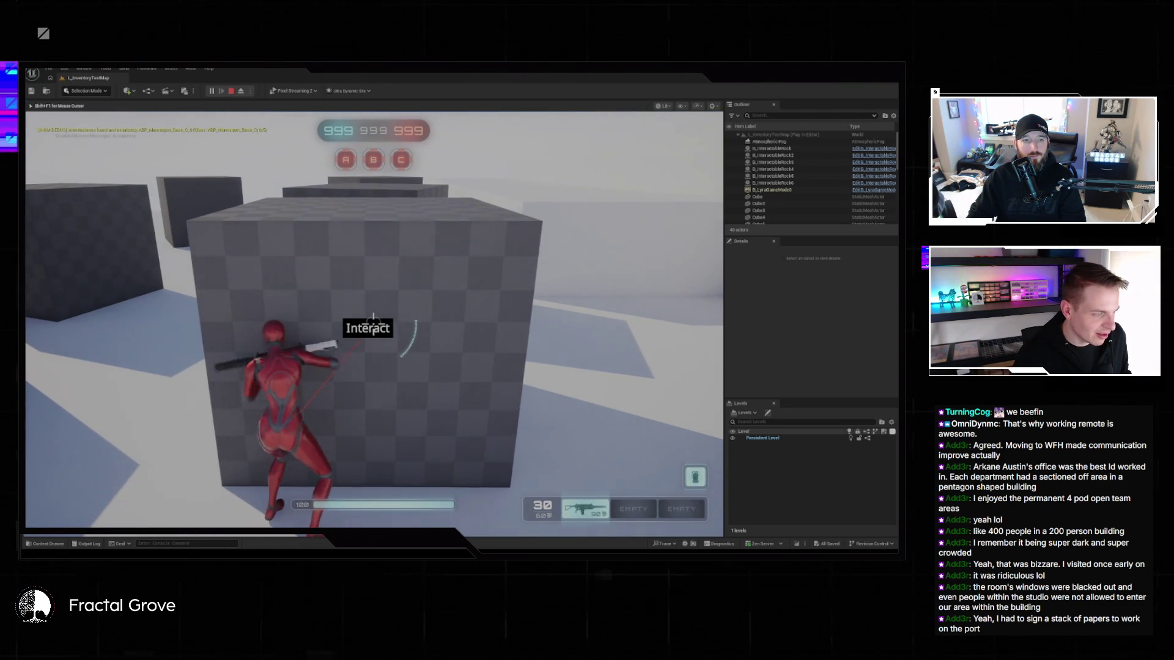
pyautogui.click(373, 324)
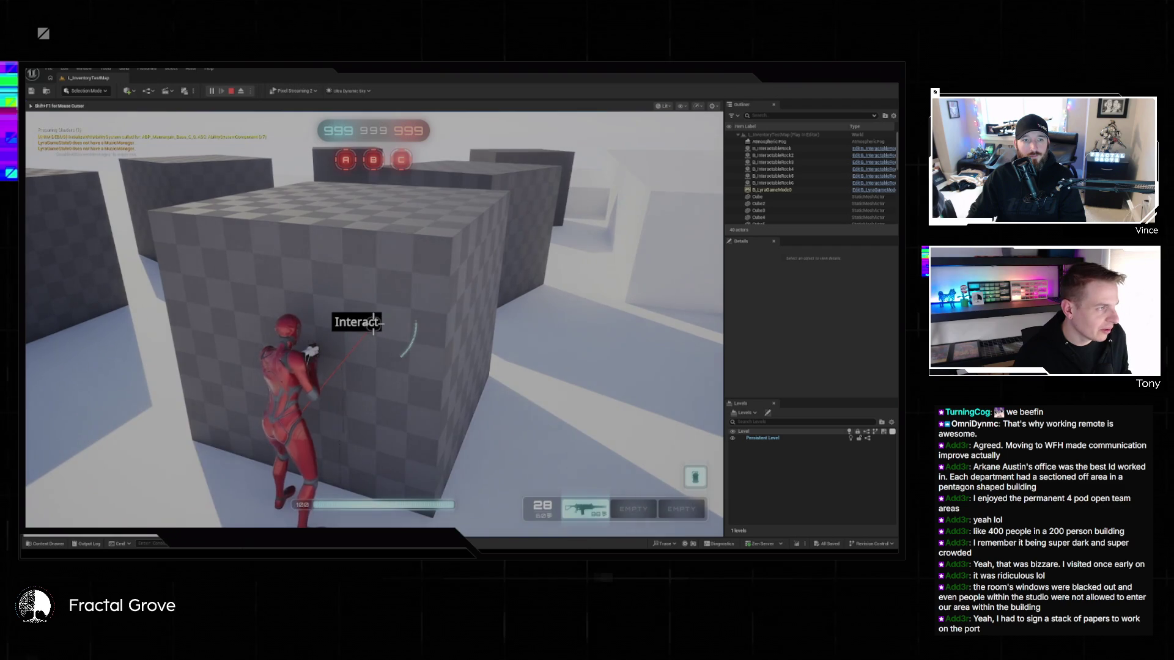
pyautogui.click(373, 324)
# - Circle the cube, walk toward the two dark cubes, and briefly open and close the pause menu
pyautogui.press('d')
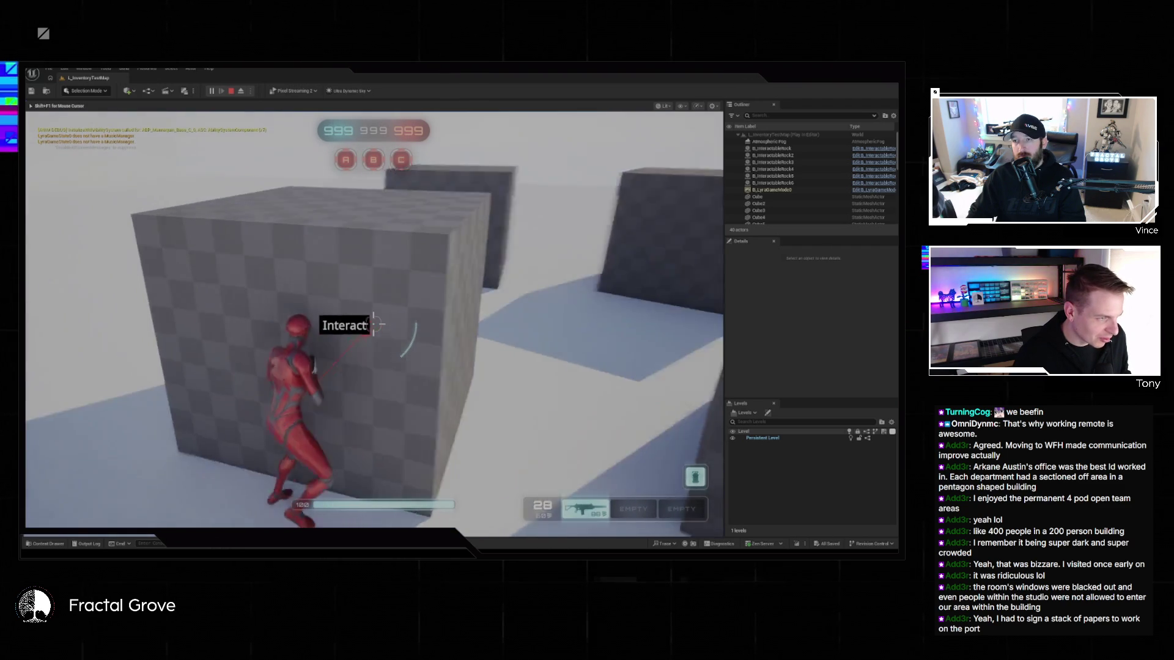
pyautogui.press('s')
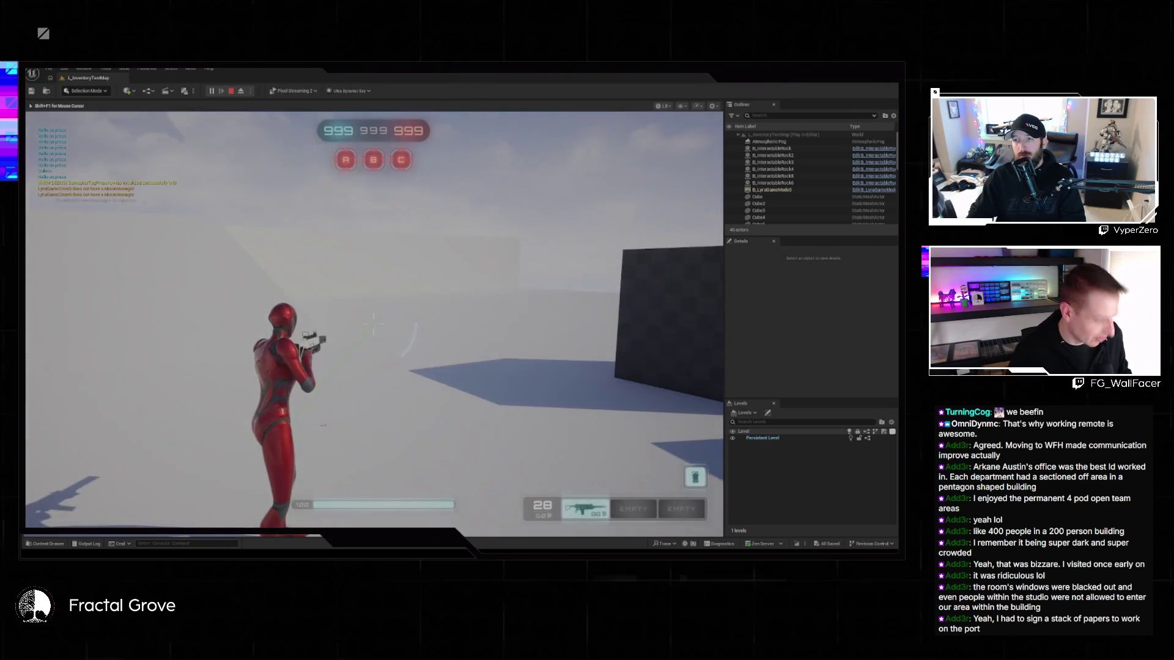
pyautogui.press('w')
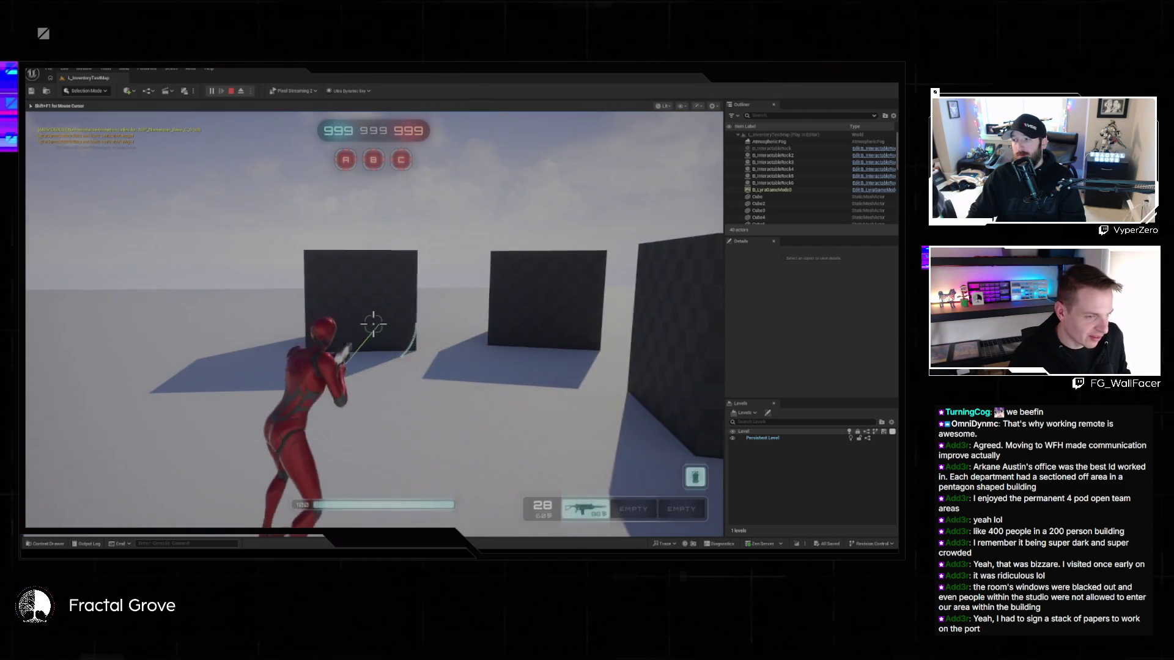
pyautogui.press('Escape')
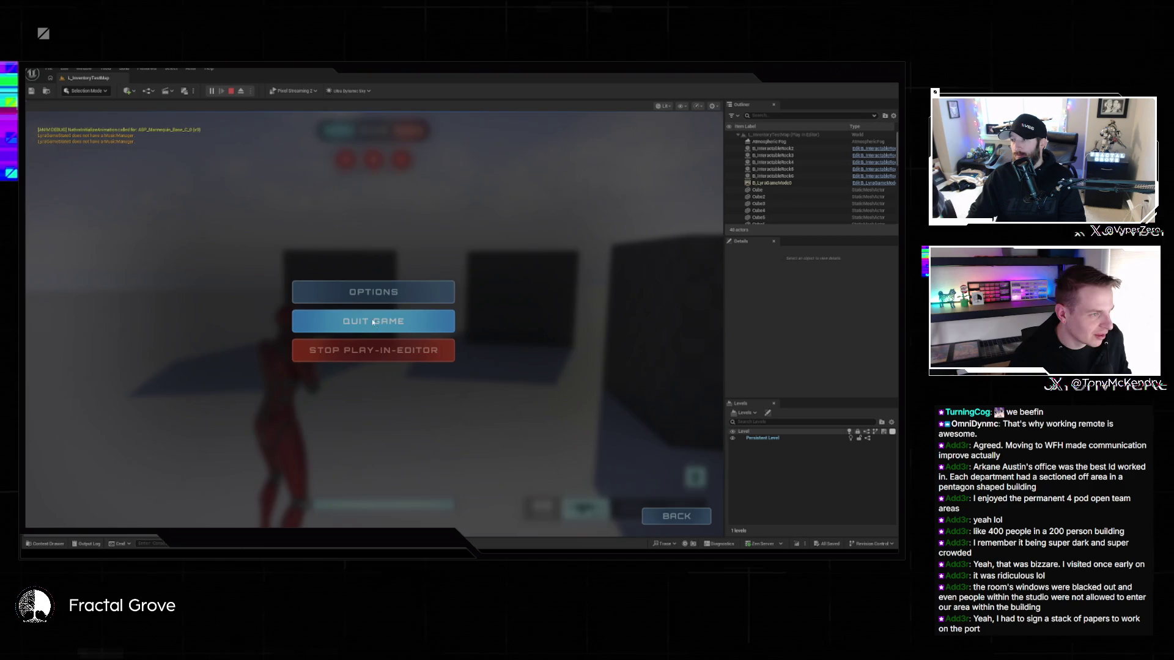
pyautogui.press('Escape')
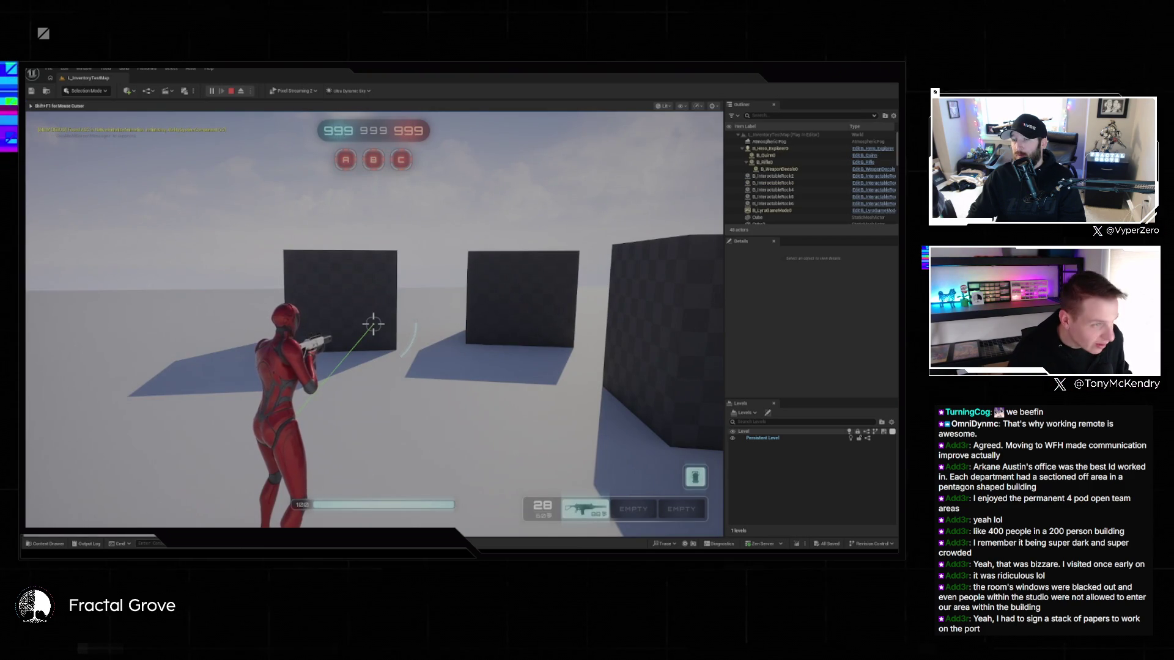
# - Toggle the inventory panel, walk up to the dark cube, and pause the game
pyautogui.press('i')
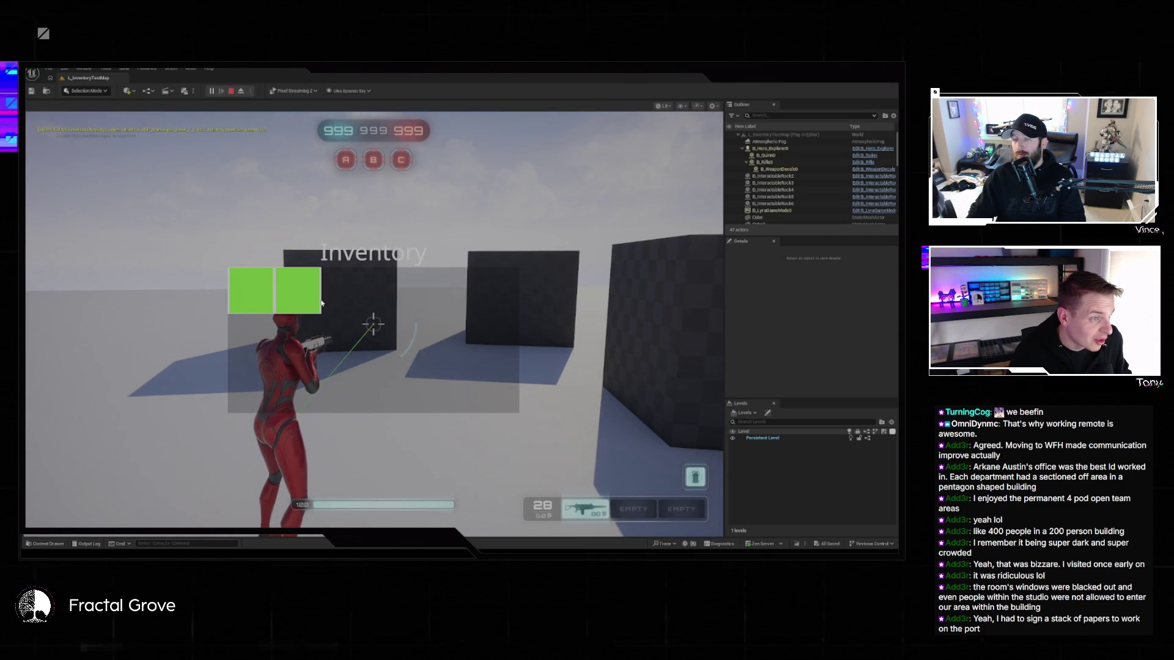
pyautogui.press('i')
pyautogui.press('w')
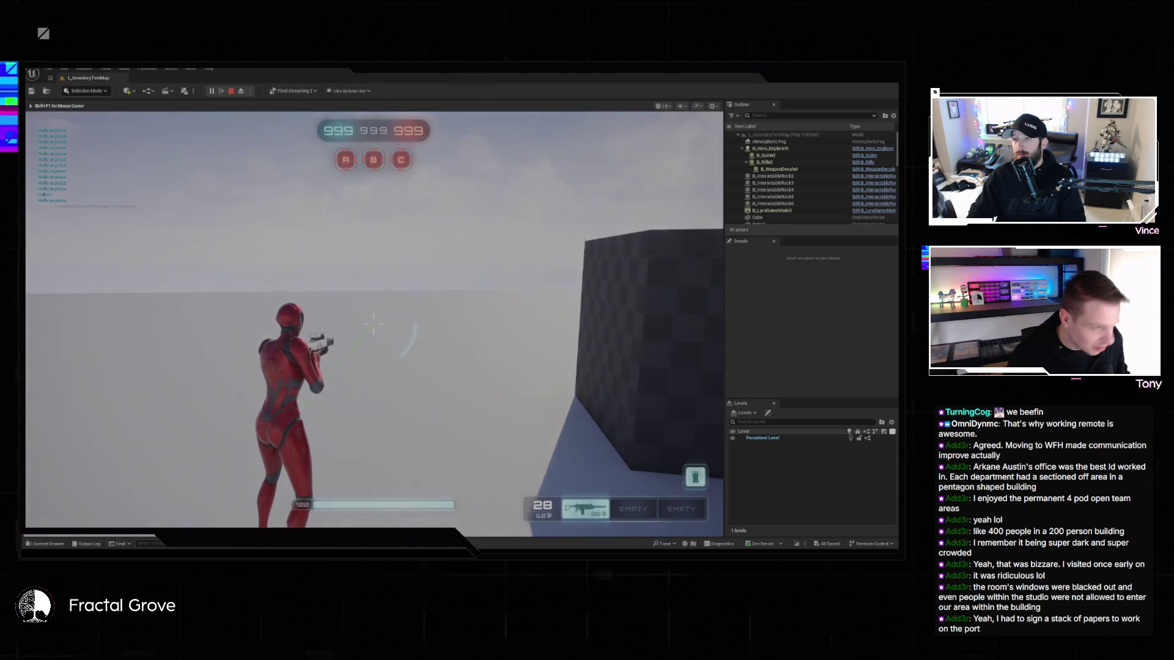
pyautogui.press('i')
pyautogui.press('i')
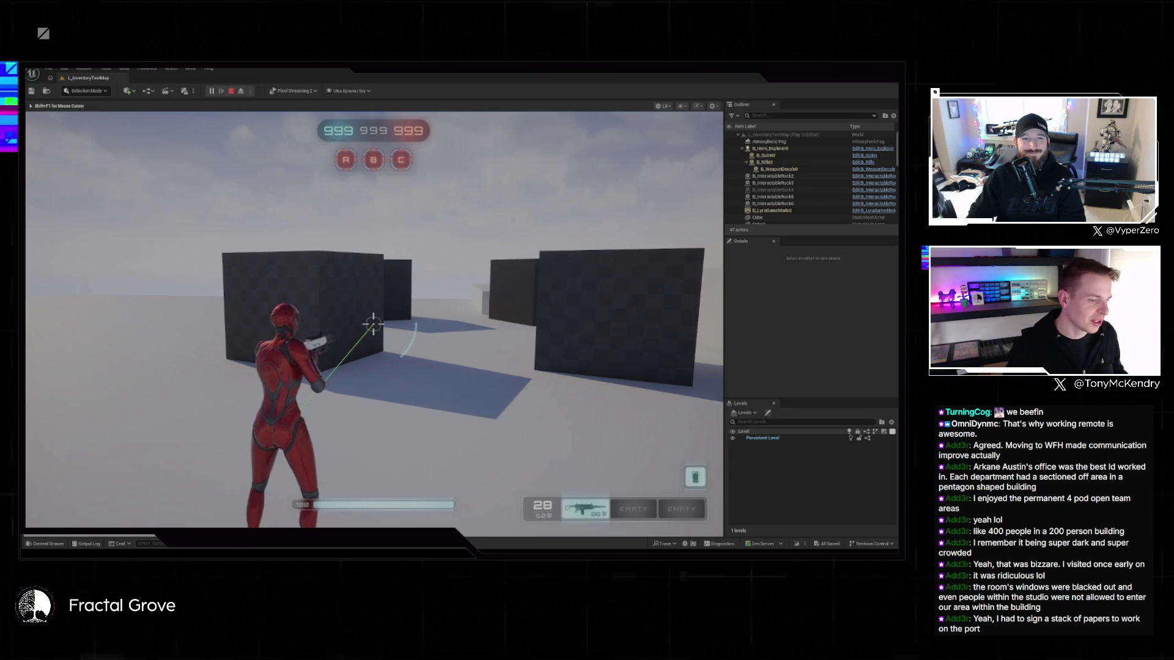
pyautogui.press('w')
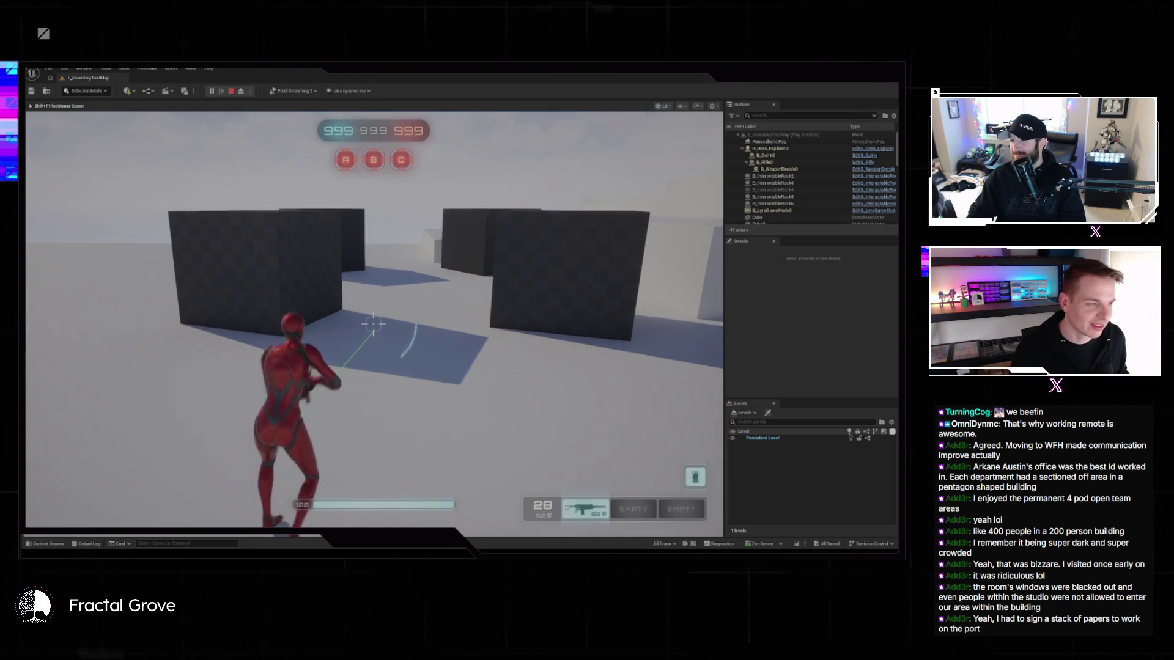
pyautogui.press('w')
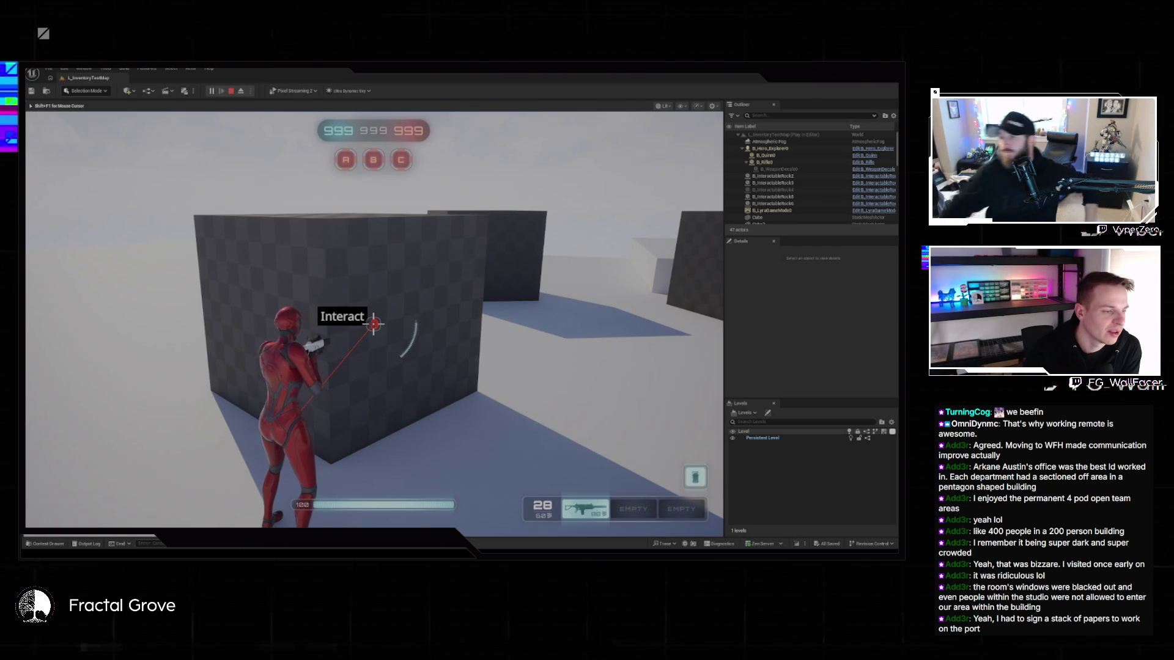
pyautogui.press('Escape')
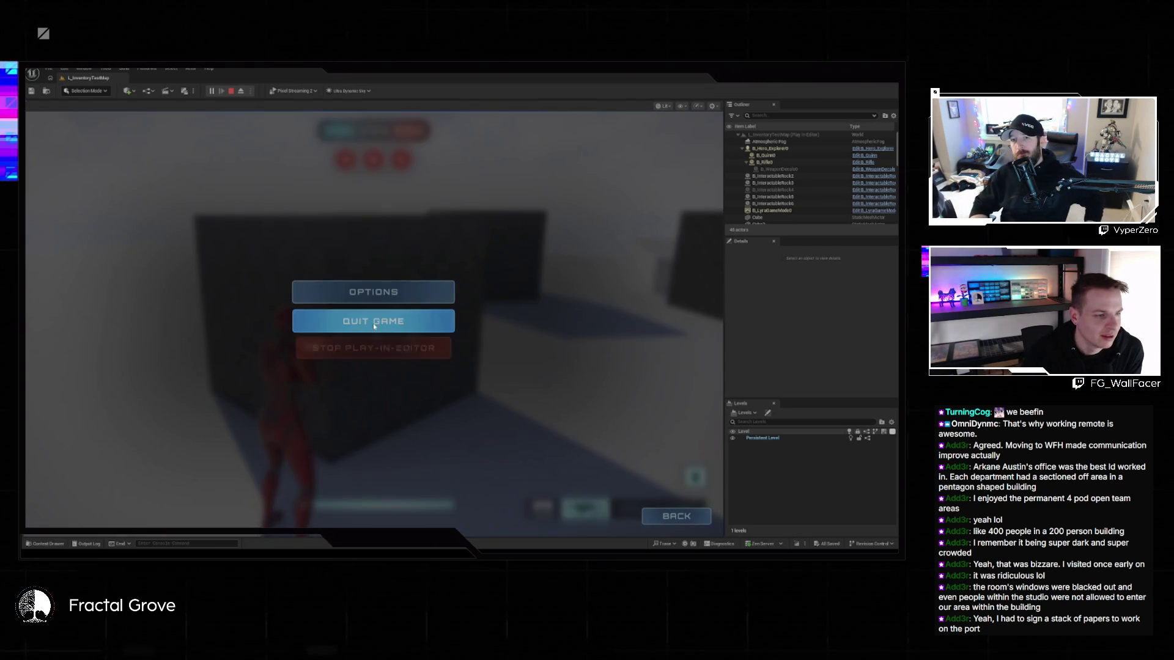
# - Stop the play session, close the Message Log, and browse File > Recent Levels without loading one
pyautogui.click(395, 353)
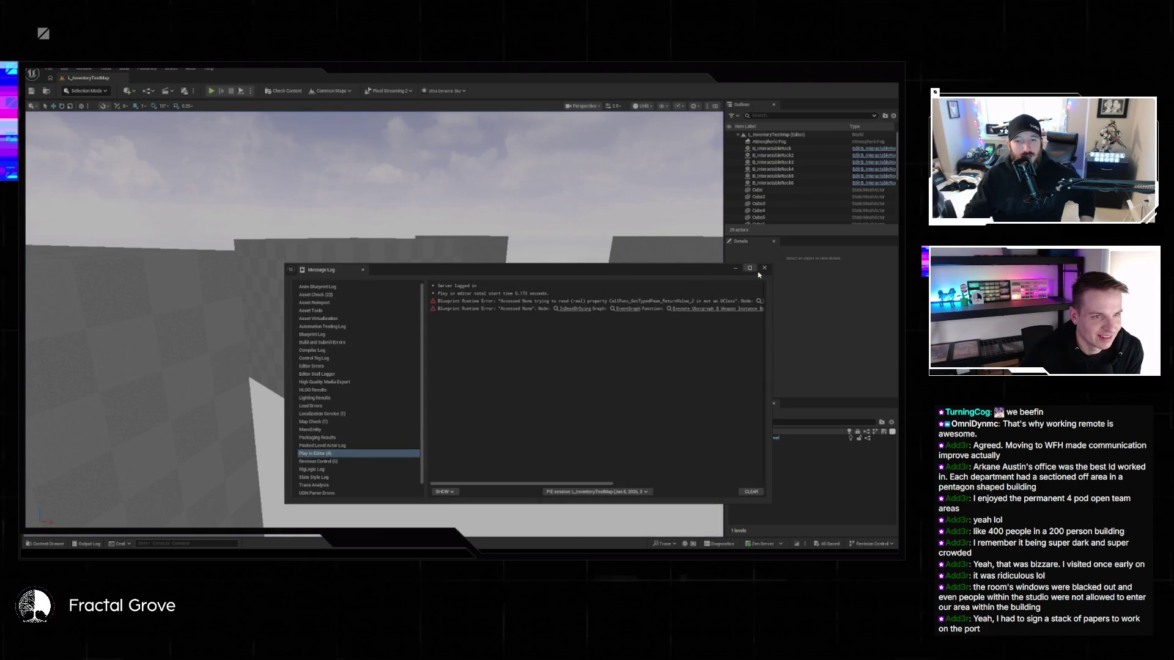
pyautogui.click(764, 268)
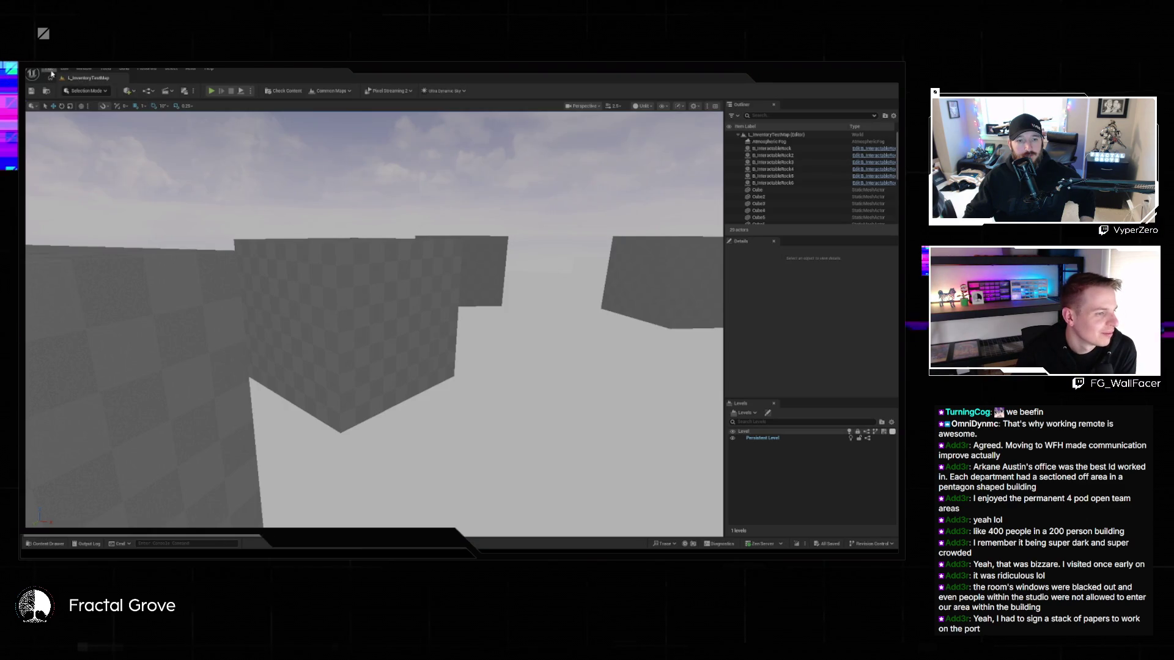
pyautogui.click(49, 69)
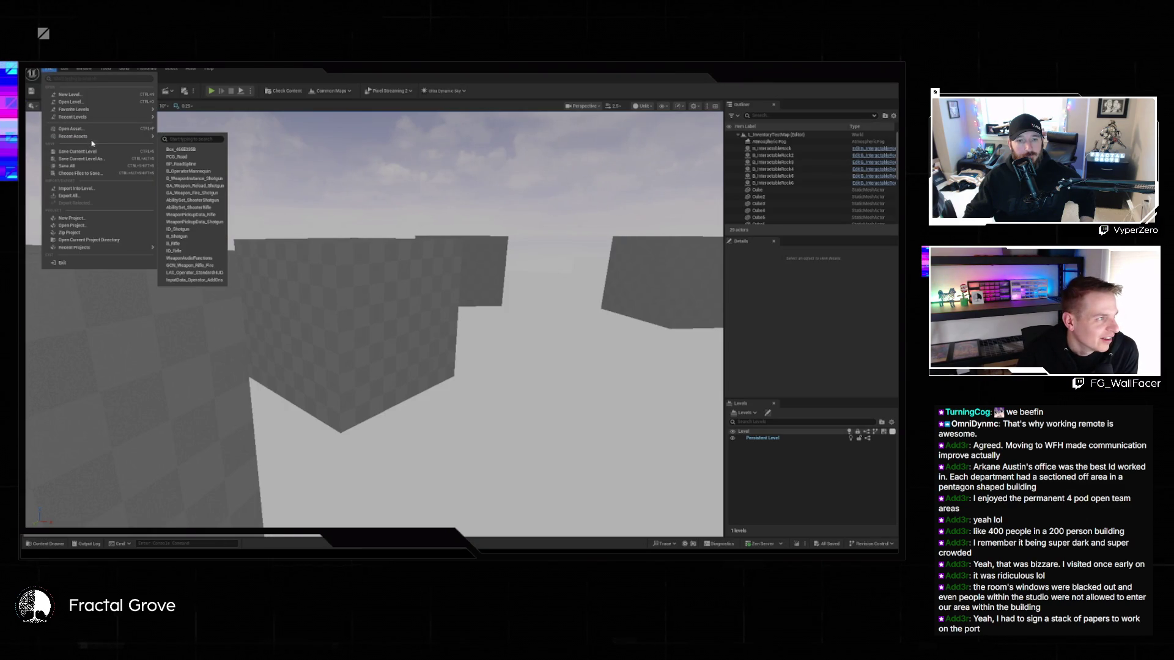
pyautogui.moveTo(73, 117)
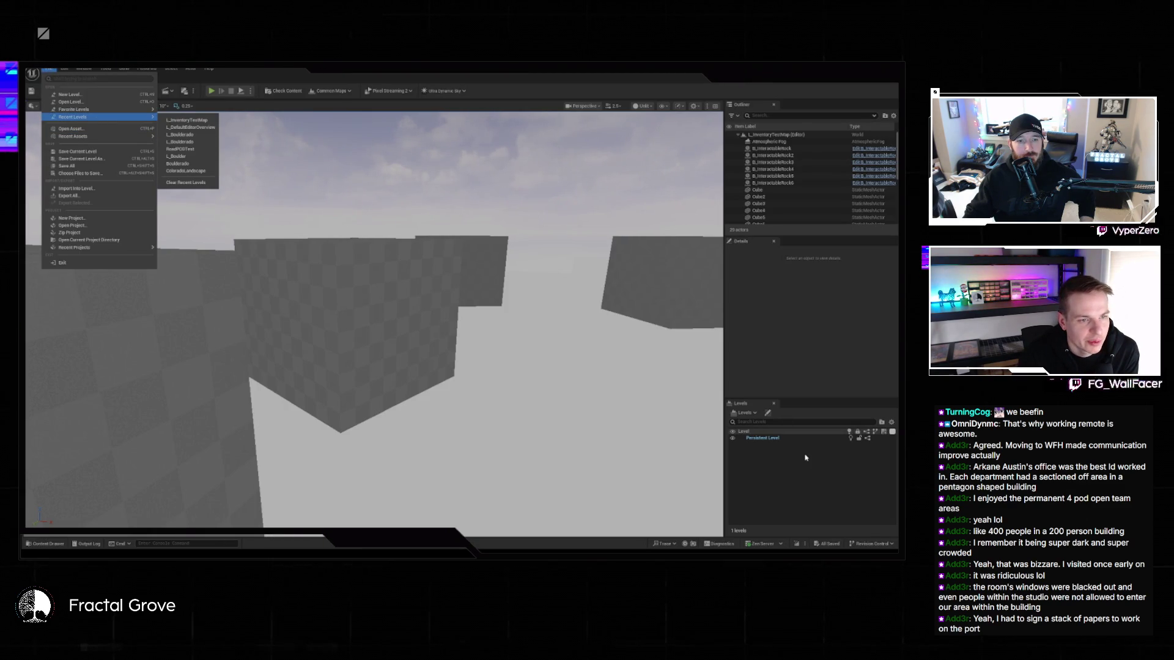
pyautogui.click(773, 335)
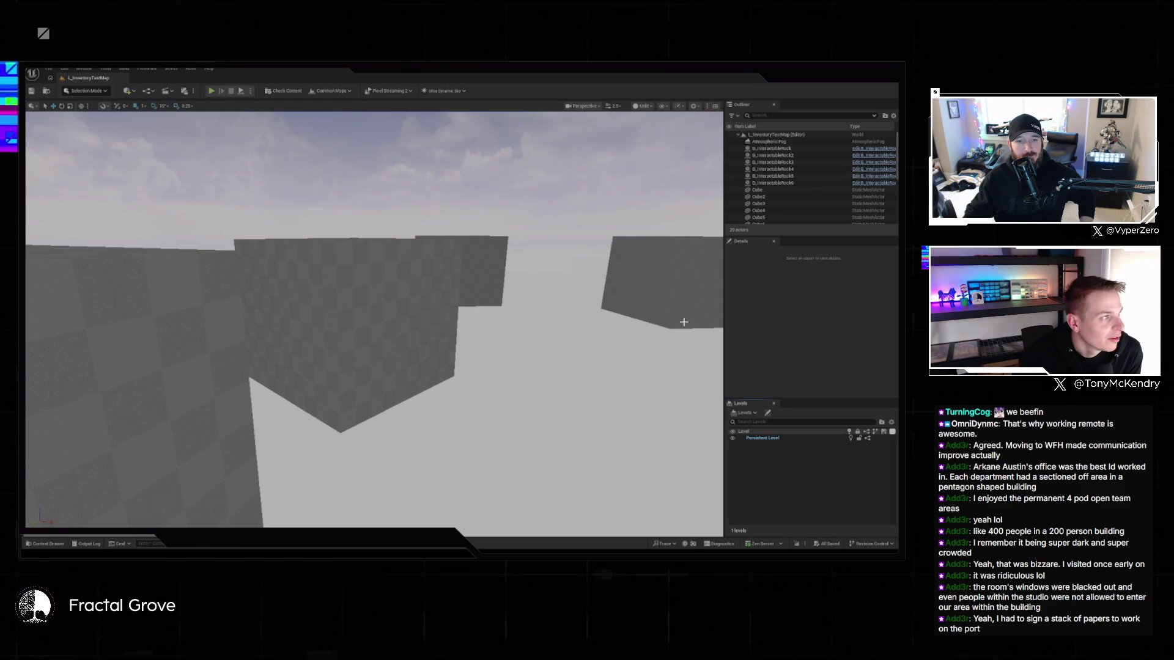
pyautogui.click(85, 67)
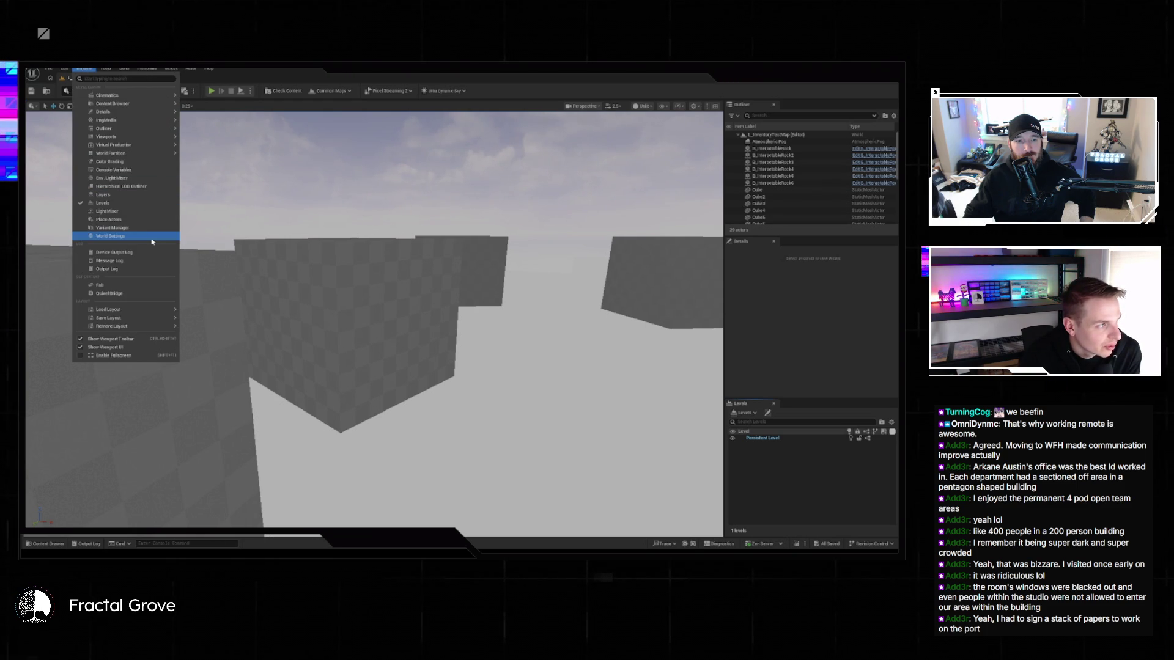
# - Show World Settings in an enlarged panel and expand the Default Gameplay Experience list
pyautogui.click(153, 238)
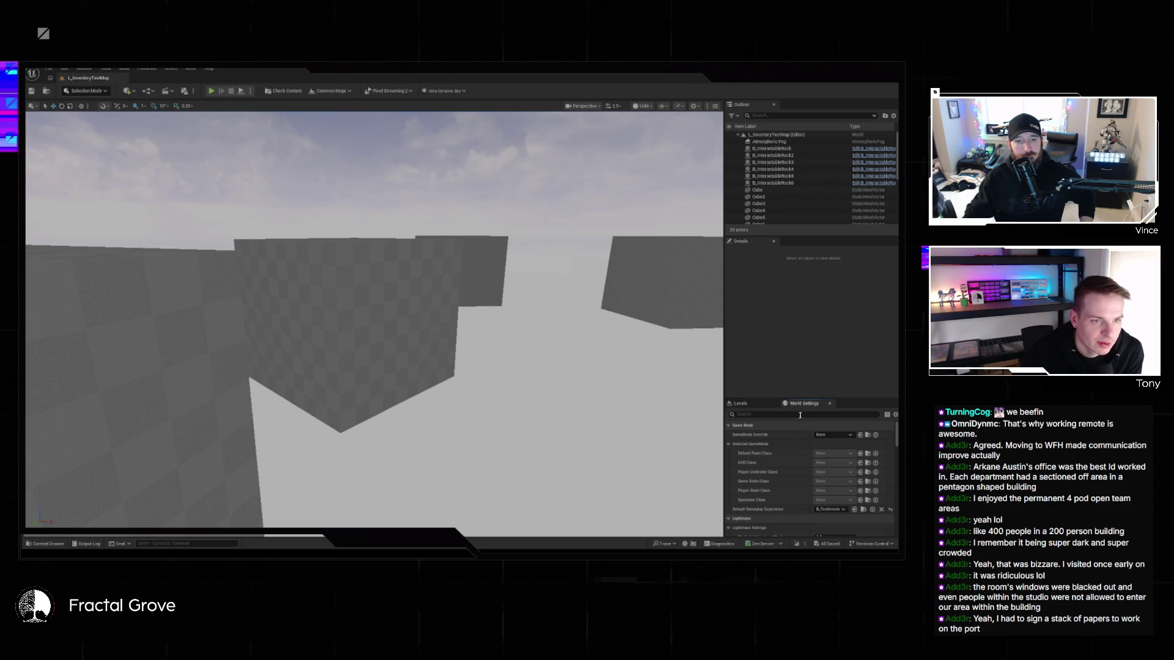
pyautogui.moveTo(807, 398); pyautogui.dragTo(807, 327)
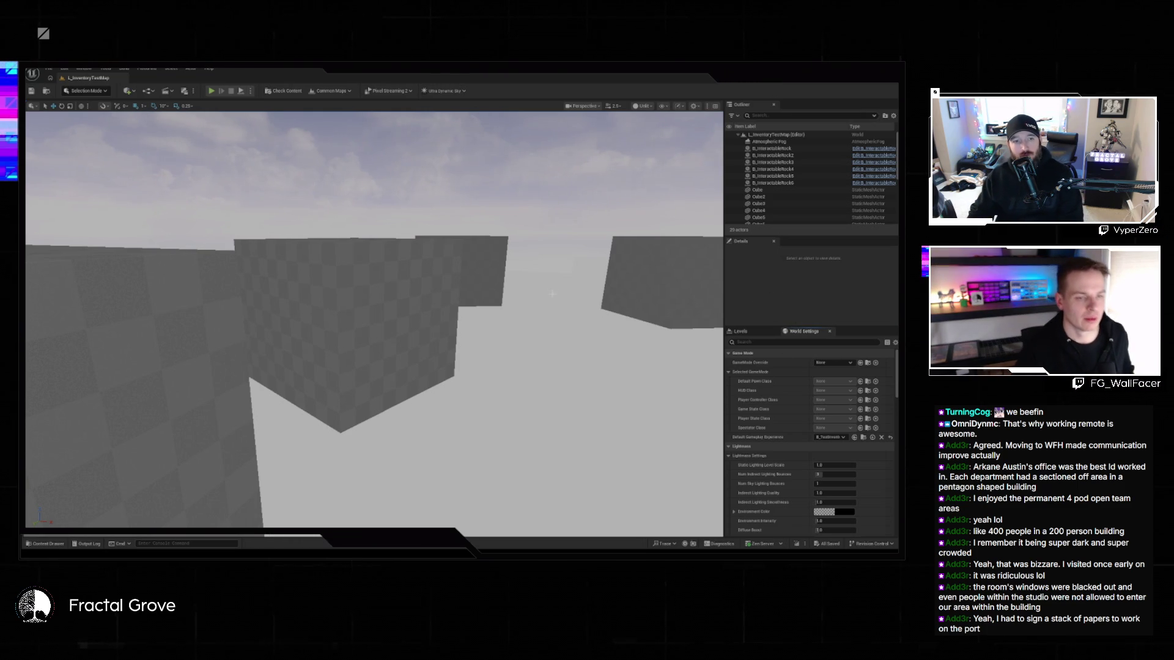
pyautogui.scroll(-5, 373, 318)
pyautogui.scroll(-5, 373, 324)
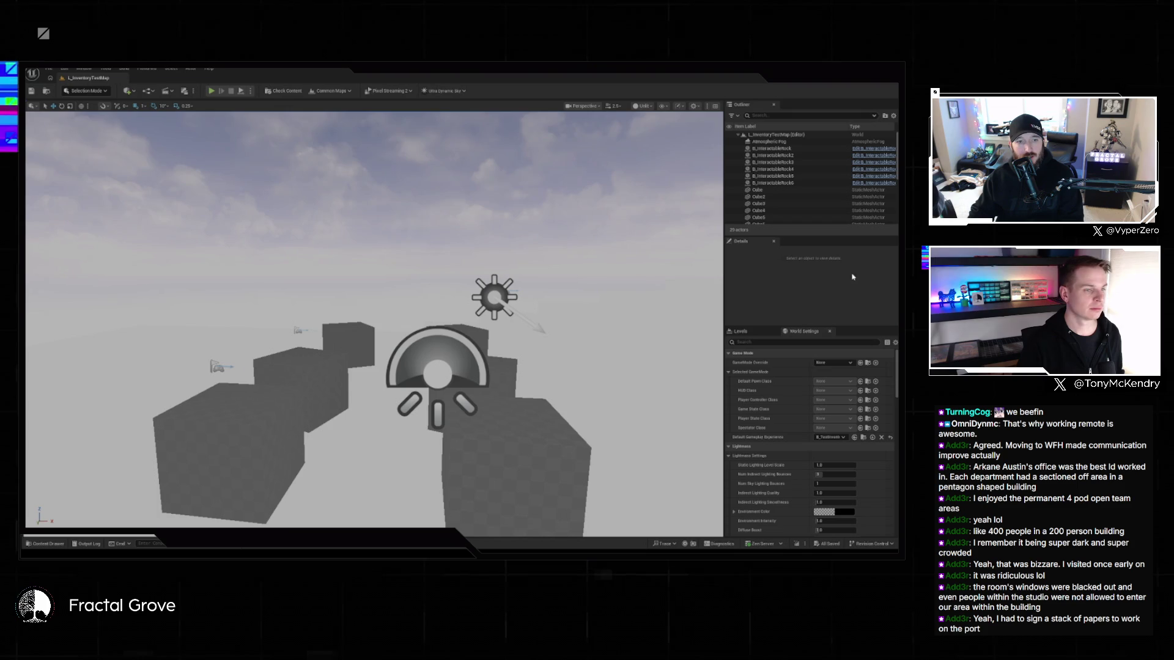
pyautogui.click(837, 437)
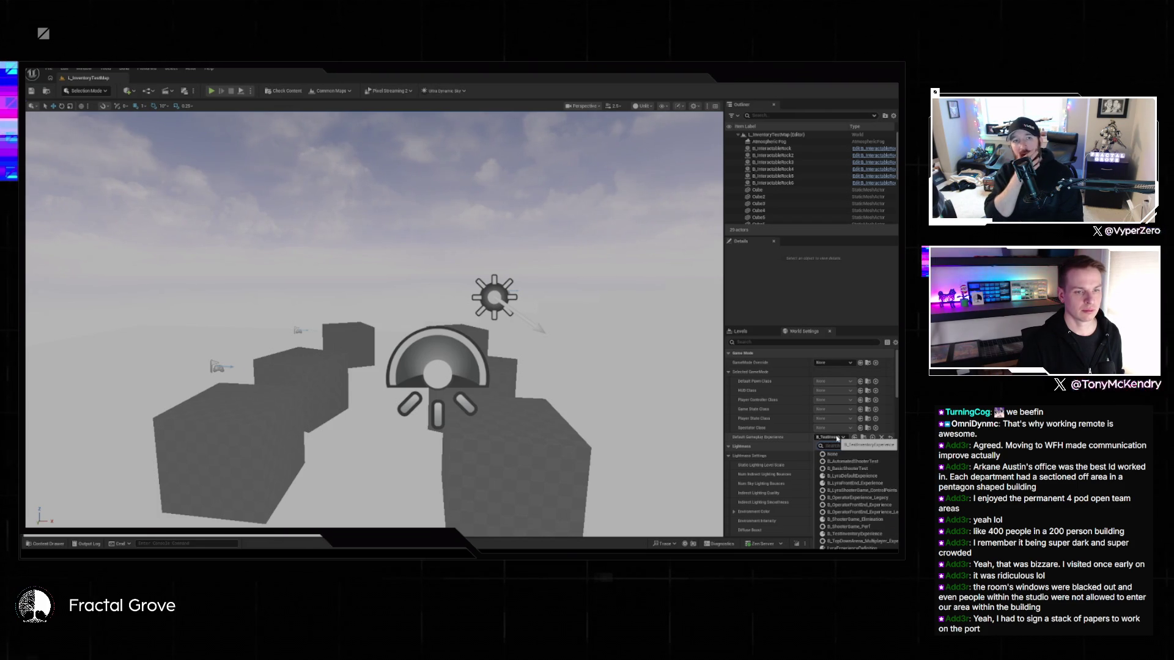
# - Keep B_TestInventoryExperience as the gameplay experience and locate it in the Experiences folder
pyautogui.click(837, 438)
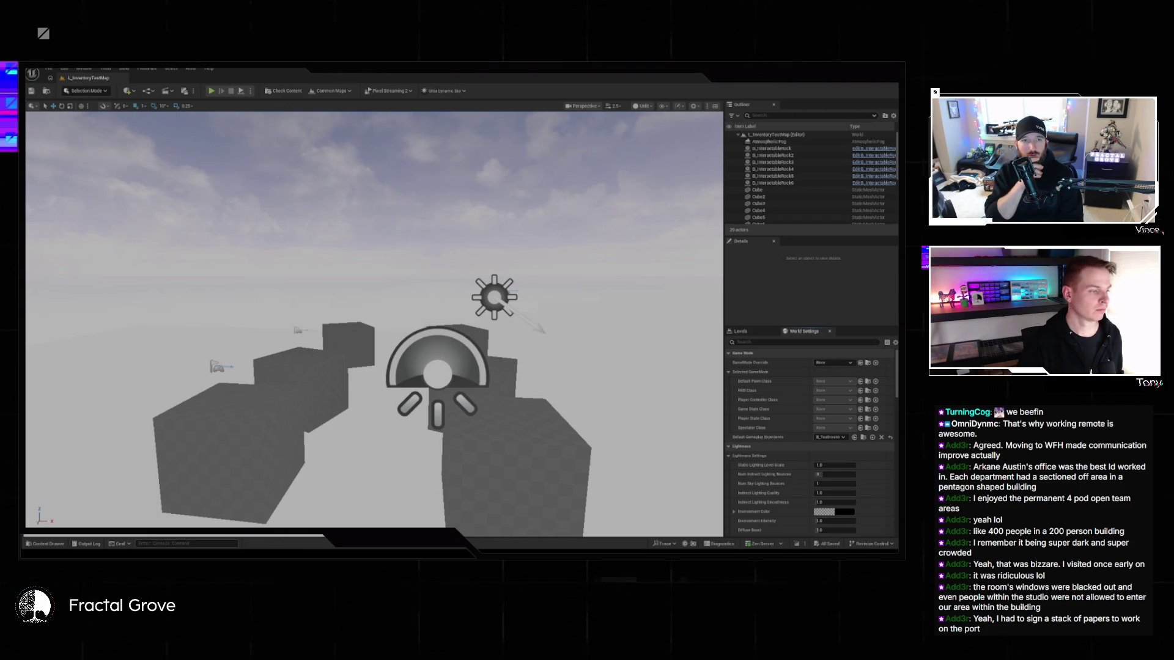
pyautogui.hotkey('ctrl', 'space')
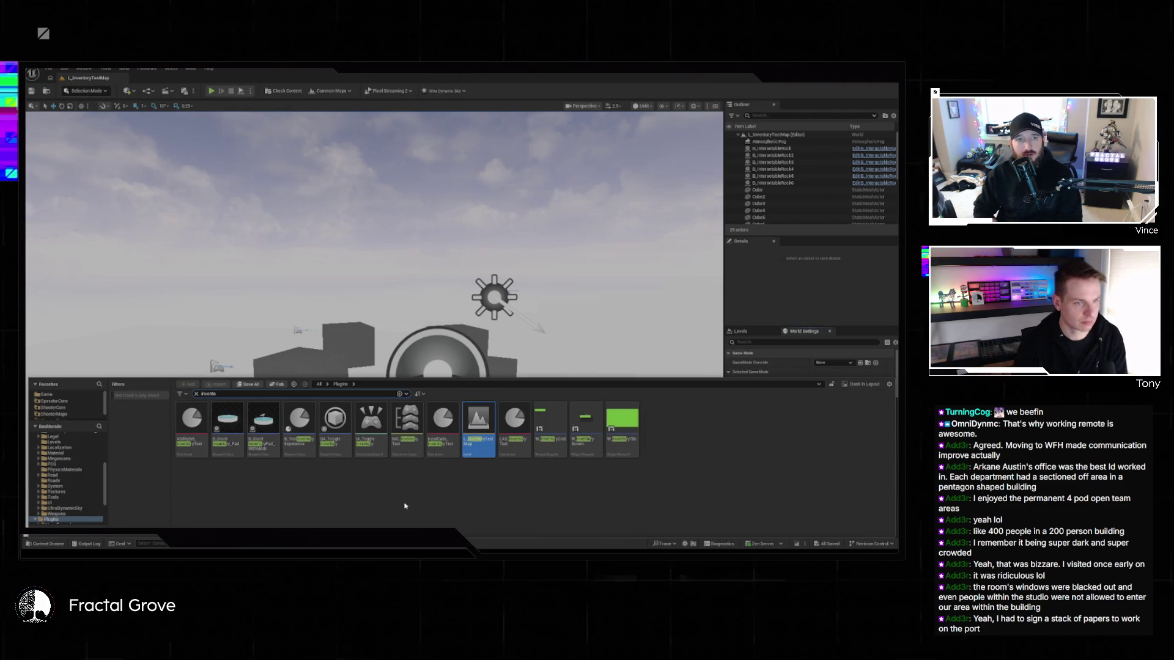
pyautogui.hotkey('ctrl', 'space')
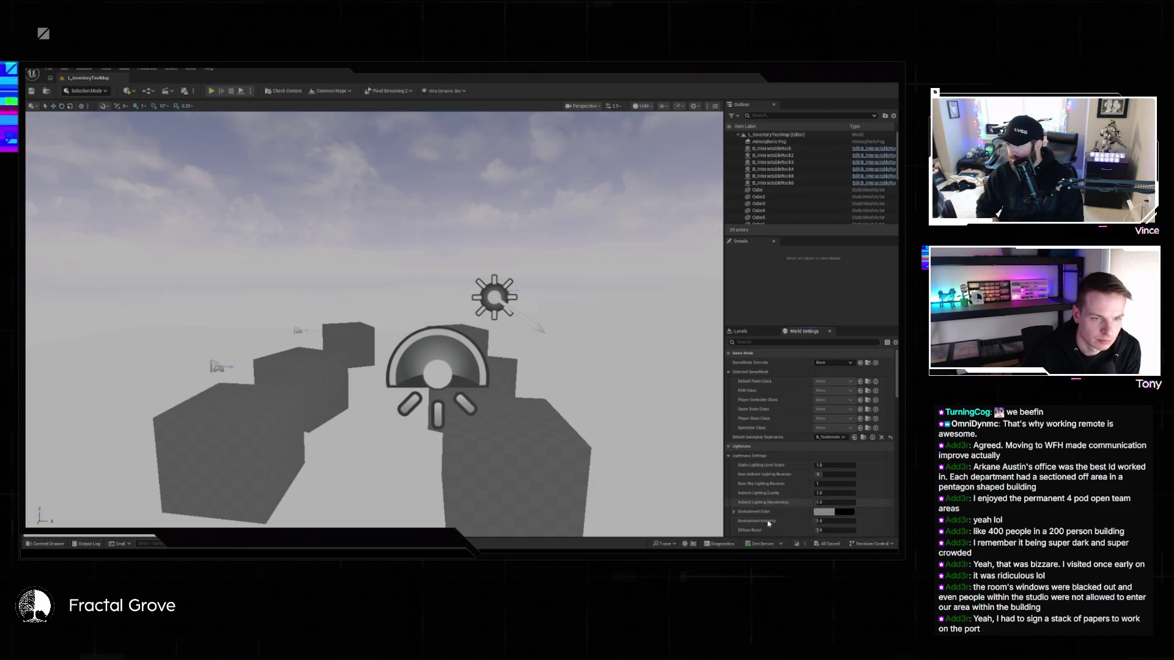
pyautogui.scroll(-1, 795, 477)
pyautogui.click(864, 407)
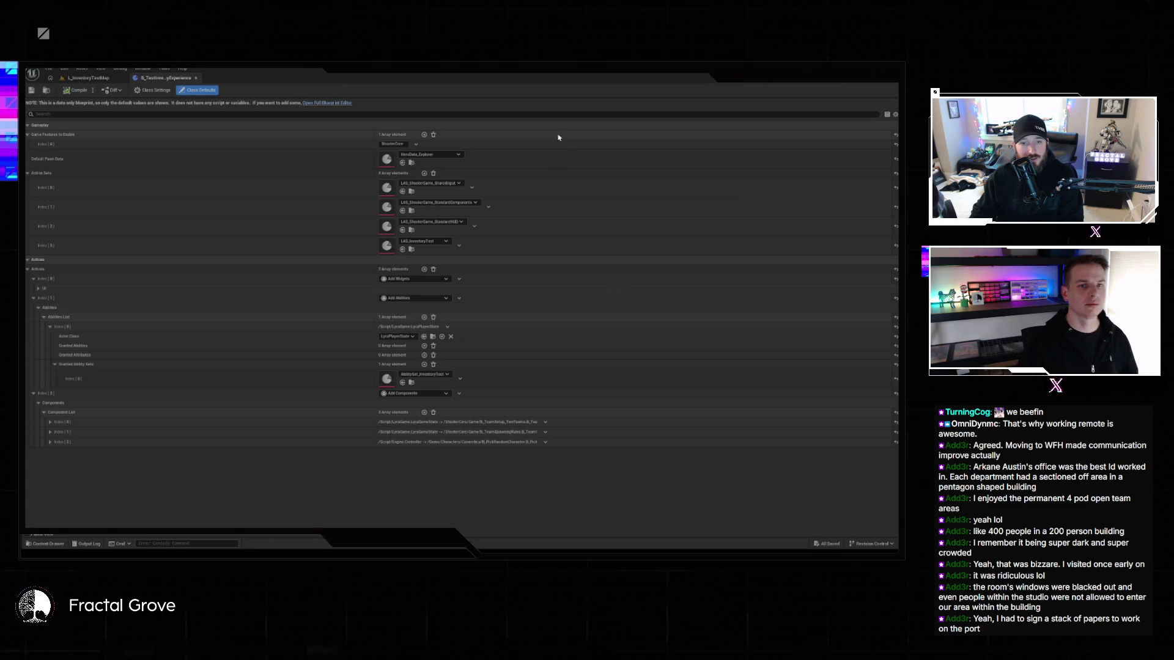
# - Return to the L_InventoryTestMap level tab and pull the camera back from the cubes
pyautogui.click(92, 79)
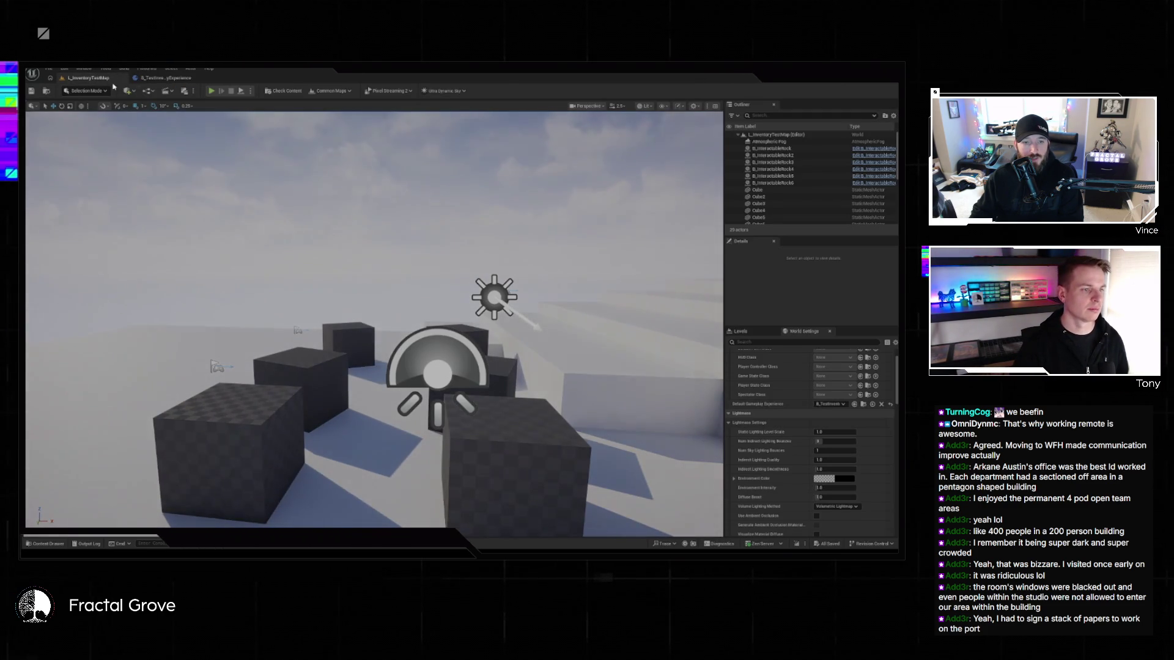
pyautogui.moveTo(434, 309)
pyautogui.mouseDown()
pyautogui.moveTo(550, 391)
pyautogui.moveTo(575, 318)
pyautogui.moveTo(518, 298)
pyautogui.mouseUp()
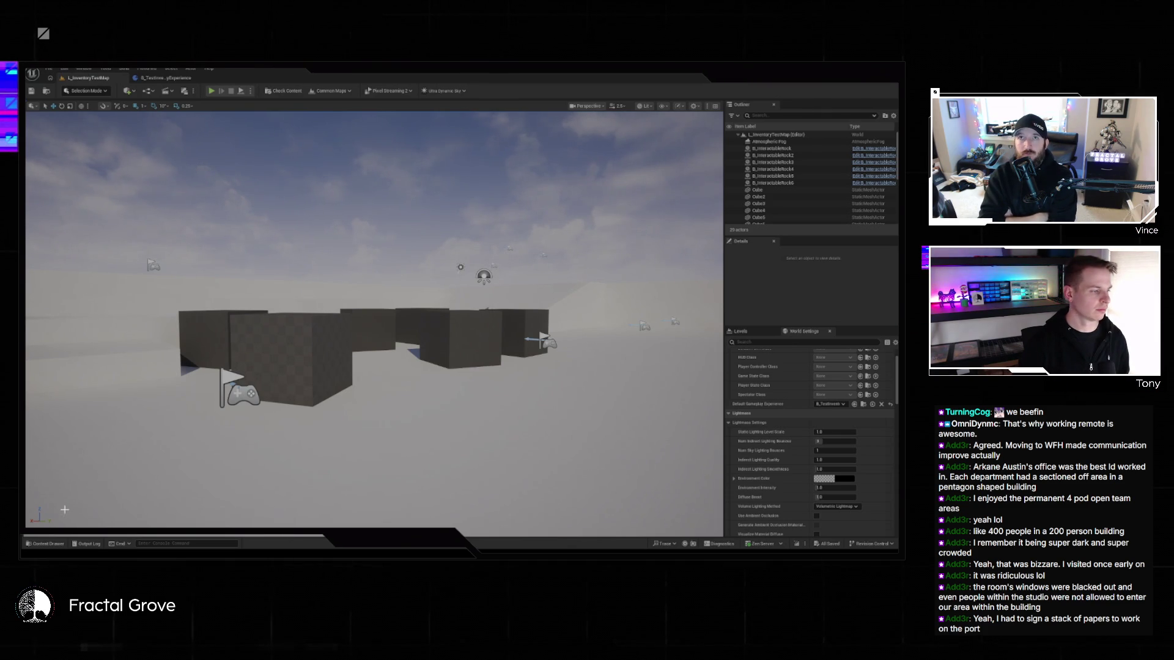
pyautogui.click(49, 544)
# - Browse the Content Drawer to the Tools folder and inspect tool thumbnails like B_Tool_AdvancedWindow
pyautogui.scroll(10, 85, 460)
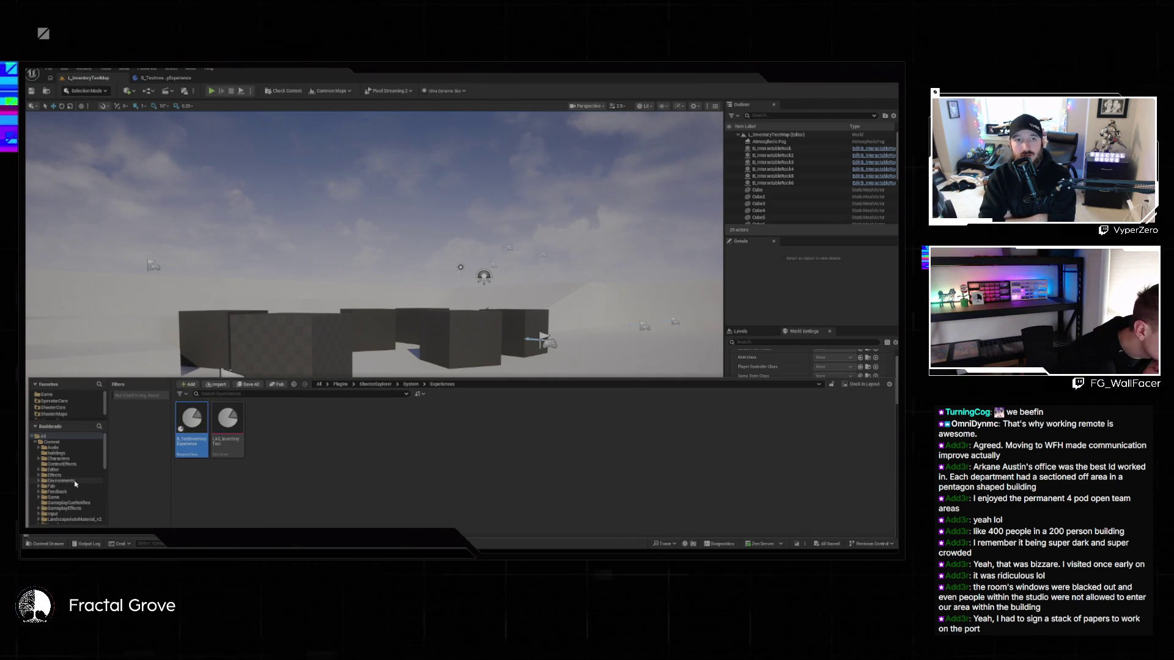
pyautogui.scroll(-4, 75, 484)
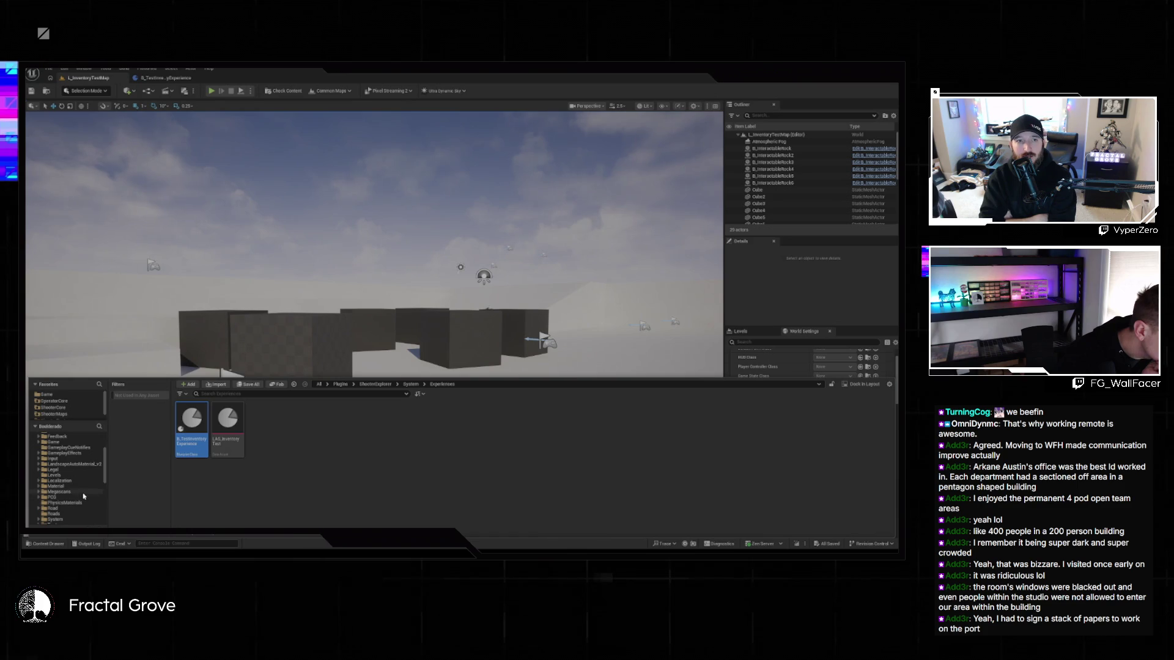
pyautogui.scroll(-2, 80, 499)
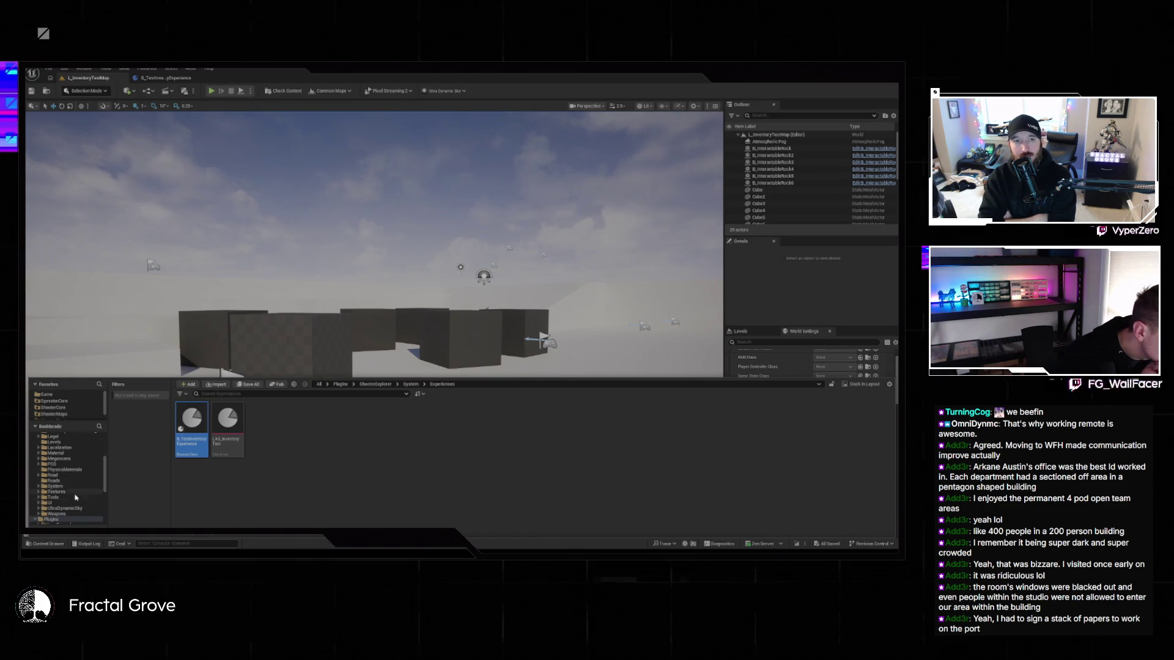
pyautogui.click(75, 498)
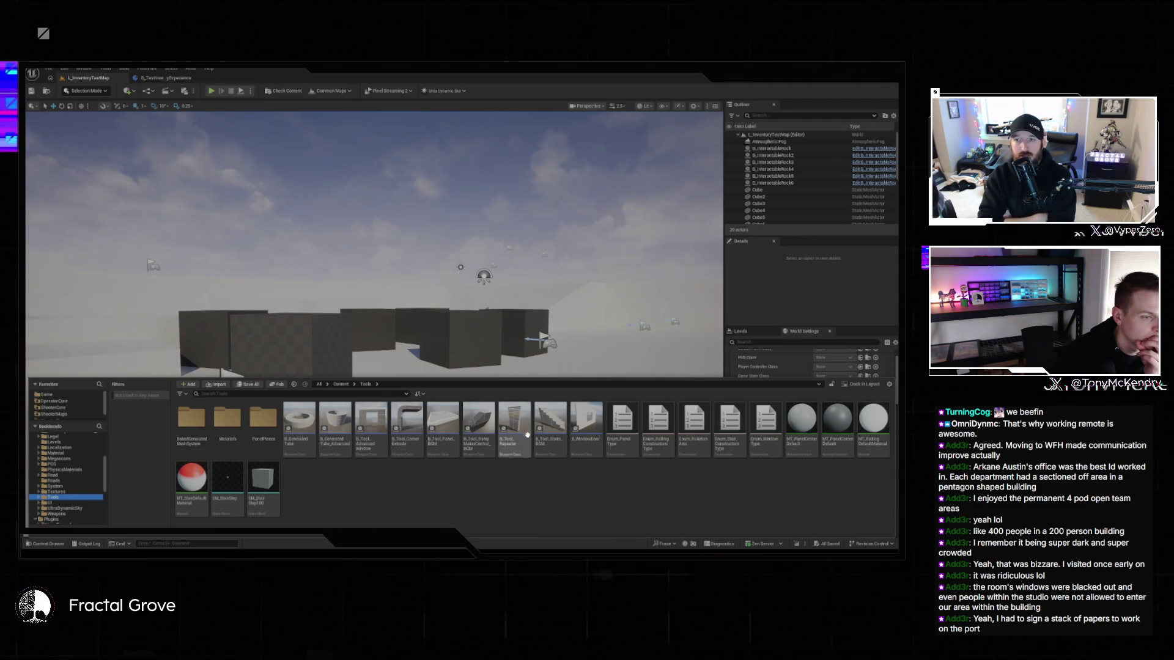
pyautogui.moveTo(527, 432)
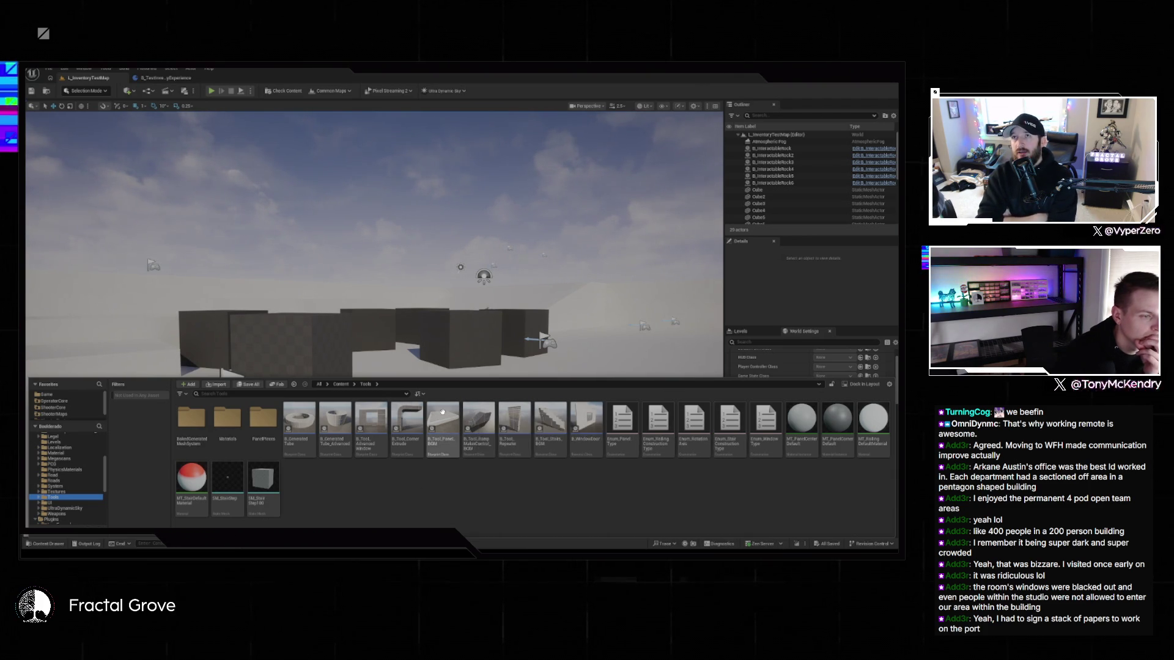
pyautogui.moveTo(414, 407)
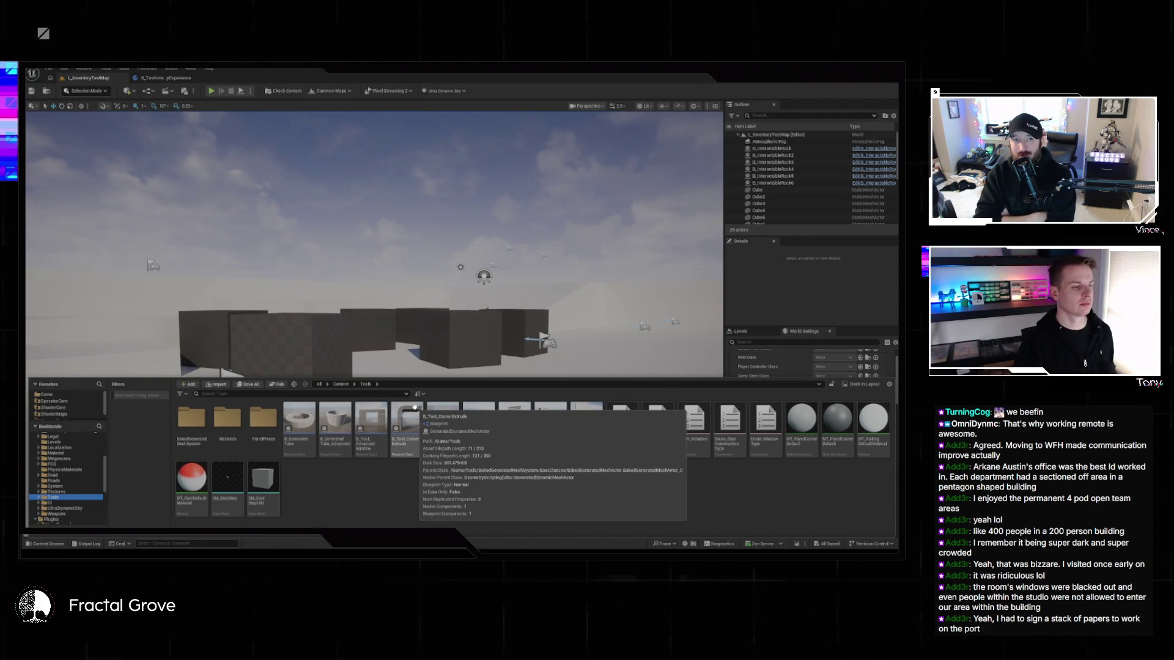
pyautogui.moveTo(376, 414)
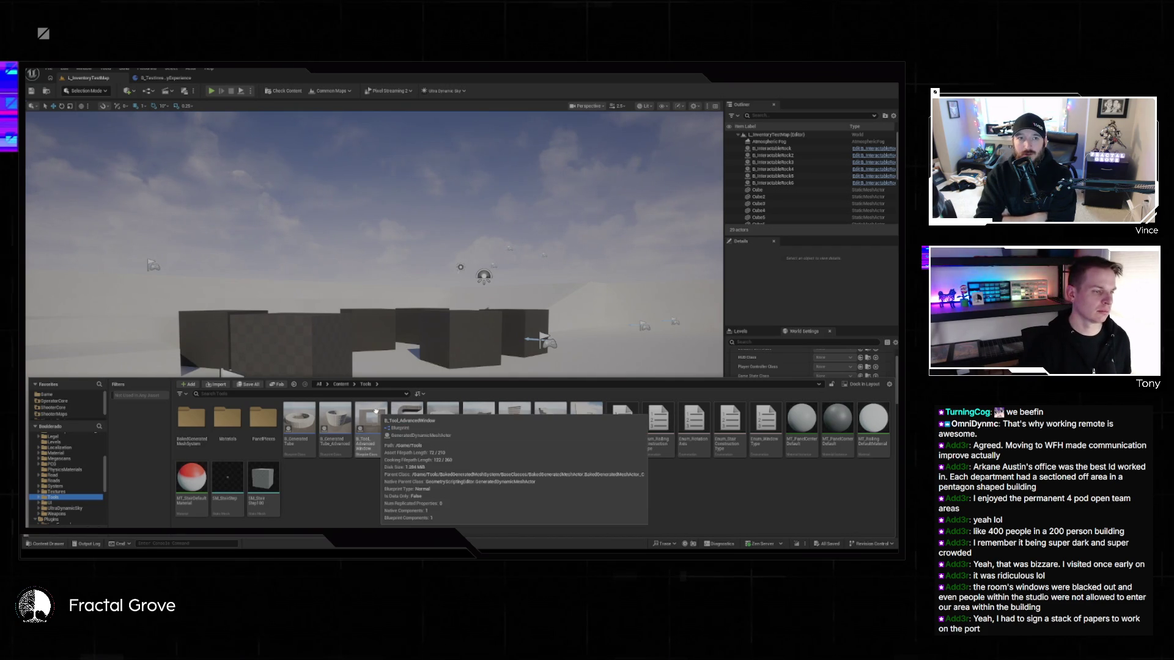
# - Drop B_Tool_AdvancedWindow into the level as a B_GeneratedTube_Advanced tube and frame it
pyautogui.moveTo(376, 413); pyautogui.dragTo(496, 460)
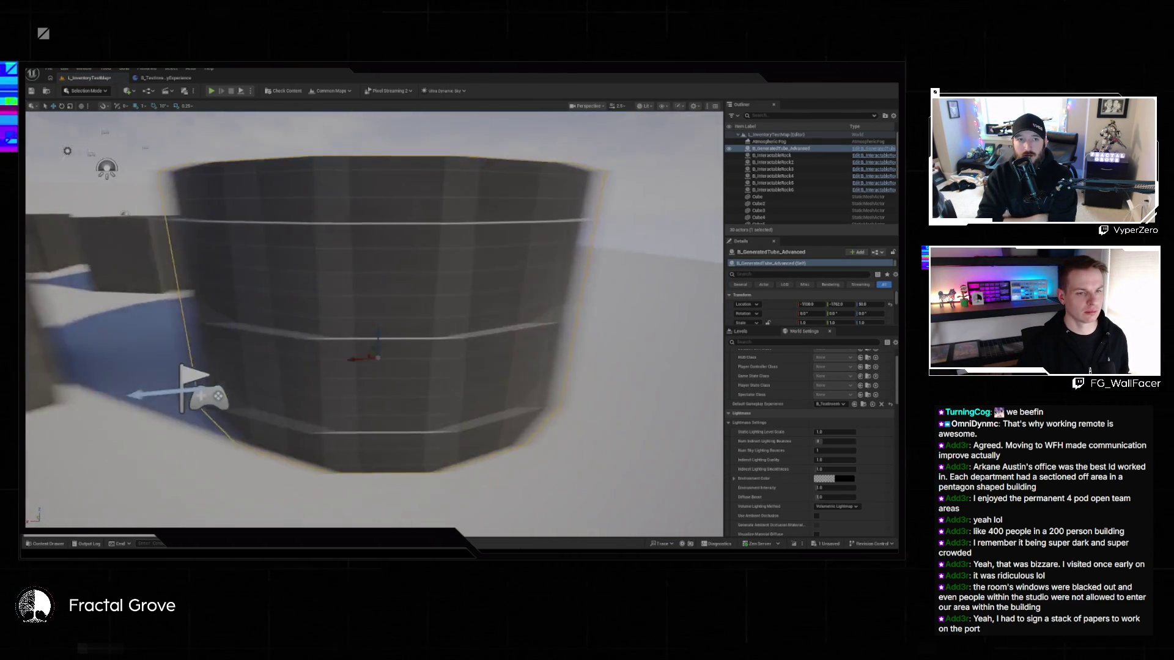
pyautogui.press('f')
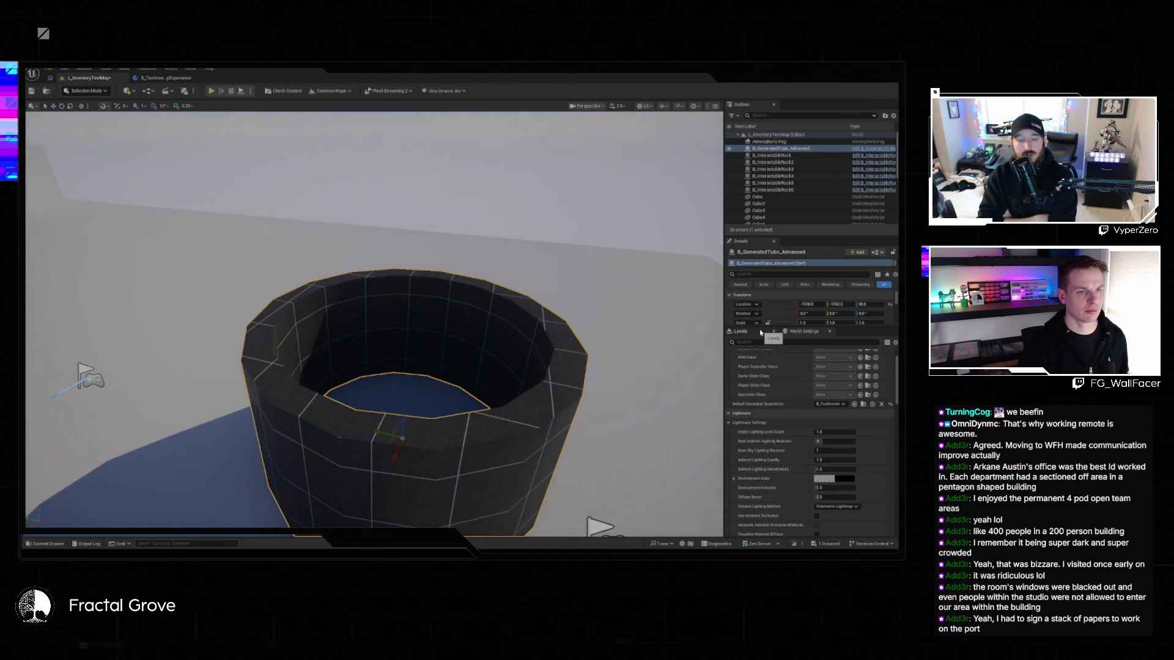
pyautogui.moveTo(775, 327); pyautogui.dragTo(786, 404)
# - Expand the tube's Rendering, Collision and Generation Management detail sections
pyautogui.scroll(-3, 792, 379)
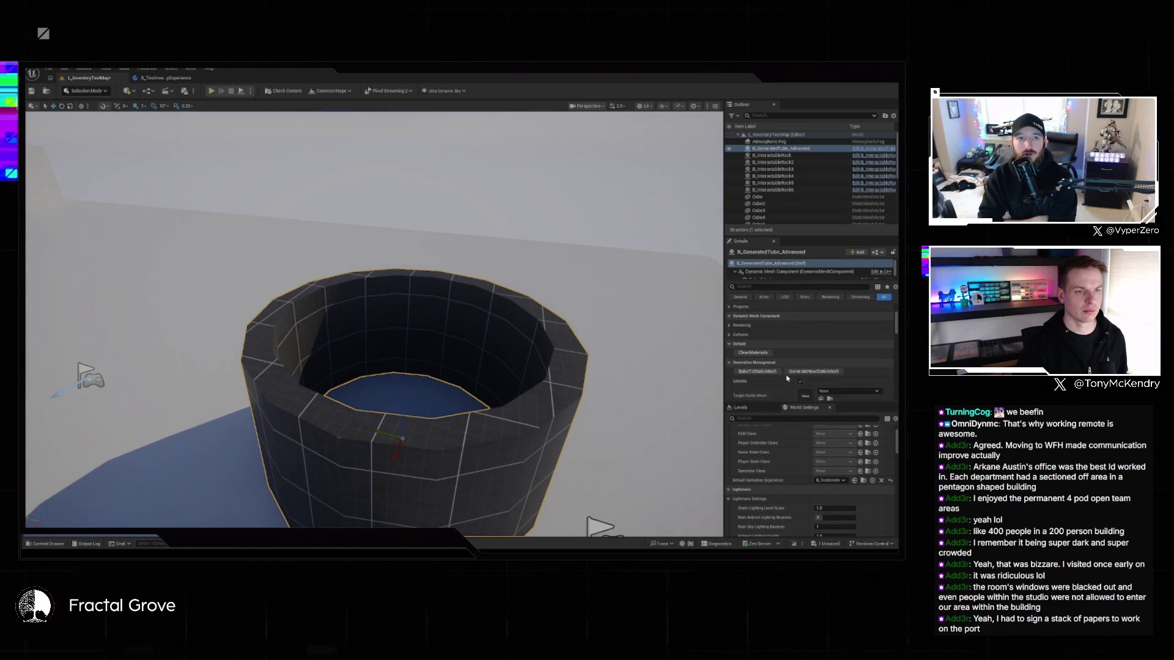
pyautogui.scroll(-5, 560, 353)
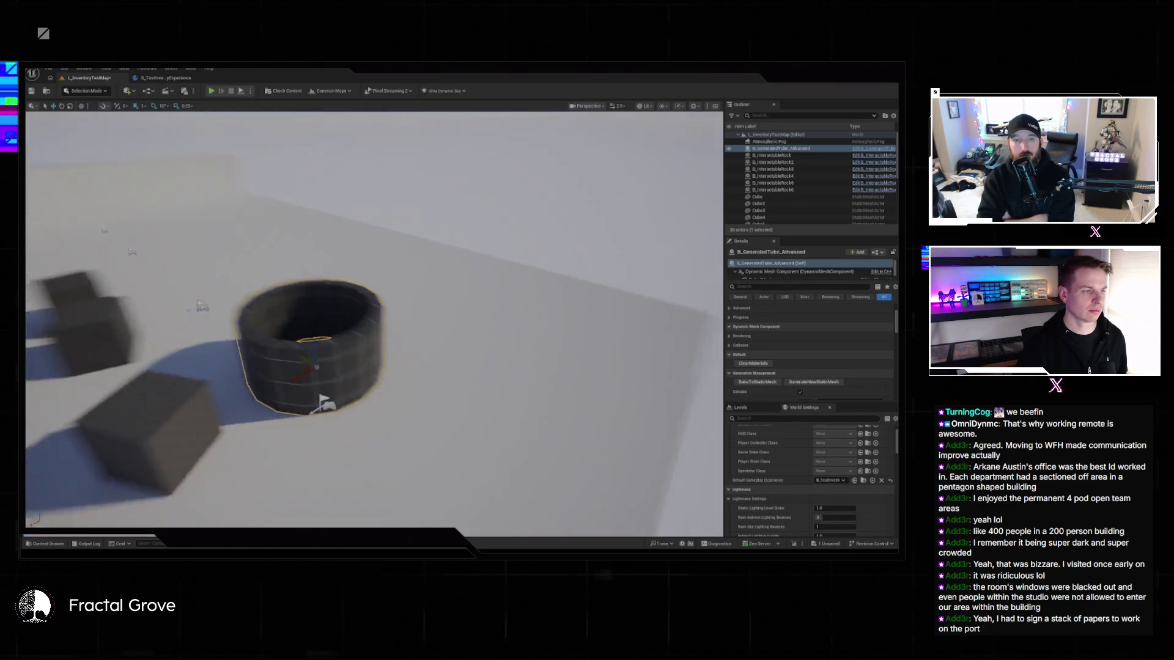
pyautogui.scroll(-3, 787, 371)
pyautogui.scroll(-2, 795, 363)
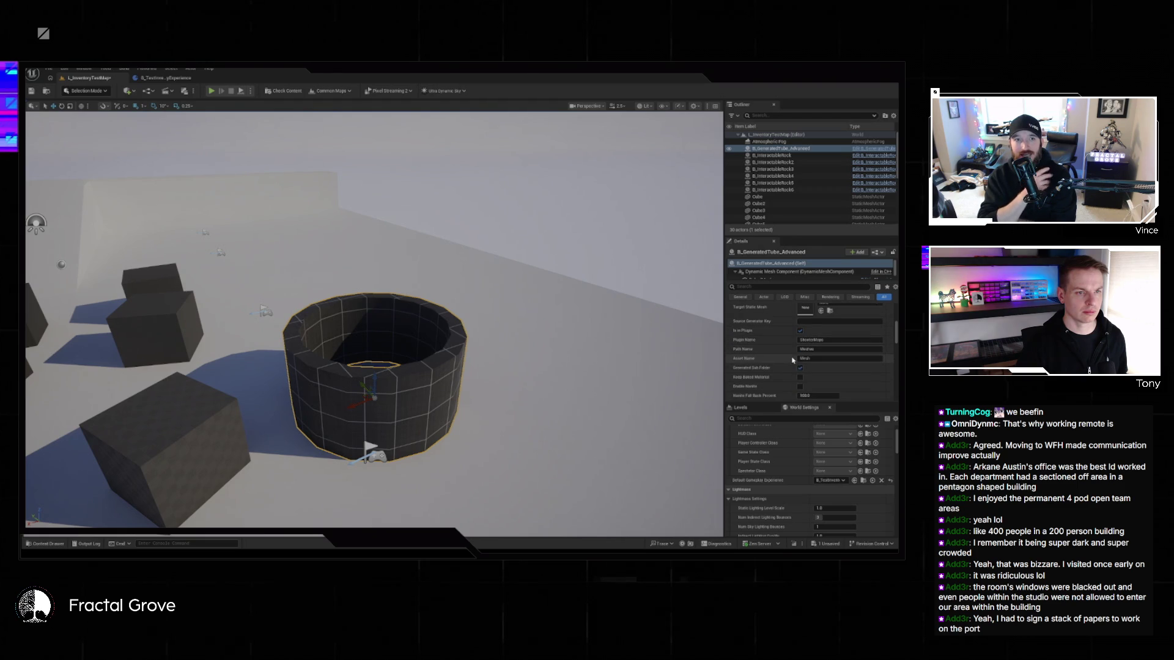
pyautogui.scroll(-3, 782, 361)
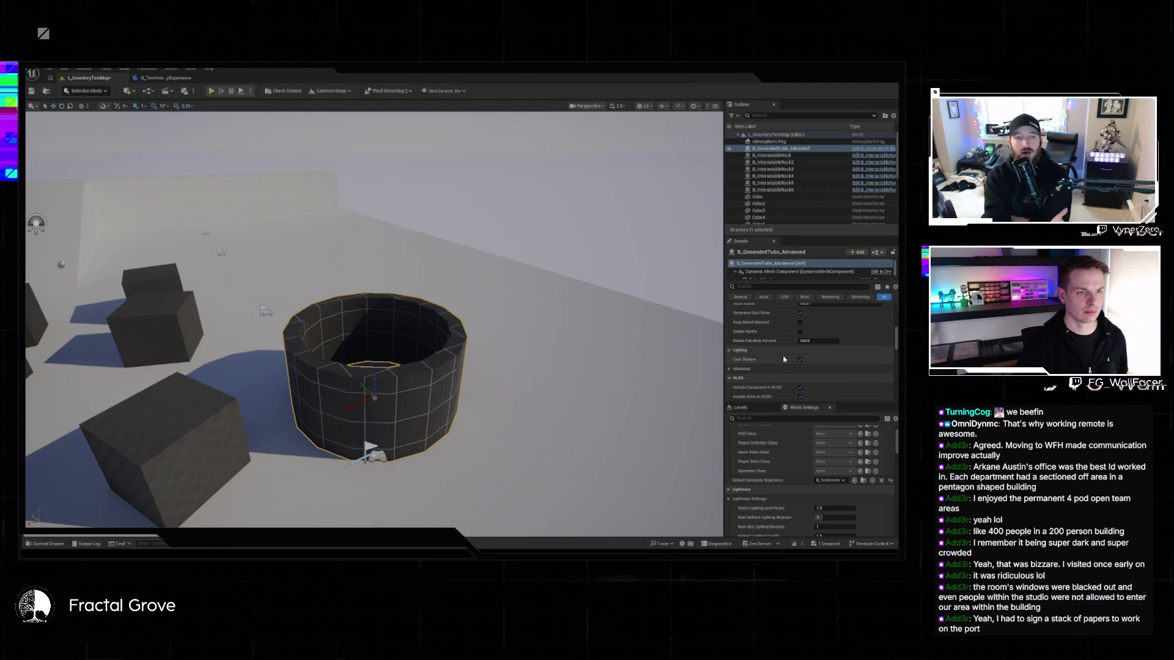
pyautogui.scroll(-2, 794, 351)
pyautogui.scroll(-4, 849, 340)
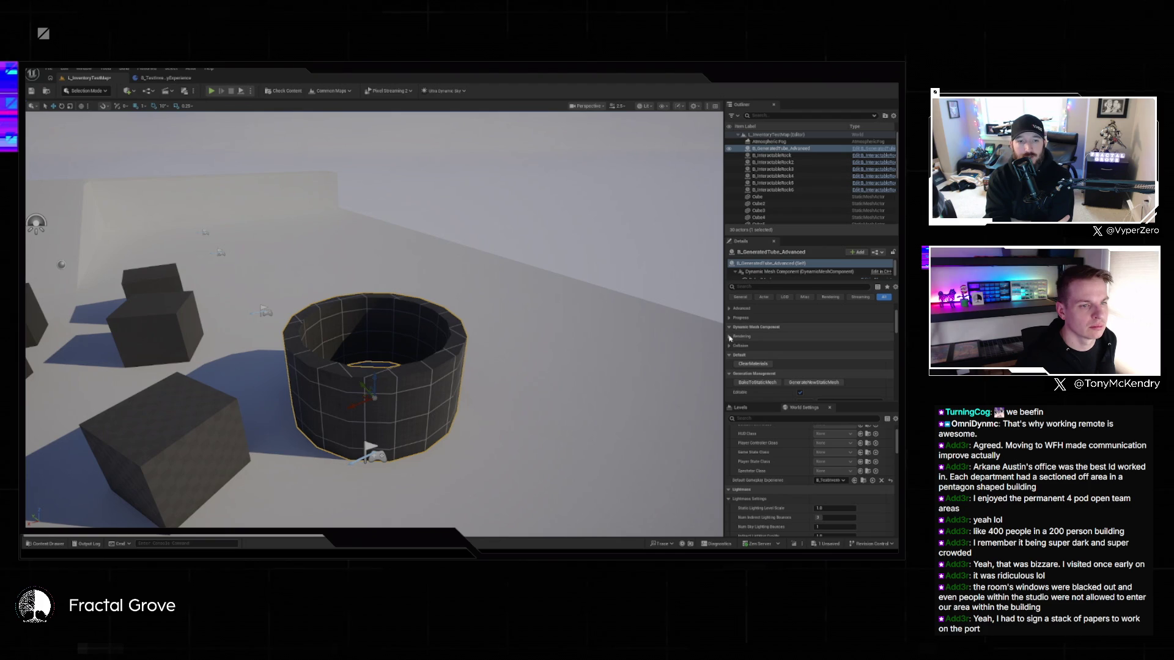
pyautogui.click(730, 337)
pyautogui.scroll(-2, 730, 346)
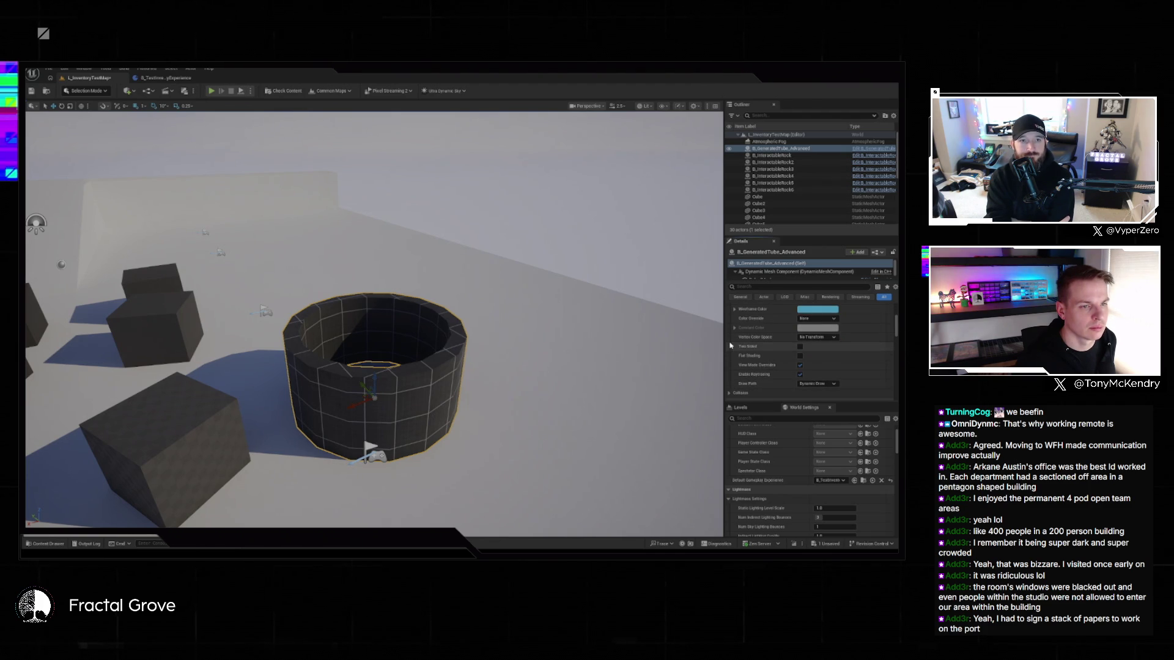
pyautogui.scroll(-1, 731, 352)
pyautogui.click(728, 371)
pyautogui.scroll(-3, 728, 375)
pyautogui.click(731, 380)
pyautogui.scroll(-3, 754, 375)
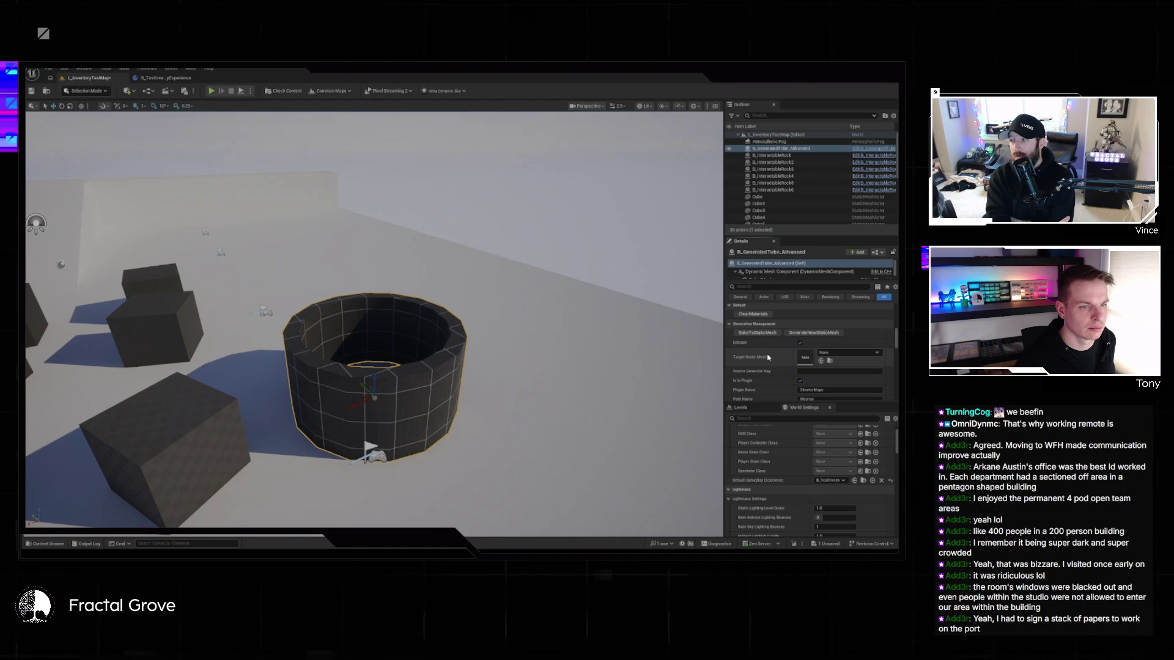
pyautogui.scroll(-2, 840, 369)
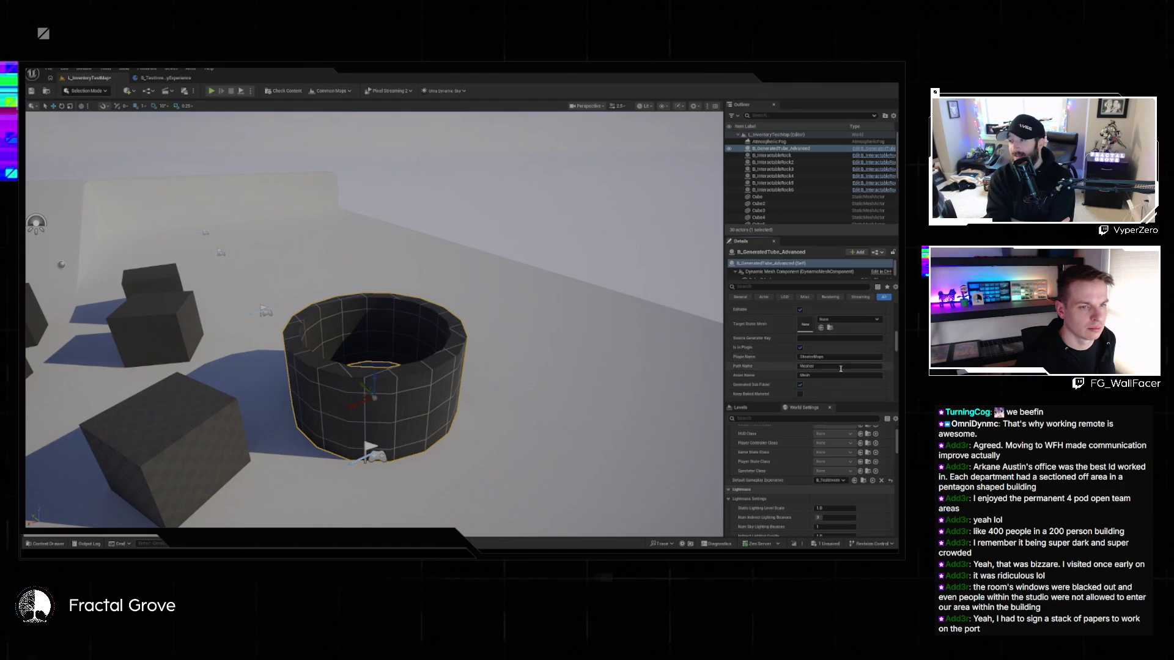
pyautogui.scroll(-2, 840, 368)
pyautogui.scroll(10, 813, 375)
# - Toggle the Advanced section, then expand and collapse Progress and collapse Rendering
pyautogui.click(729, 363)
pyautogui.click(730, 363)
pyautogui.click(729, 372)
pyautogui.scroll(-3, 728, 348)
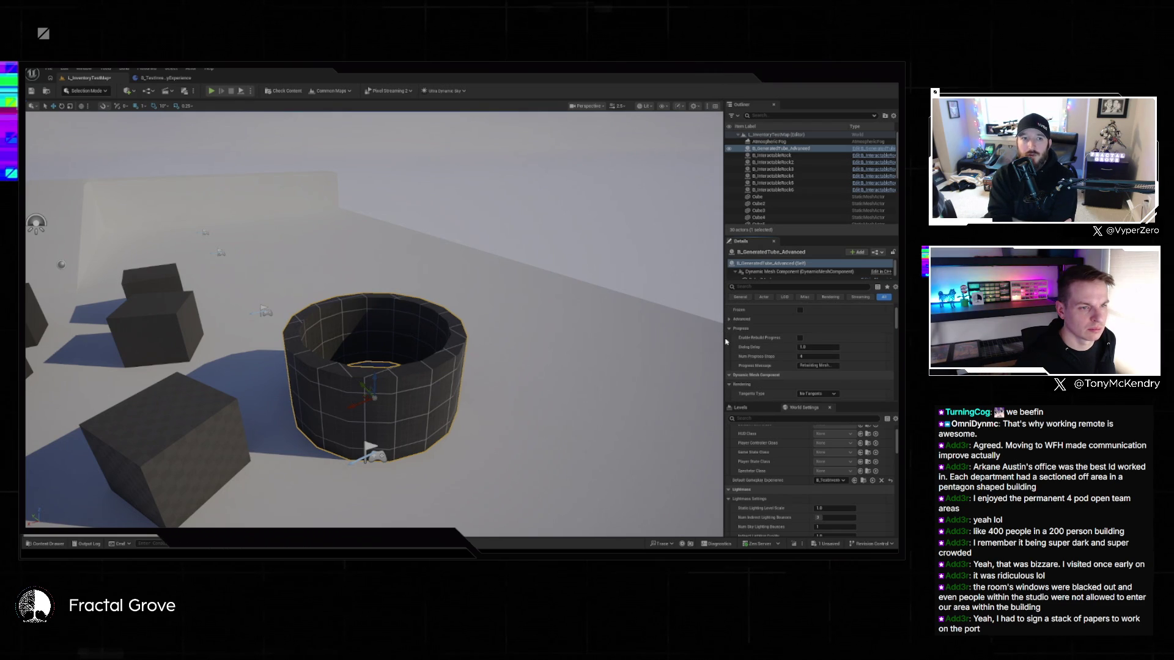
pyautogui.click(729, 329)
pyautogui.click(729, 347)
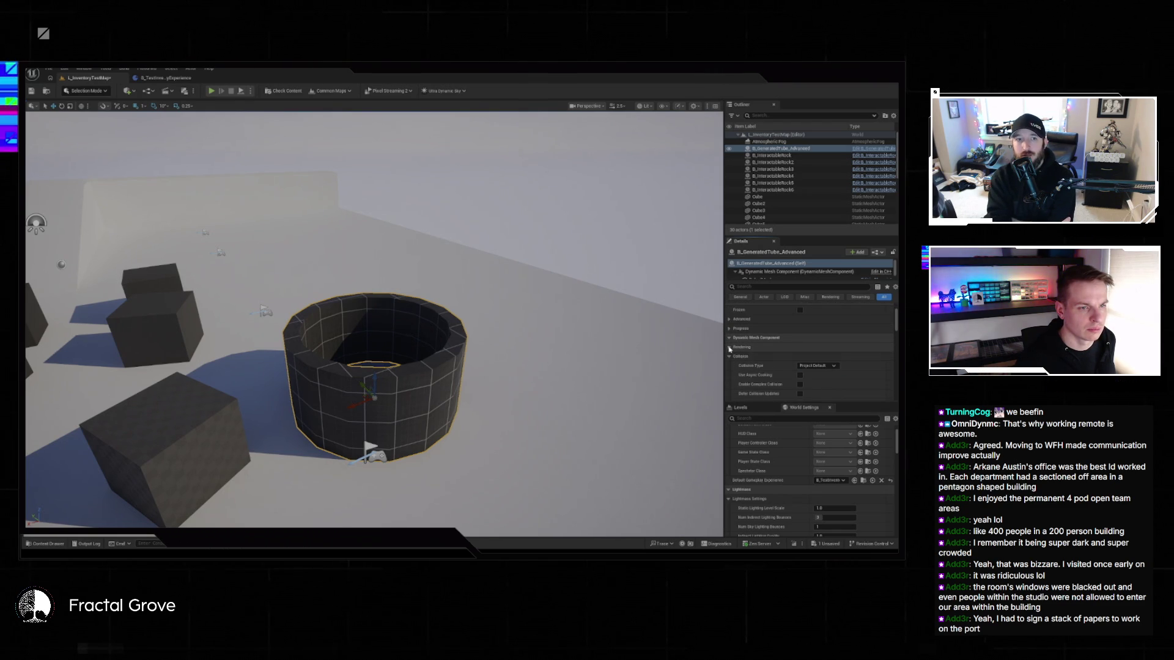
pyautogui.scroll(-5, 730, 367)
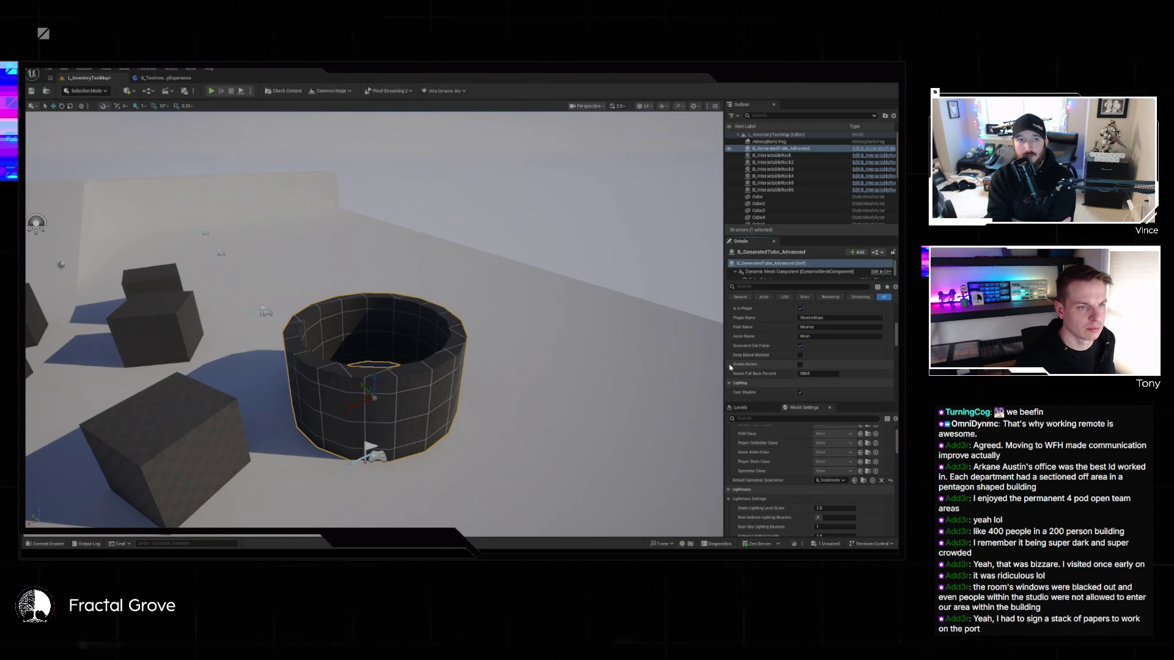
# - Select the Dynamic Mesh Component and scroll through its properties
pyautogui.click(789, 271)
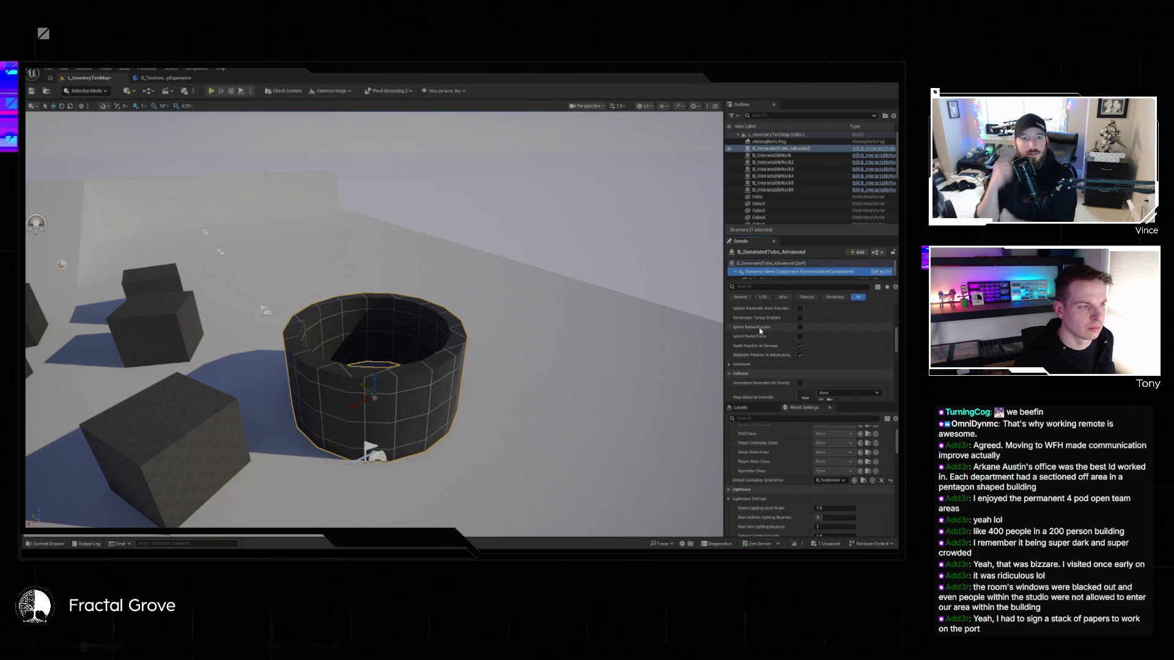
pyautogui.scroll(10, 752, 353)
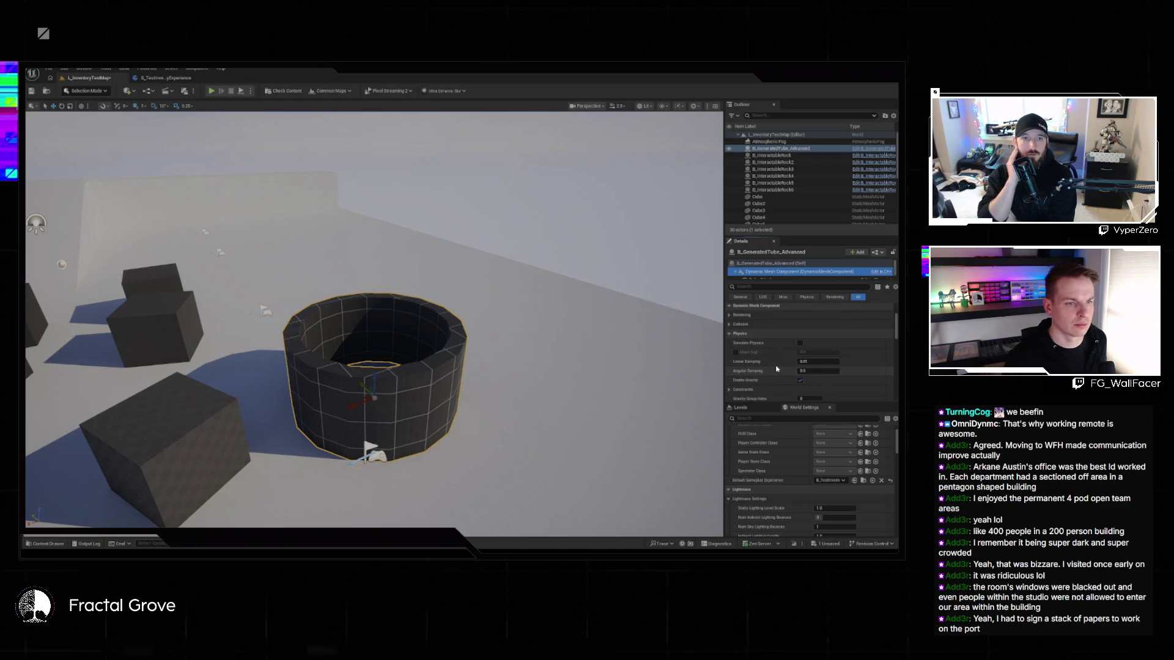
pyautogui.scroll(-8, 828, 346)
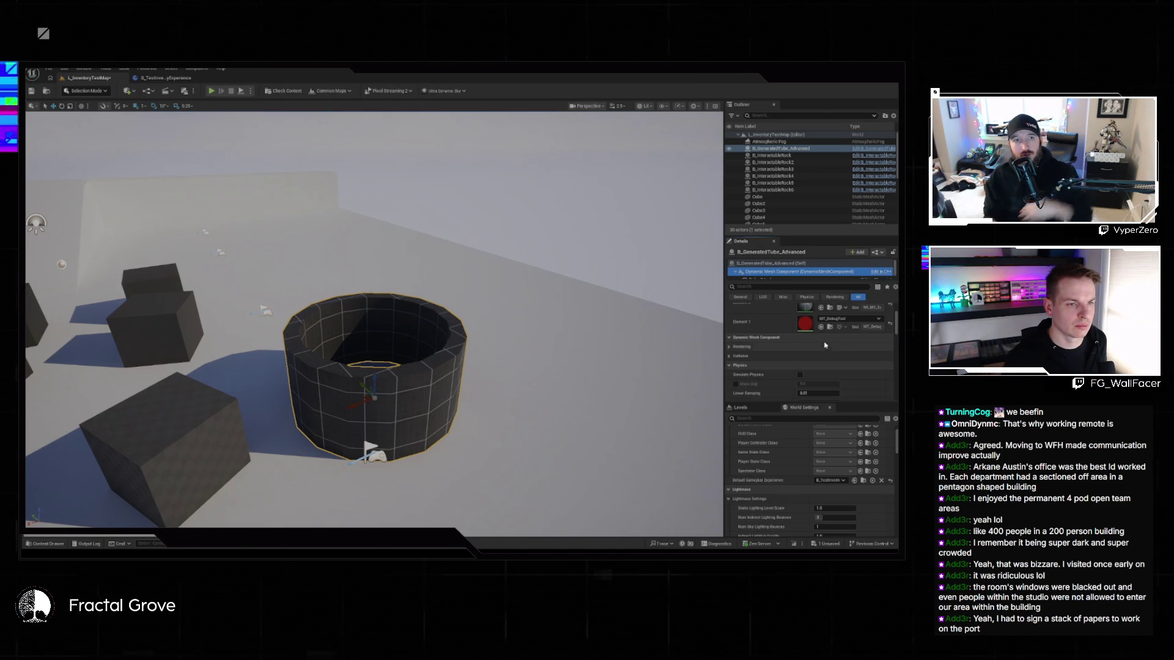
pyautogui.scroll(-5, 740, 347)
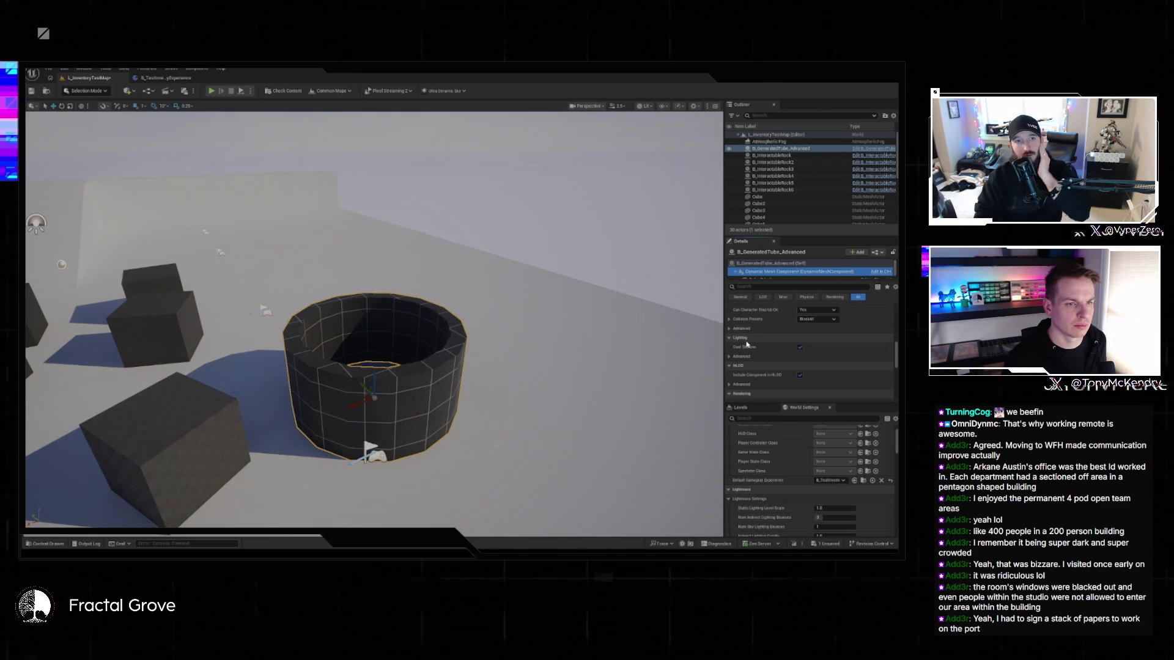
pyautogui.scroll(-6, 747, 344)
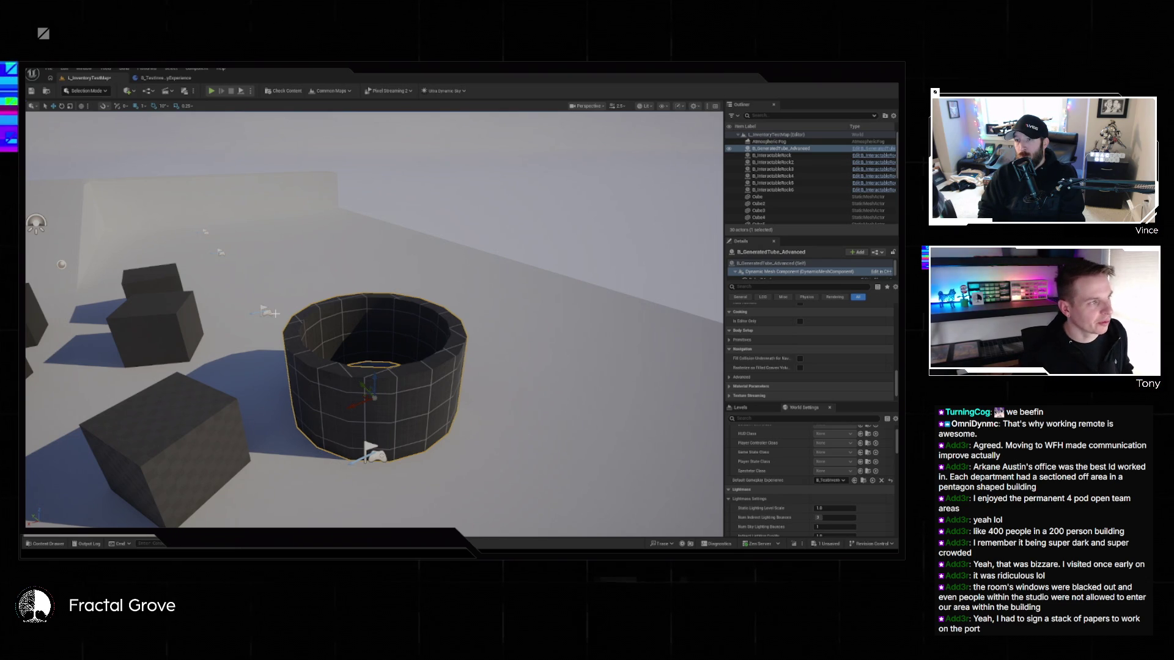
# - Look through the Tools menu, then move the camera closer to the tube and cubes
pyautogui.click(106, 69)
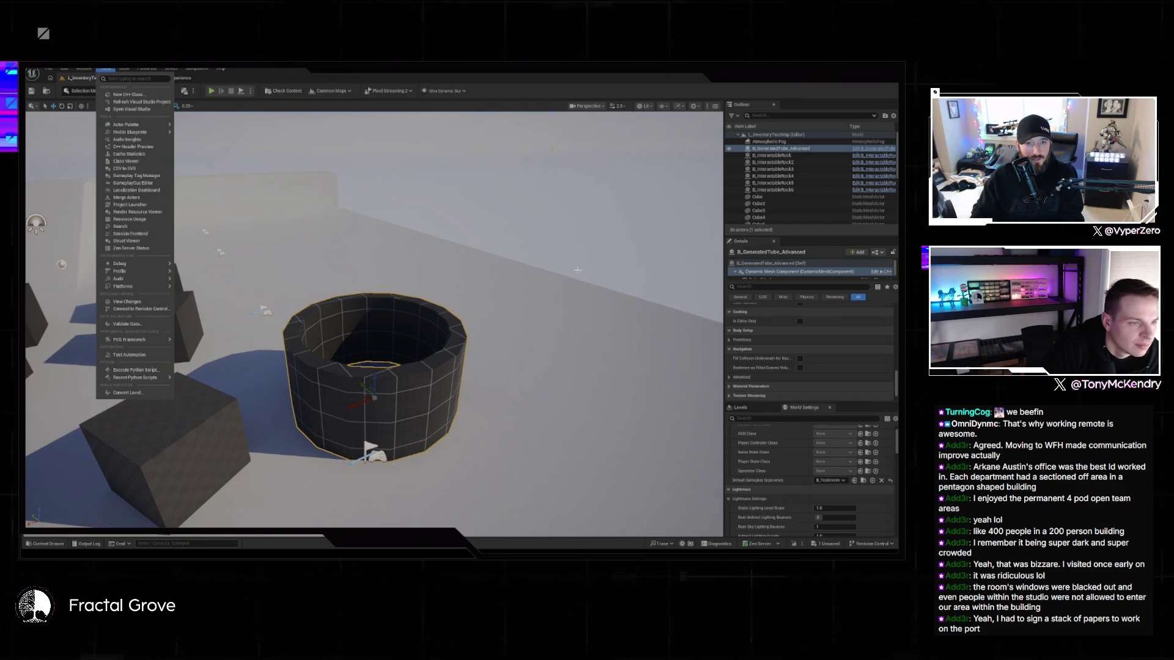
pyautogui.moveTo(648, 257); pyautogui.dragTo(584, 236)
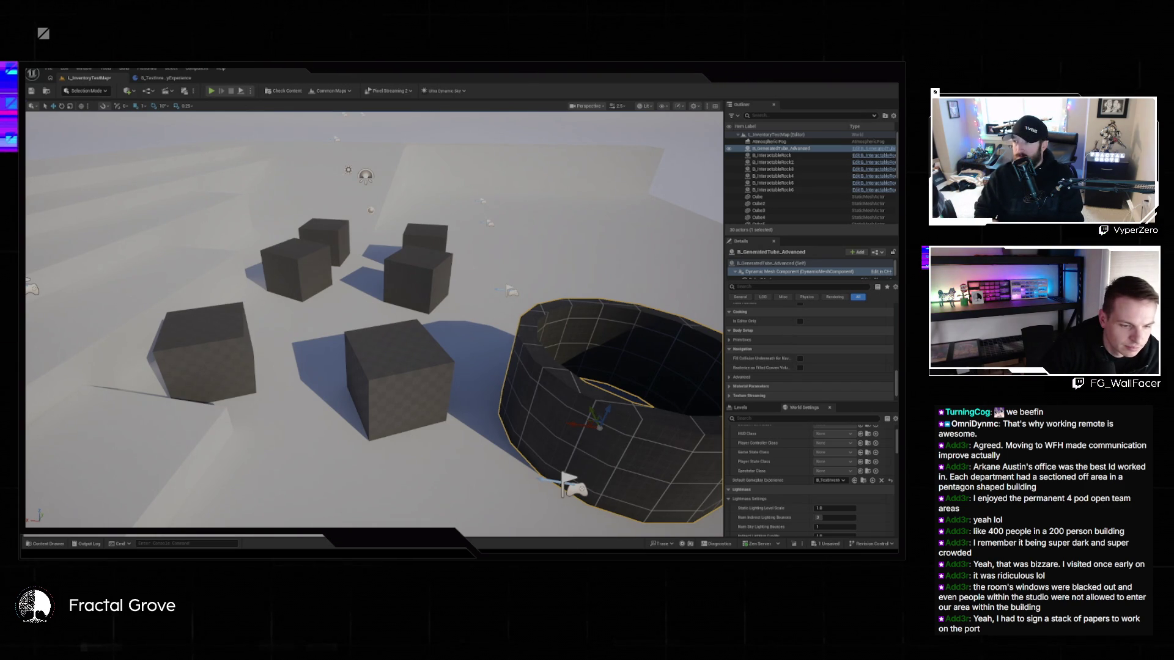
# - Run a system search for 'cursor' and dismiss it
pyautogui.press('super+s')
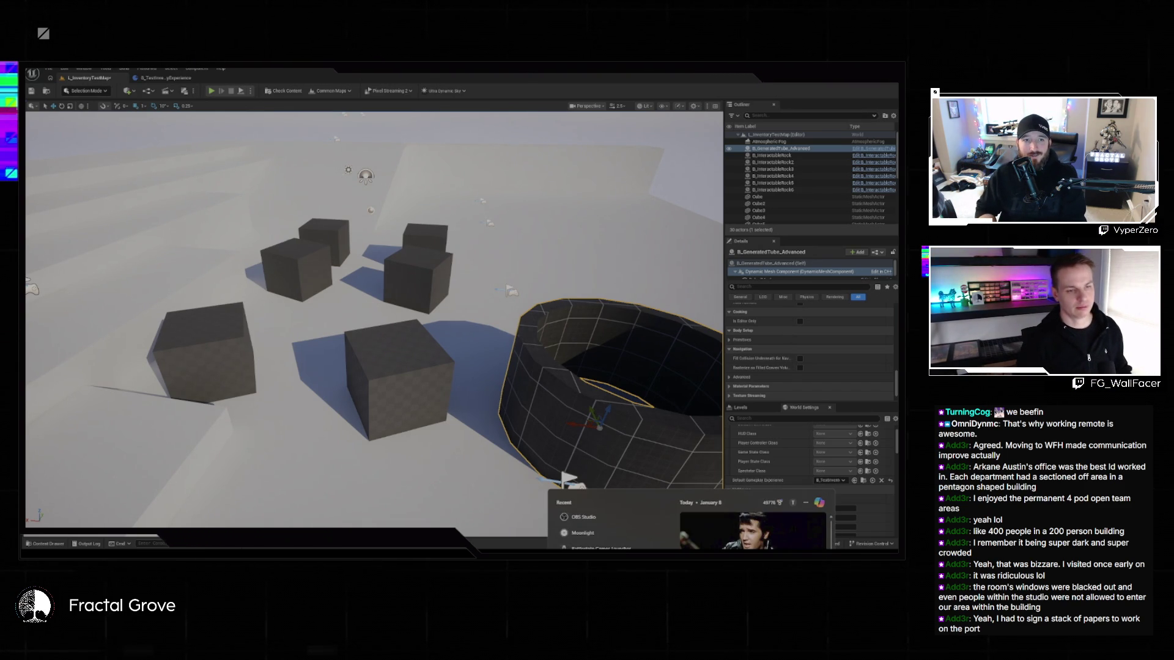
pyautogui.write('cursor')
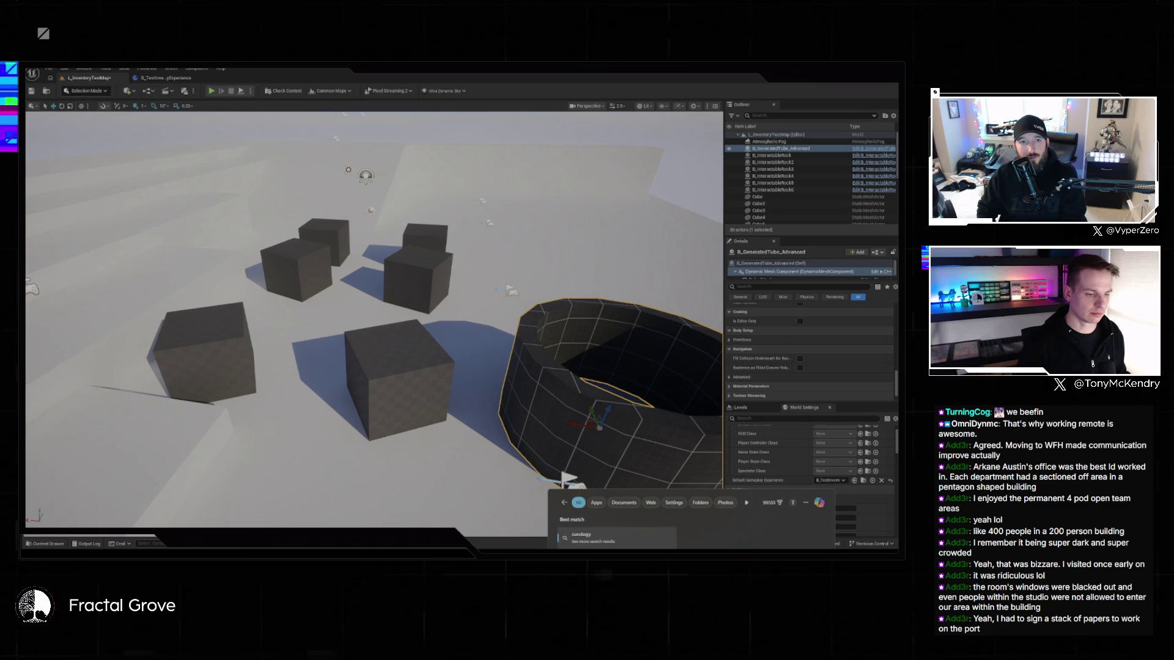
pyautogui.press('Return')
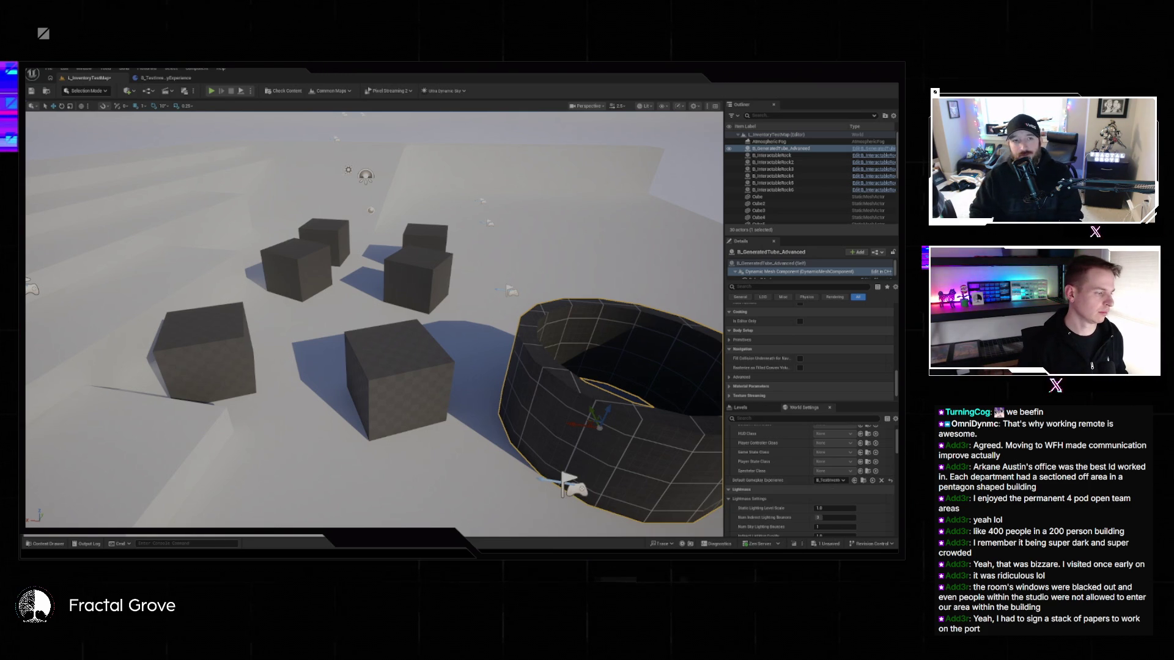
pyautogui.click(50, 69)
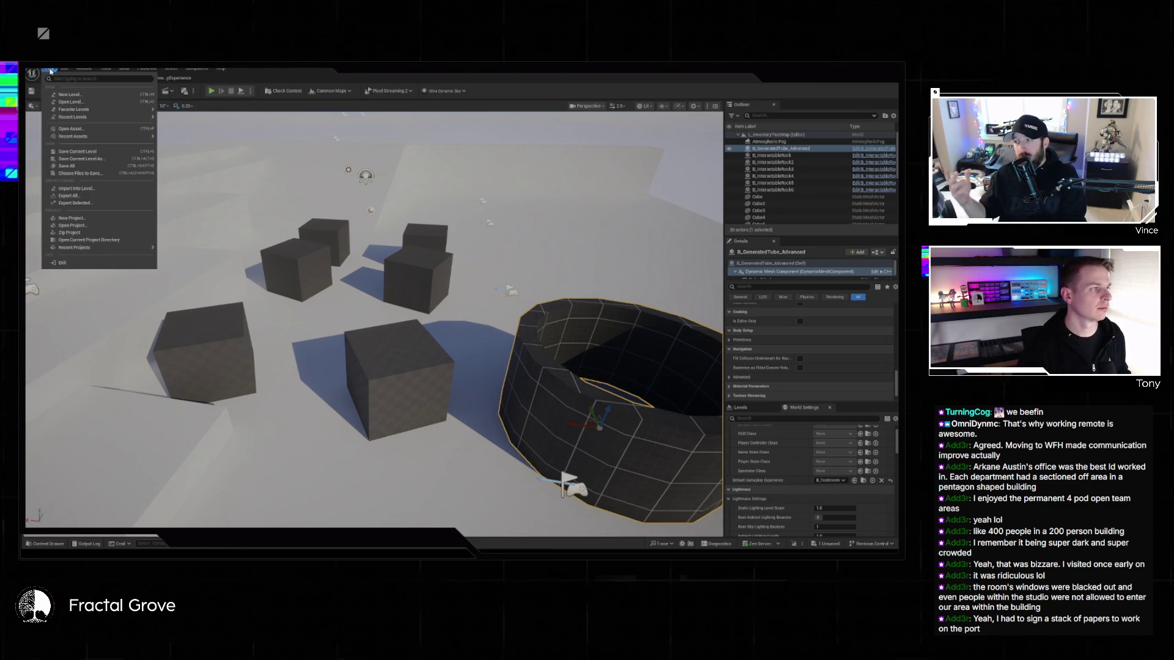
# - Load L_Boulderado from Recent Levels without saving the test map, and fly over the hills
pyautogui.moveTo(141, 117)
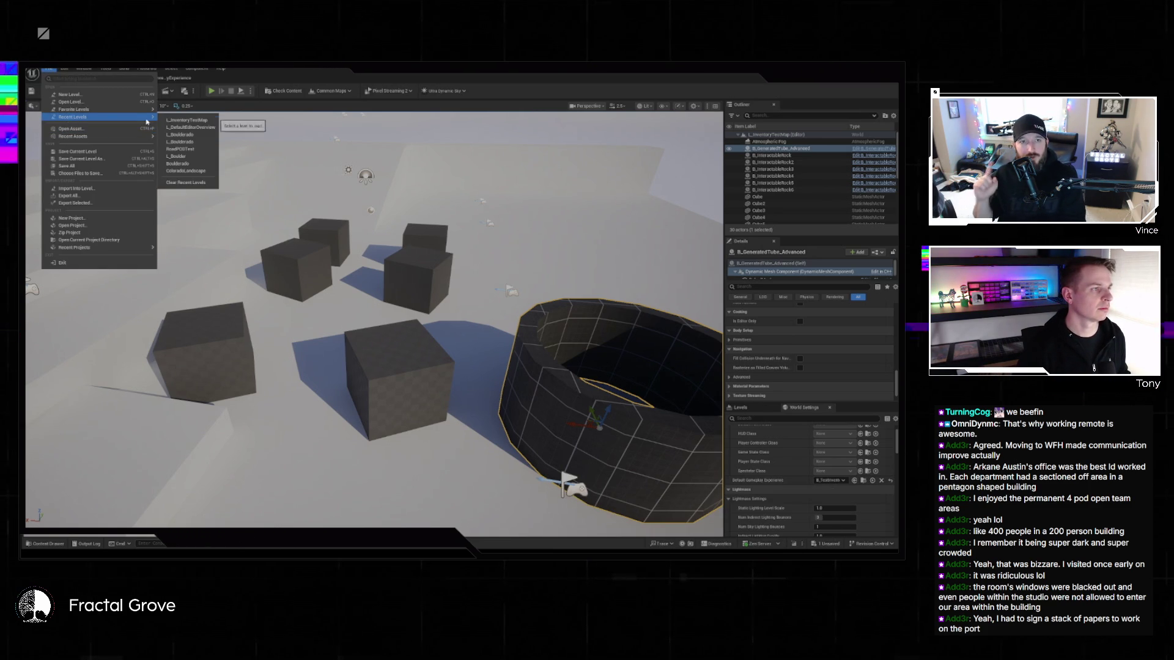
pyautogui.click(198, 136)
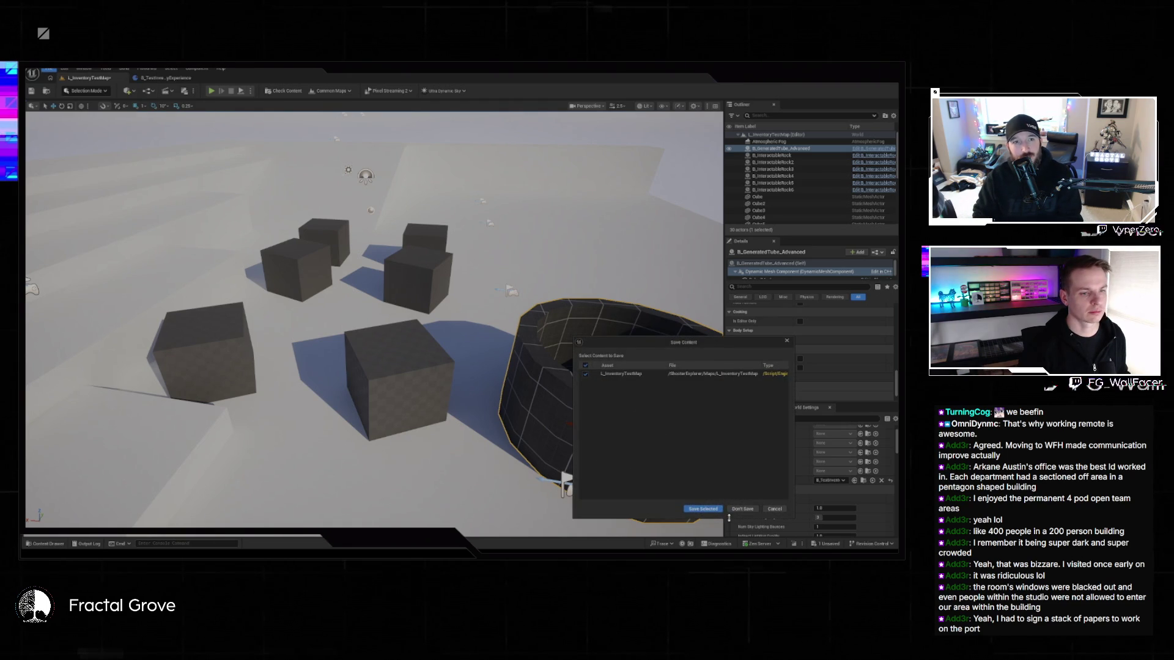
pyautogui.click(737, 509)
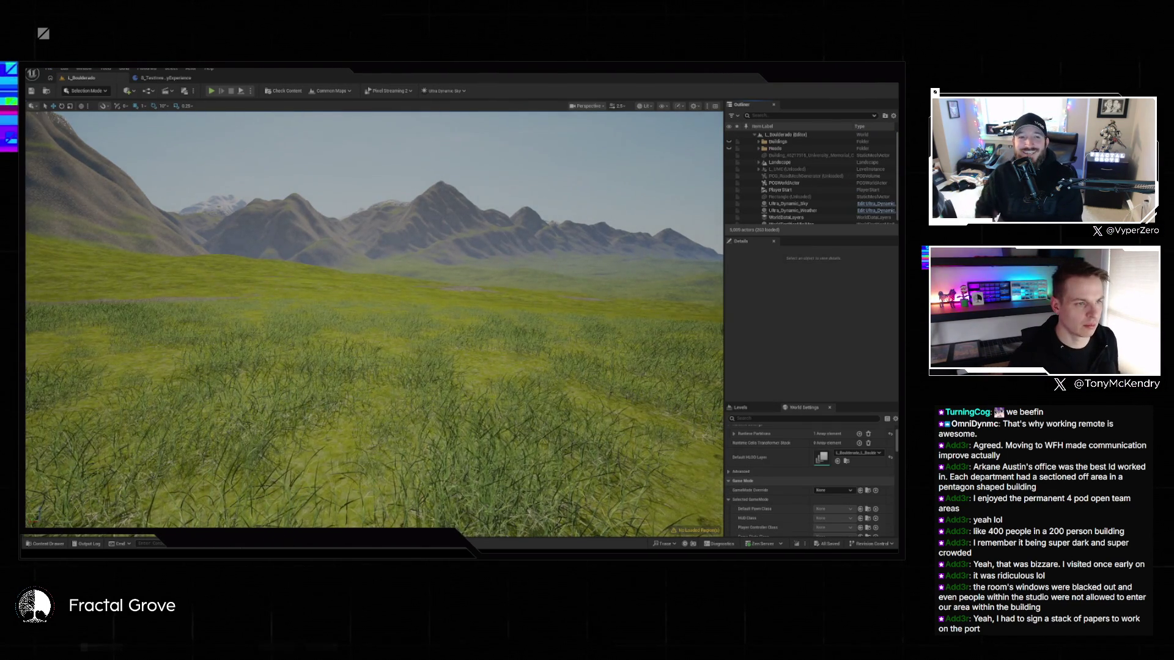
pyautogui.moveTo(608, 343); pyautogui.dragTo(550, 330)
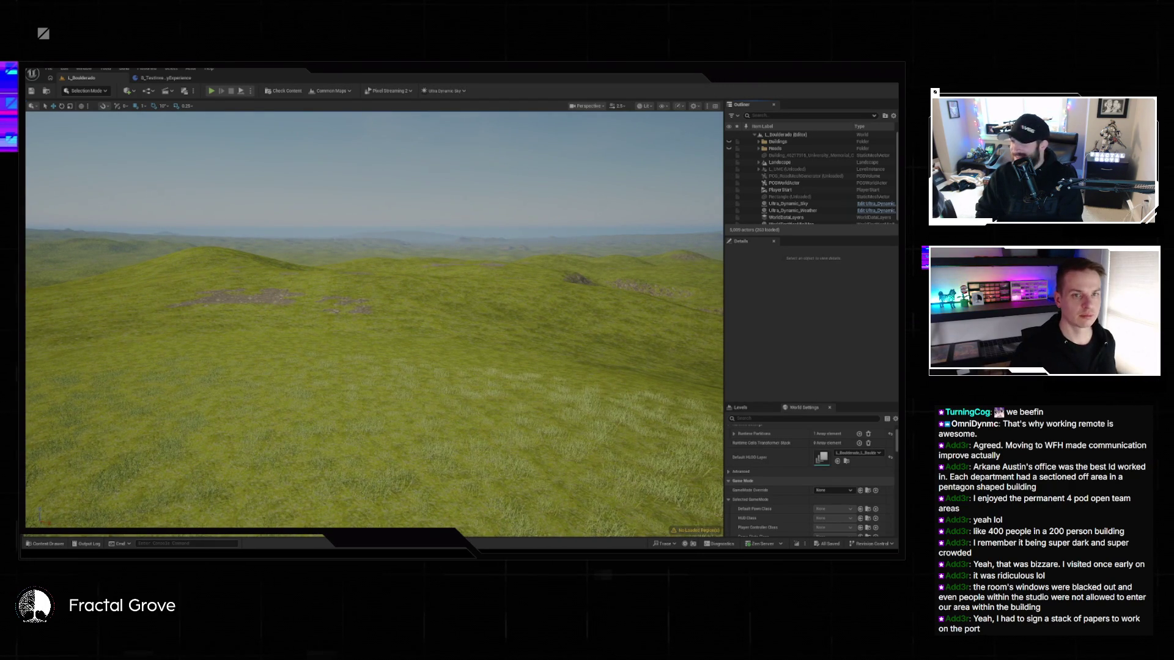
pyautogui.hotkey('alt', 'Tab')
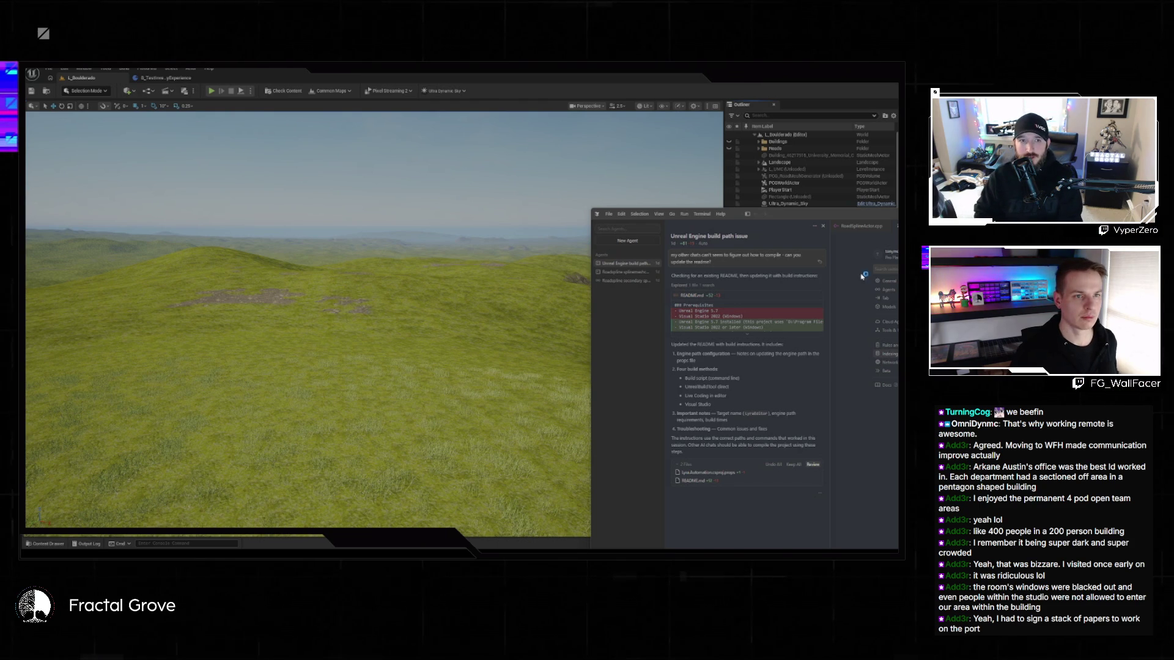
# - Close the chat, settings and RoadSplineActor.cpp tabs, maximise Cursor, and start a new agent chat
pyautogui.click(823, 227)
pyautogui.click(772, 226)
pyautogui.click(722, 226)
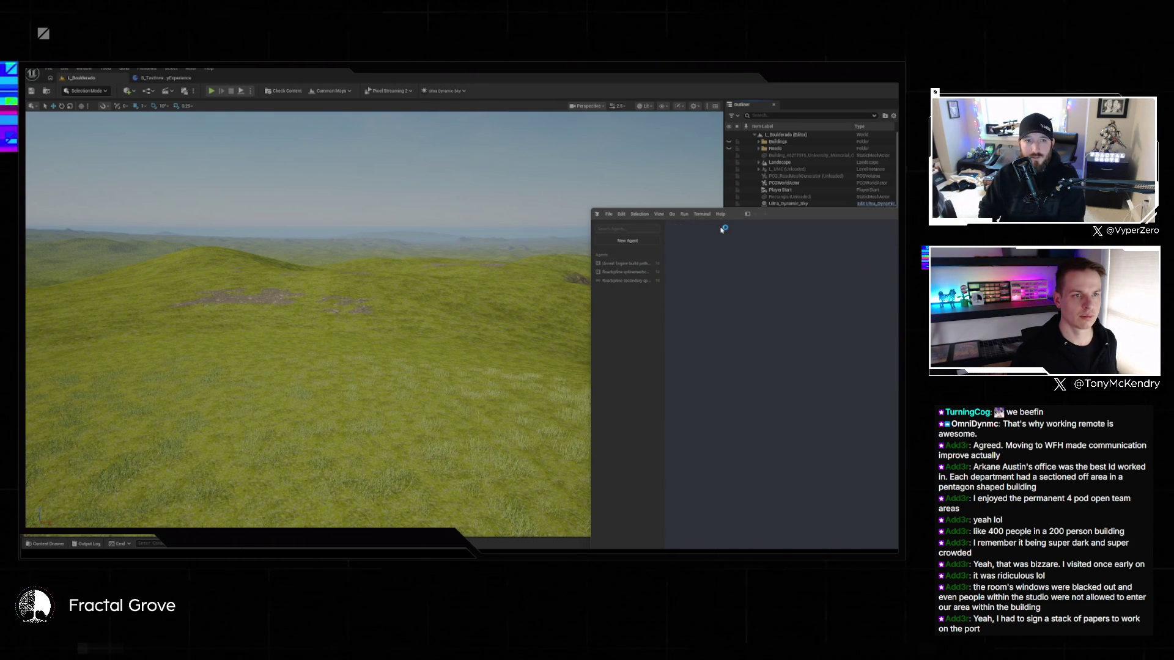
pyautogui.click(842, 215)
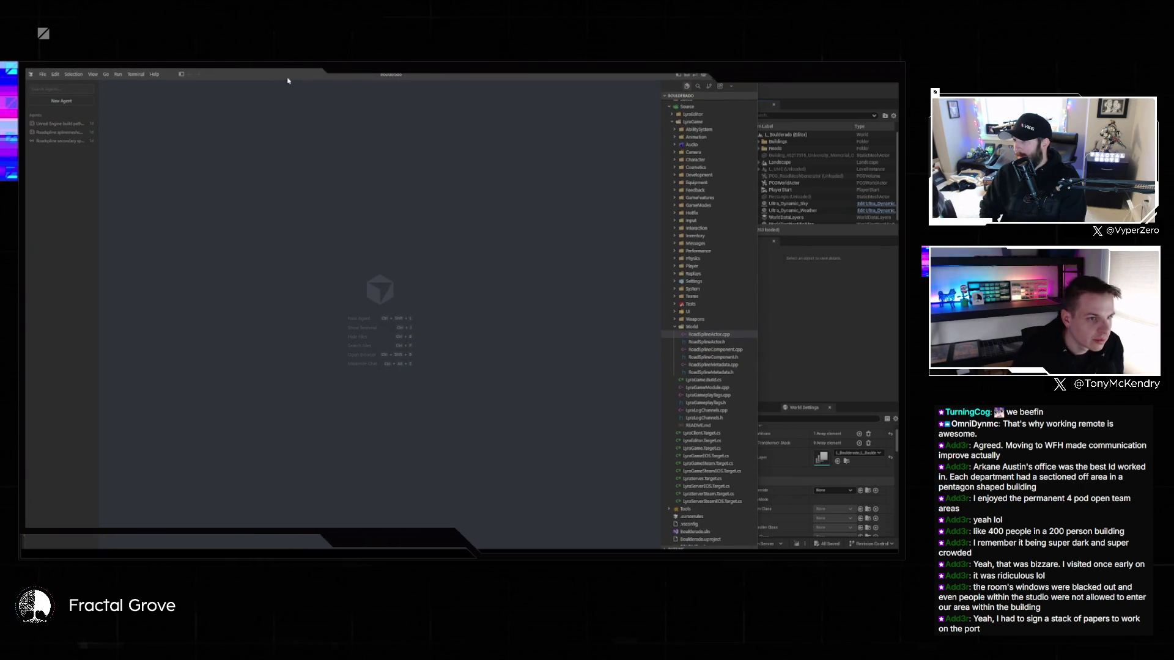
pyautogui.moveTo(757, 236); pyautogui.dragTo(895, 225)
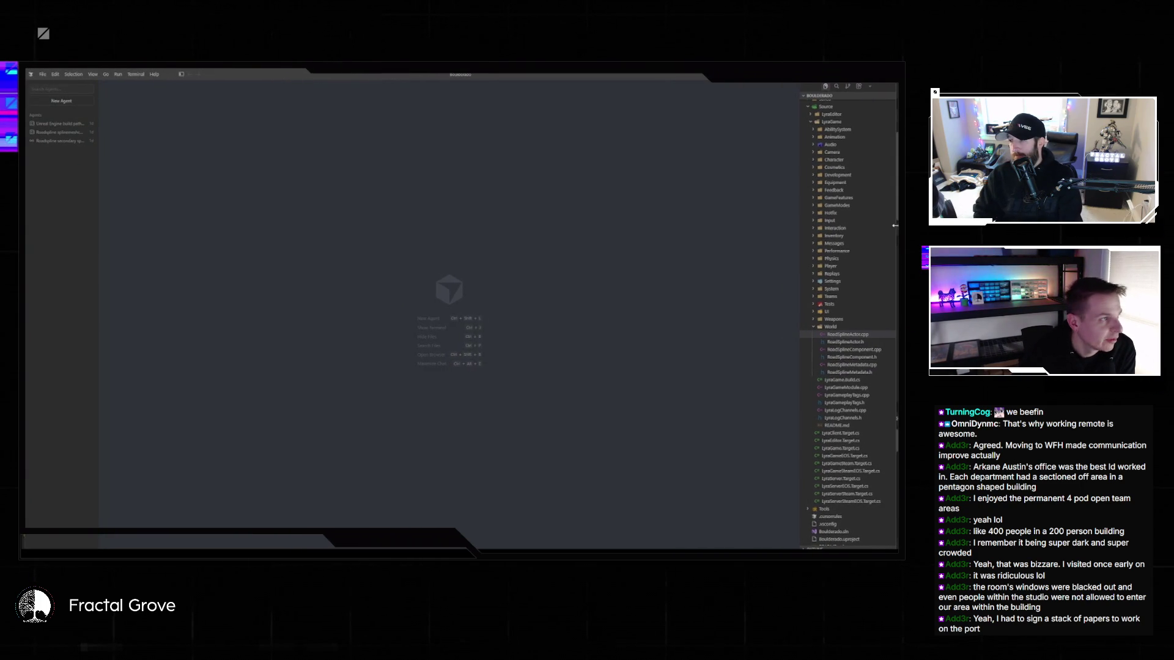
pyautogui.moveTo(429, 79); pyautogui.dragTo(430, 77)
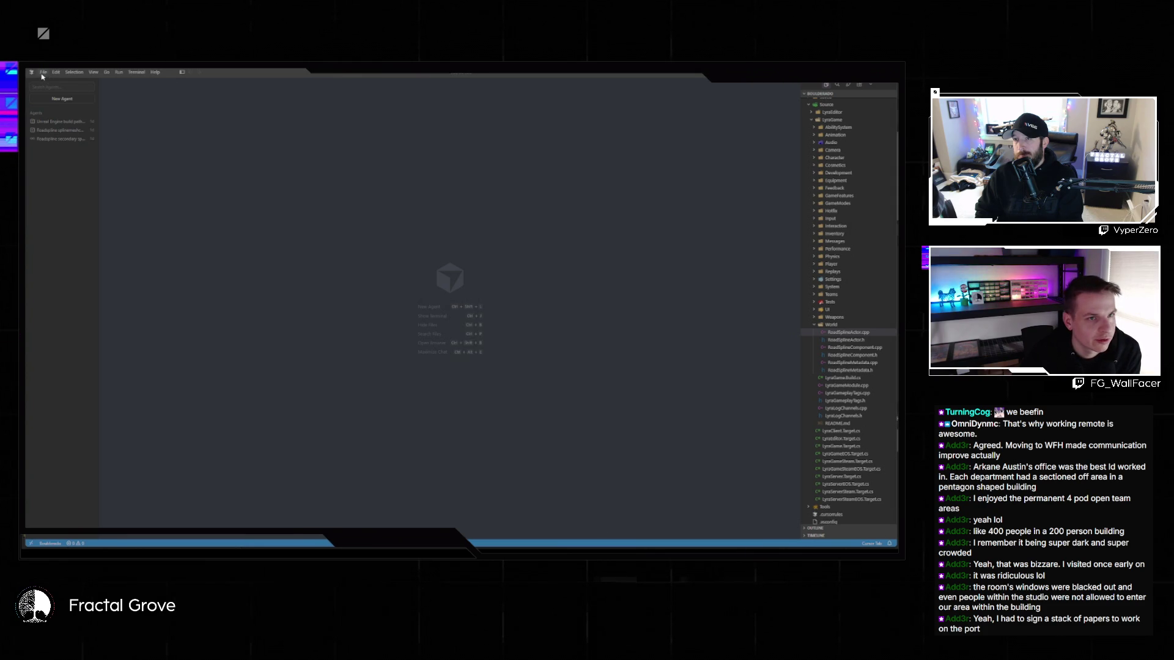
pyautogui.scroll(5, 842, 129)
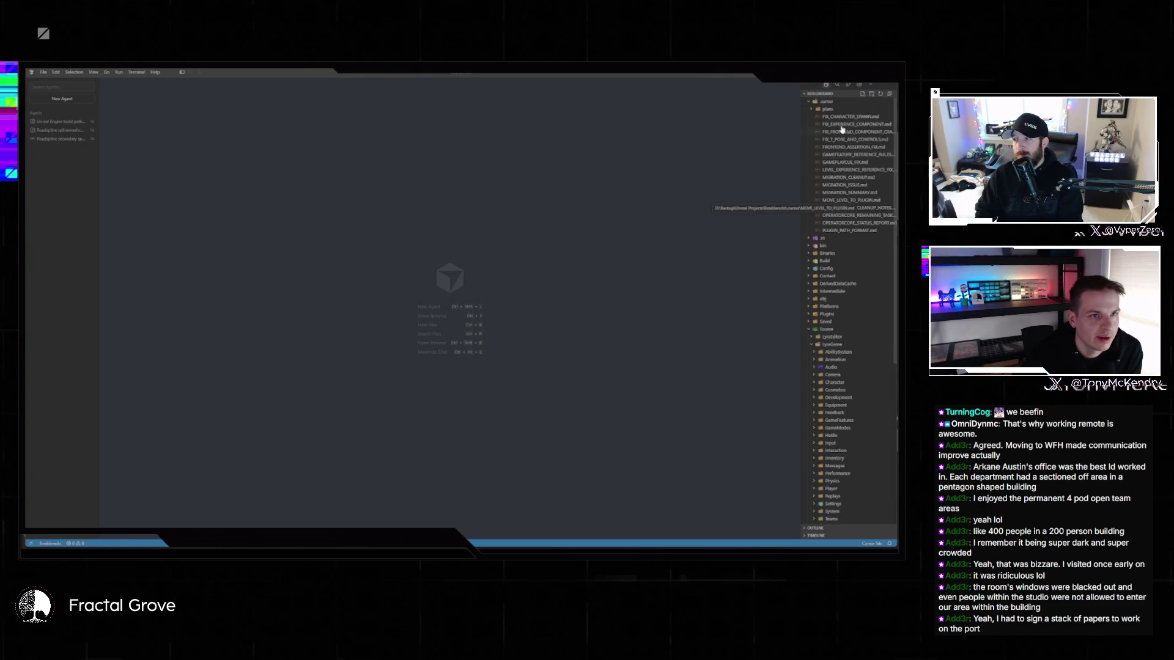
pyautogui.click(62, 99)
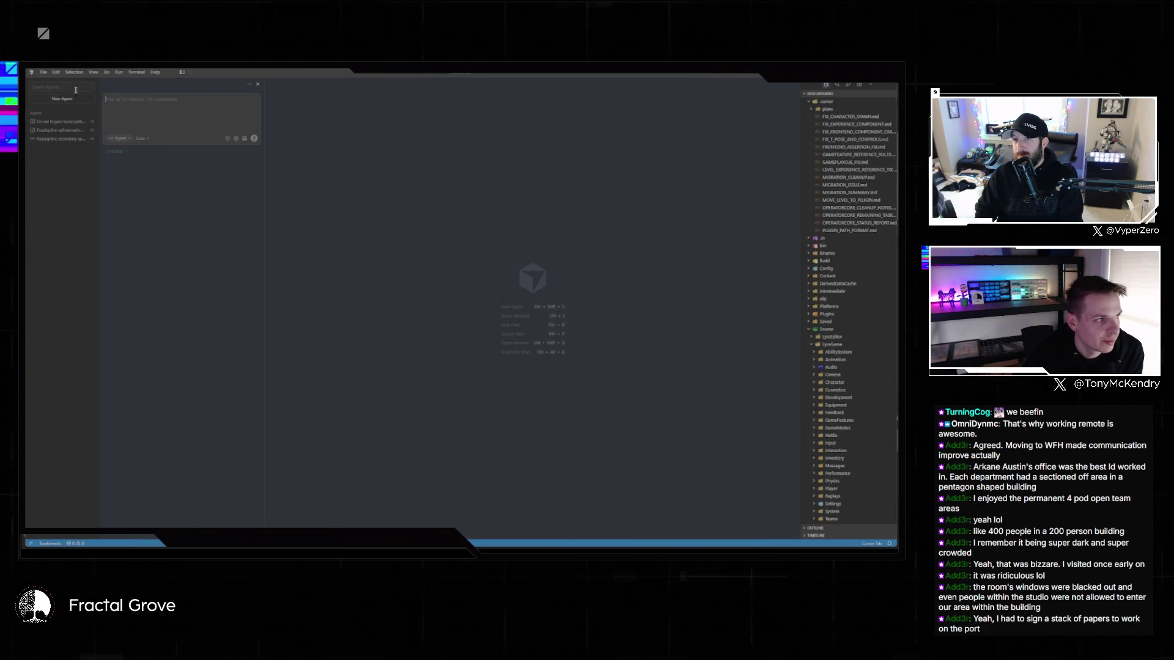
# - Check the agent modes, expand the .cursor plans folder, and turn the Unreal view toward the mountains
pyautogui.click(119, 138)
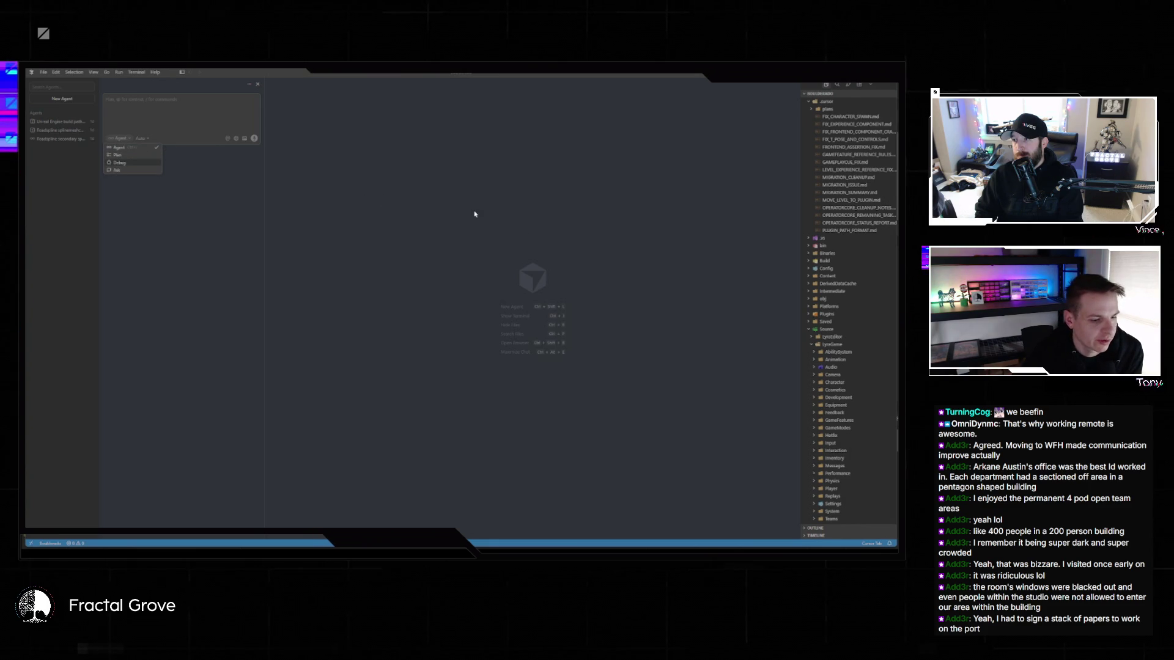
pyautogui.click(427, 211)
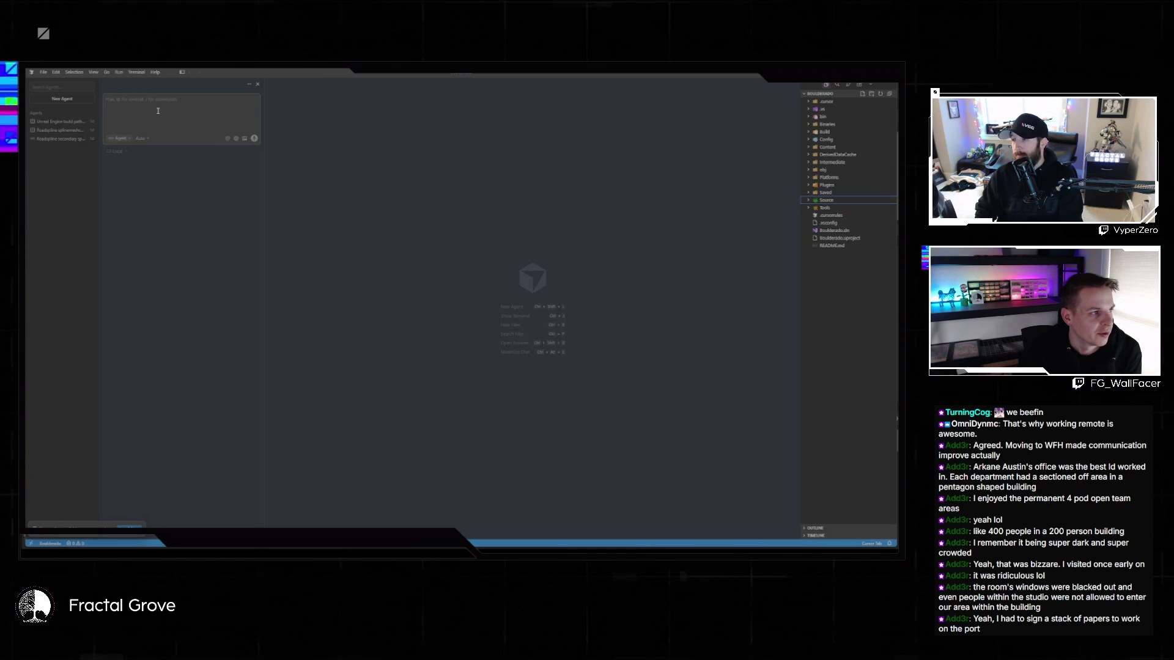
pyautogui.click(815, 103)
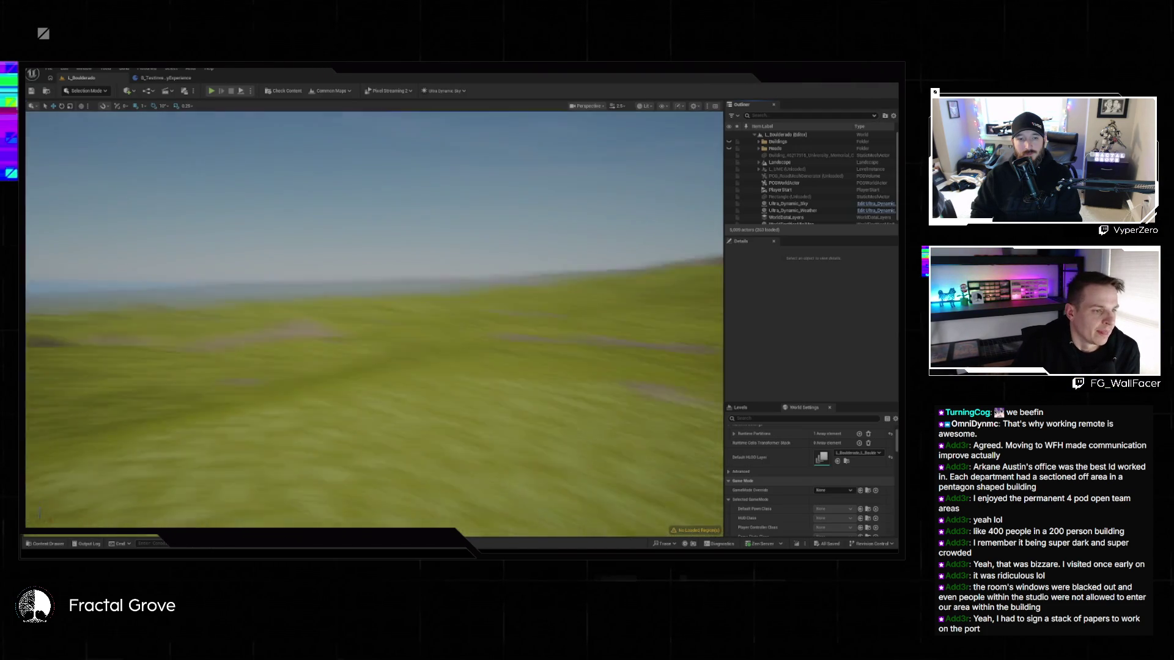
pyautogui.moveTo(503, 360); pyautogui.dragTo(512, 371)
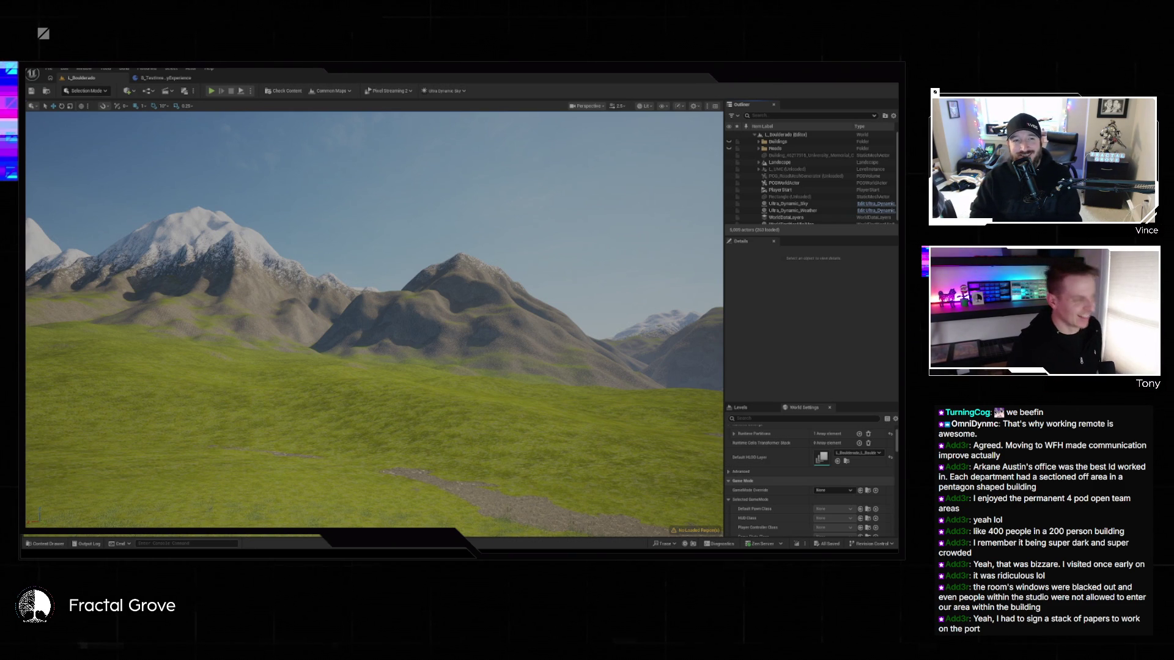
# - Bring the Google Maps satellite window in front of the Unreal editor
pyautogui.hotkey('alt', 'Tab')
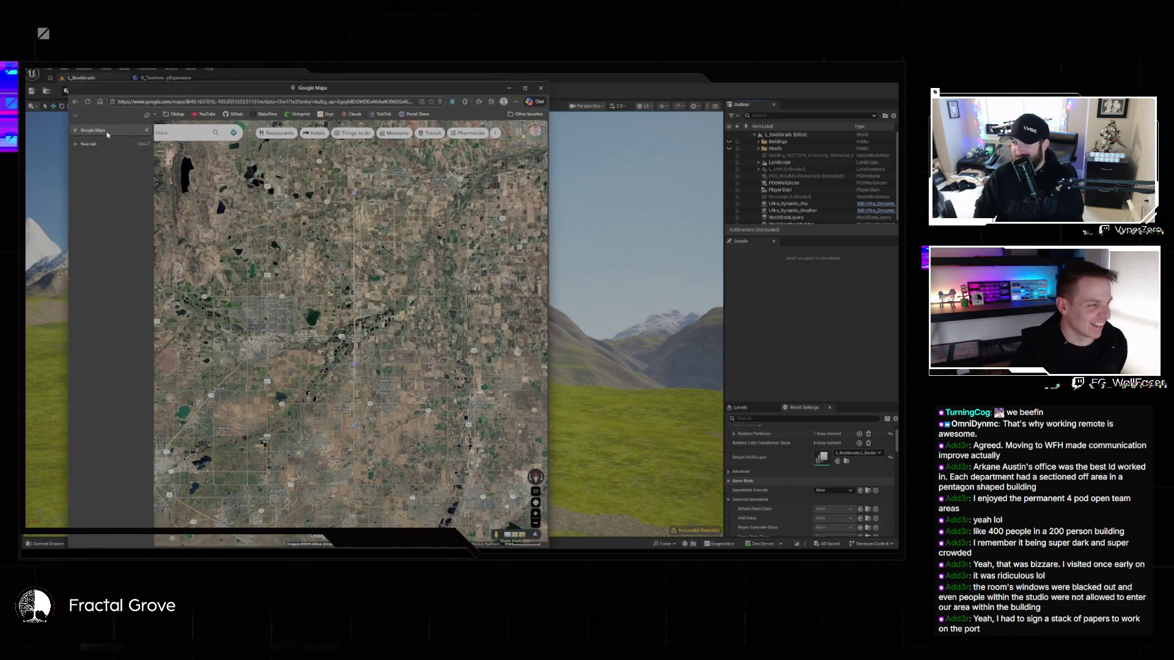
# - Widen the Google Maps window and copy a map location's coordinates
pyautogui.moveTo(548, 218); pyautogui.dragTo(800, 218)
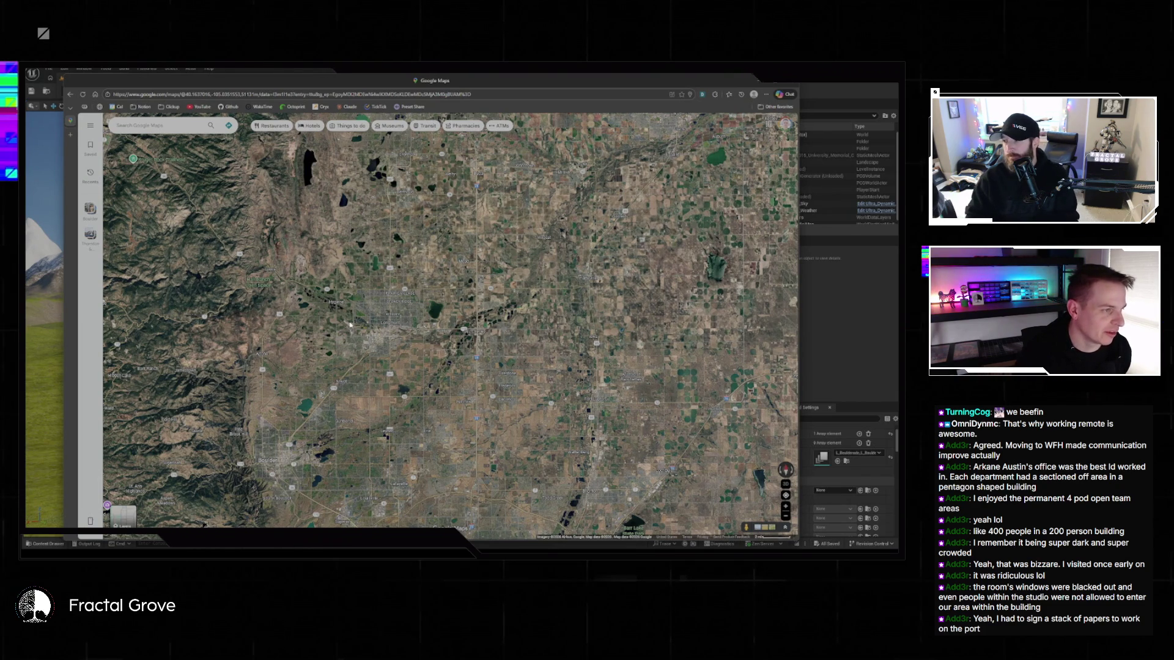
pyautogui.rightClick(279, 372)
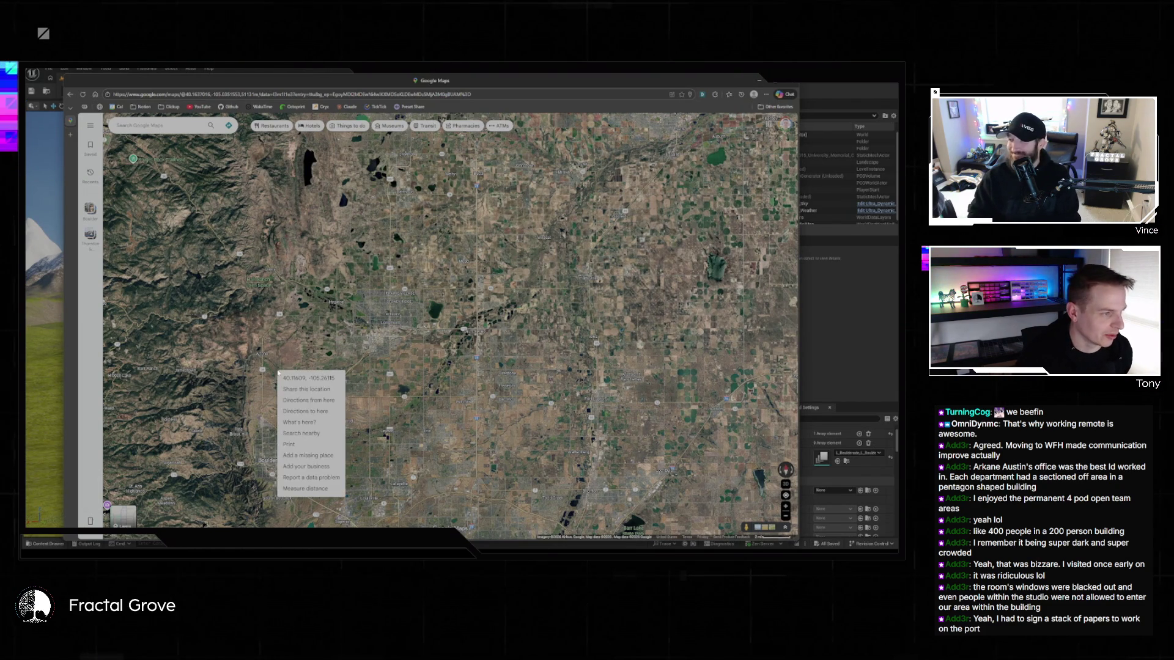
pyautogui.click(312, 380)
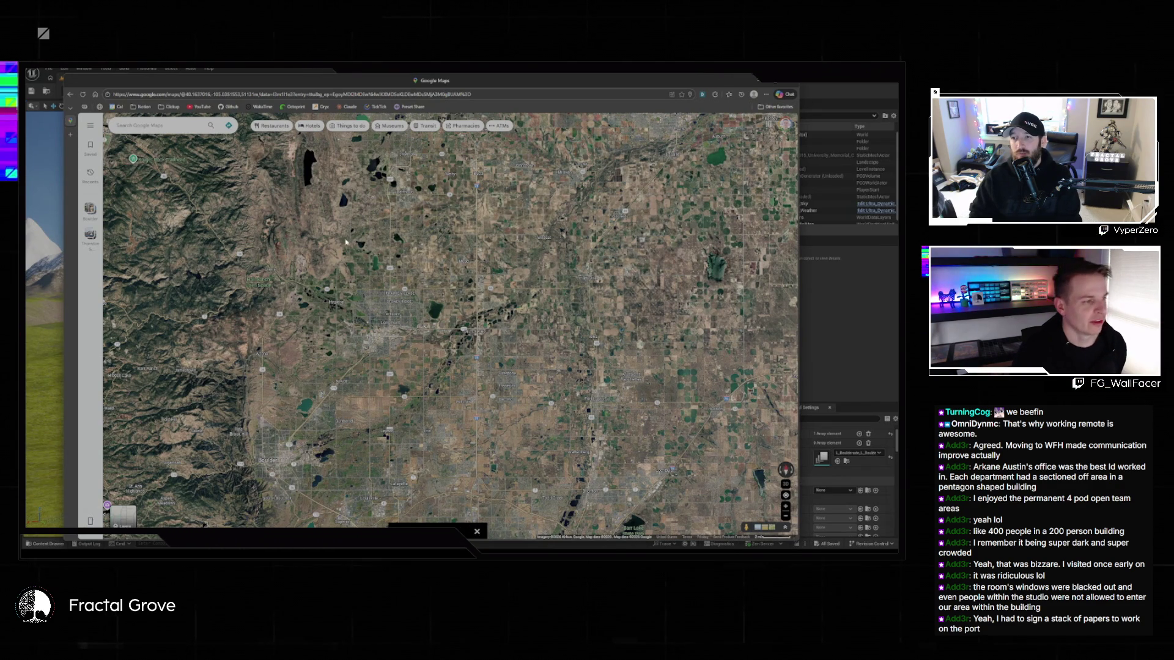
# - Check the coordinates of two other map spots, then dismiss the map to return to Unreal
pyautogui.rightClick(321, 223)
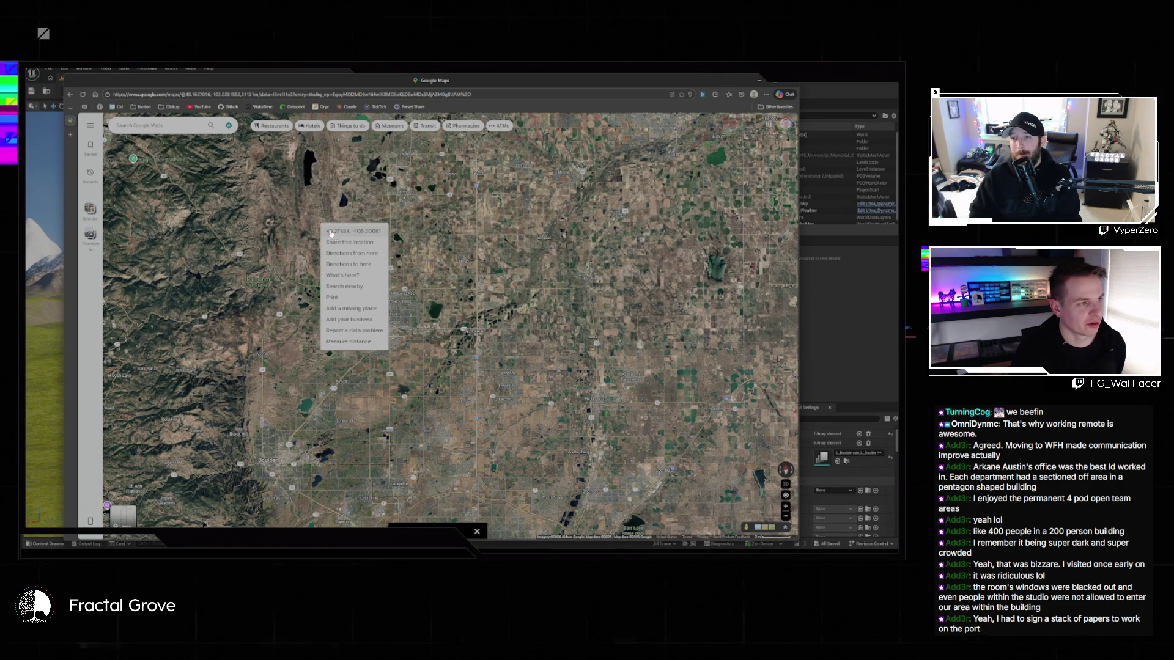
pyautogui.rightClick(487, 246)
pyautogui.click(514, 255)
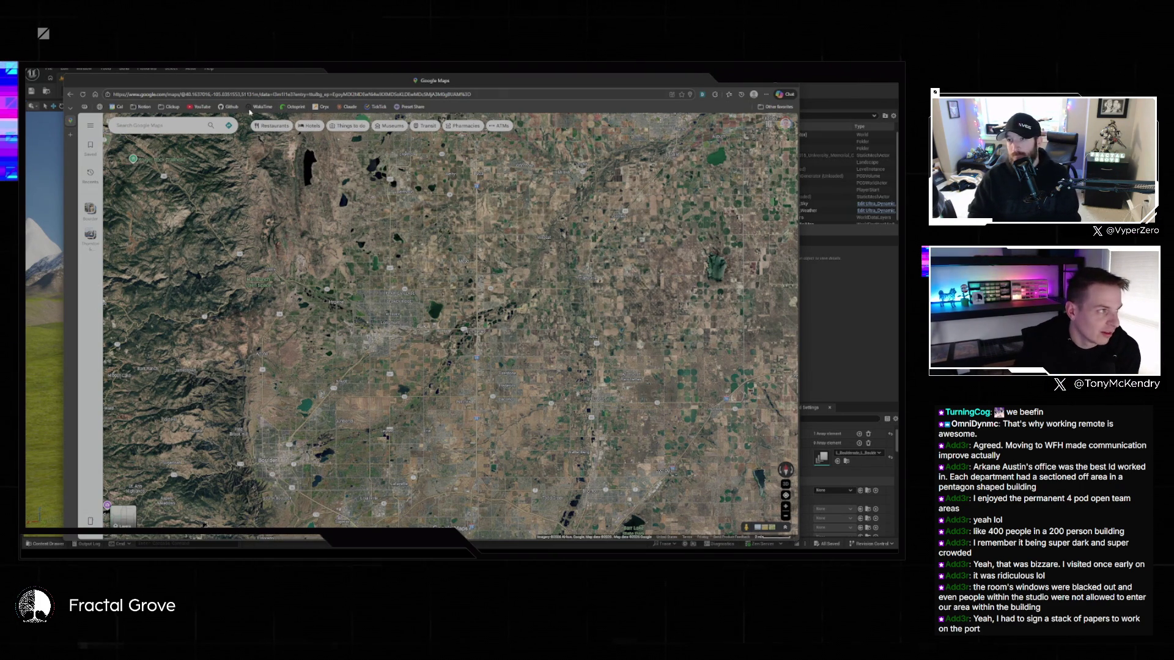
pyautogui.click(56, 80)
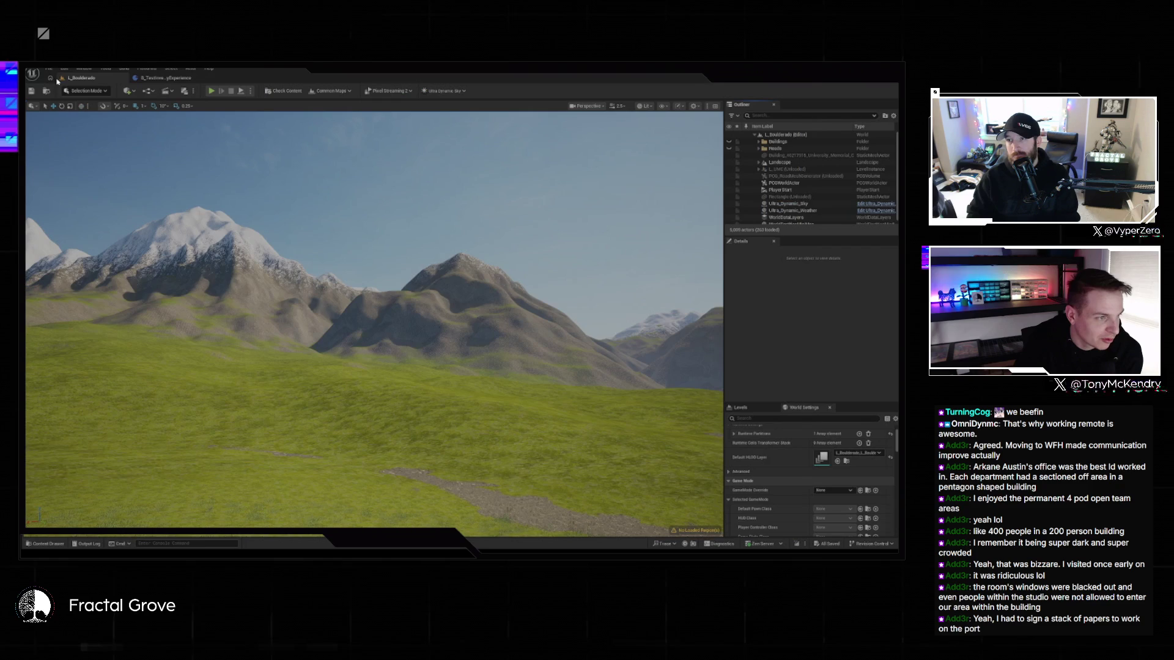
# - Turn the view across the grass so the snowy peaks sit upper right
pyautogui.moveTo(451, 350); pyautogui.dragTo(367, 351)
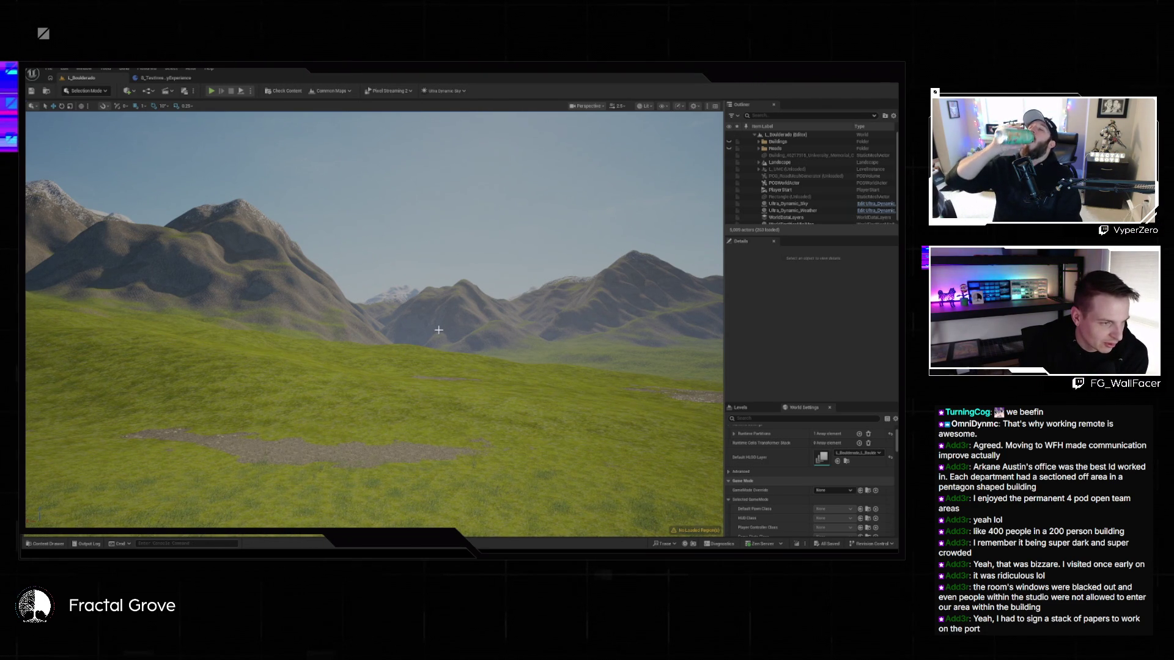
pyautogui.moveTo(468, 411)
pyautogui.mouseDown()
pyautogui.moveTo(474, 480)
pyautogui.moveTo(489, 391)
pyautogui.moveTo(538, 397)
pyautogui.moveTo(483, 390)
pyautogui.moveTo(458, 414)
pyautogui.mouseUp()
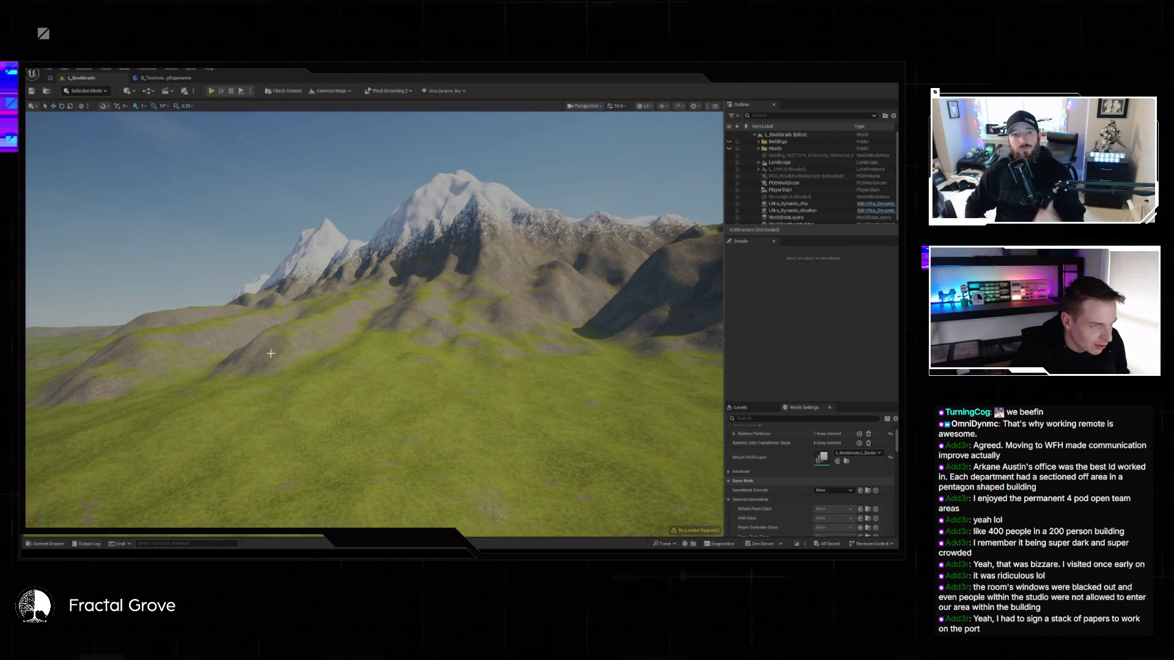
pyautogui.moveTo(511, 295)
pyautogui.mouseDown()
pyautogui.moveTo(498, 312)
pyautogui.moveTo(449, 292)
pyautogui.moveTo(455, 350)
pyautogui.mouseUp()
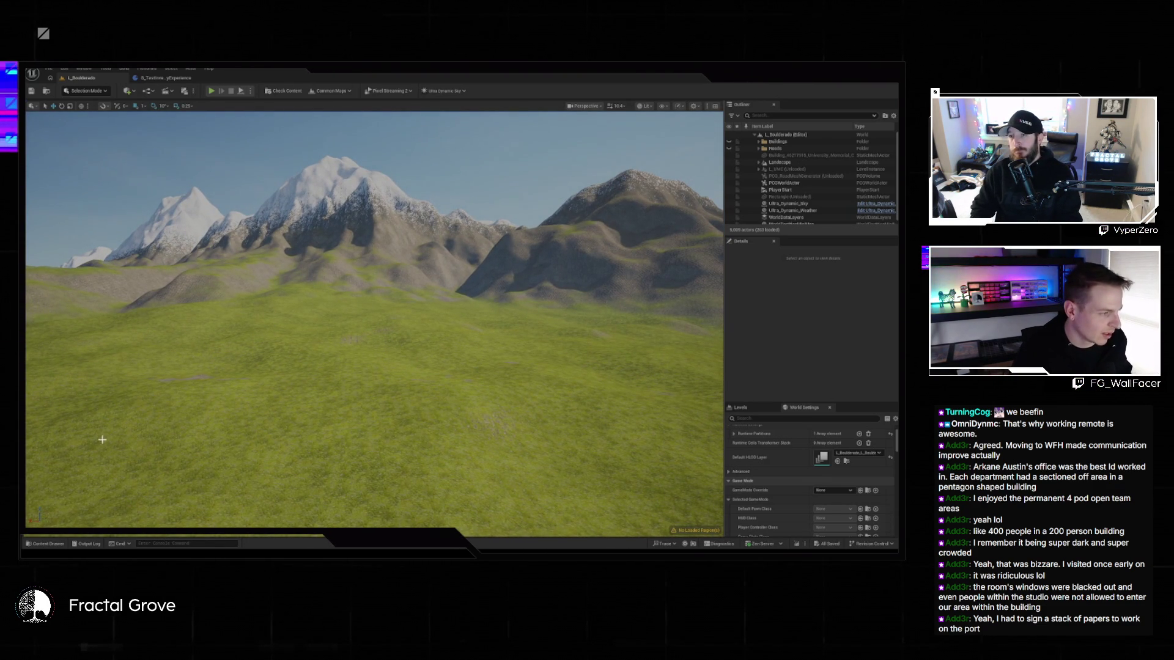
# - Toggle the Content Drawer open and shut, then switch to the Boulderado project folder
pyautogui.click(46, 544)
pyautogui.click(46, 543)
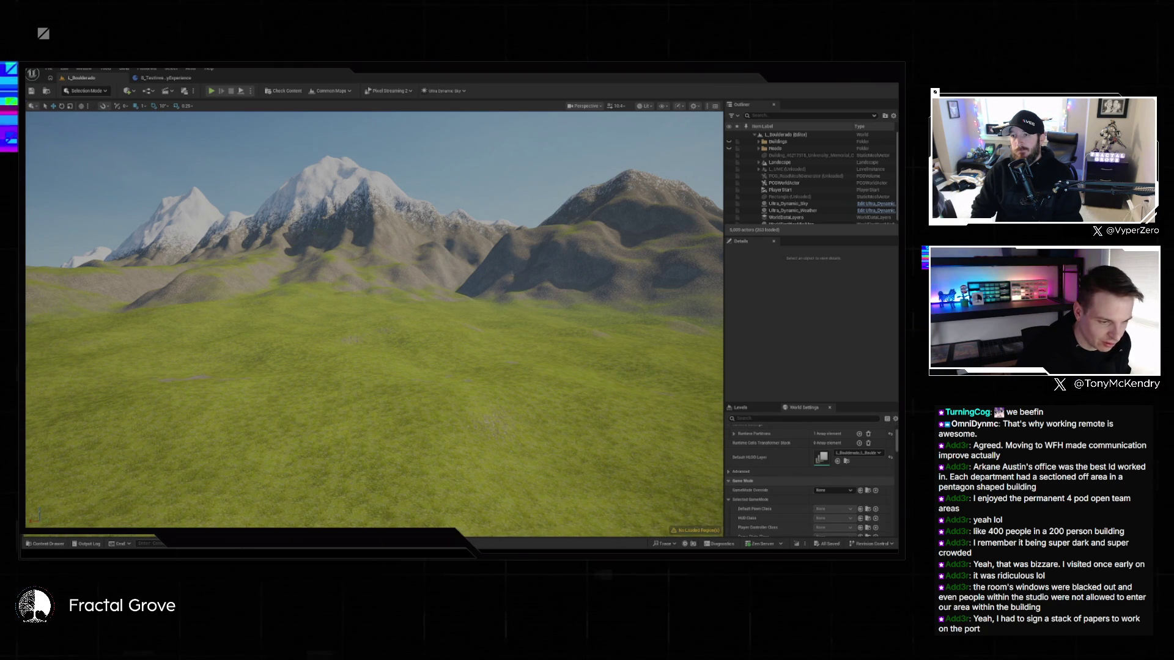
pyautogui.hotkey('alt', 'Tab')
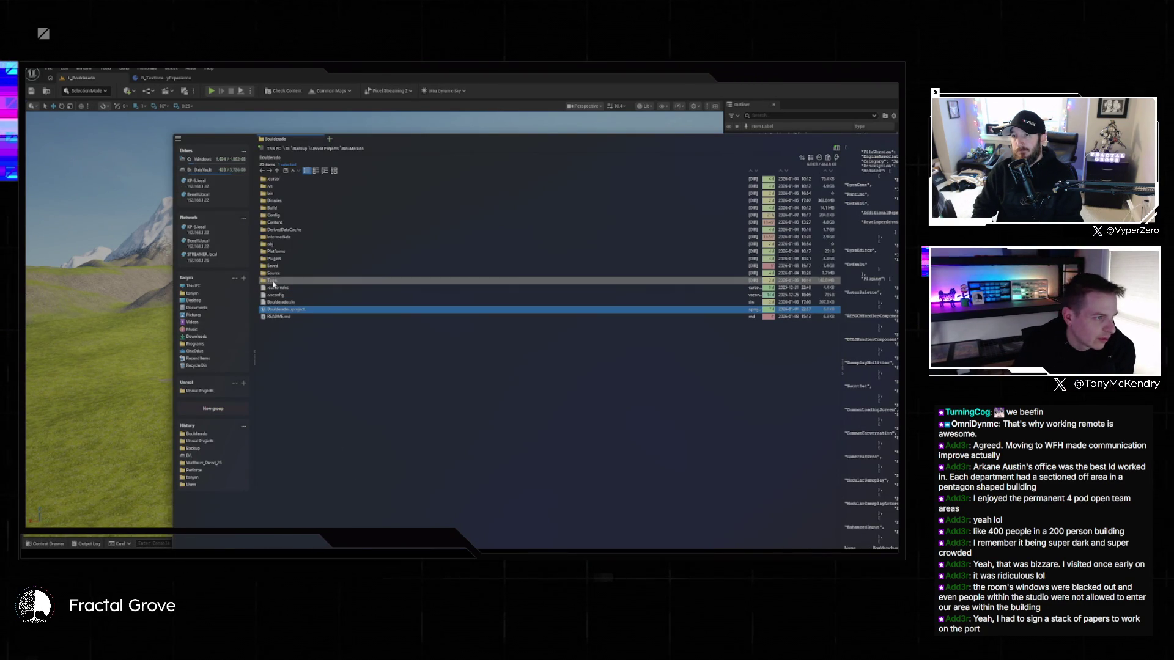
# - Open Tools and preview generate_satellite_standalone.py, buildings_data.json and satellite_overlay.png
pyautogui.click(283, 281)
pyautogui.doubleClick(279, 282)
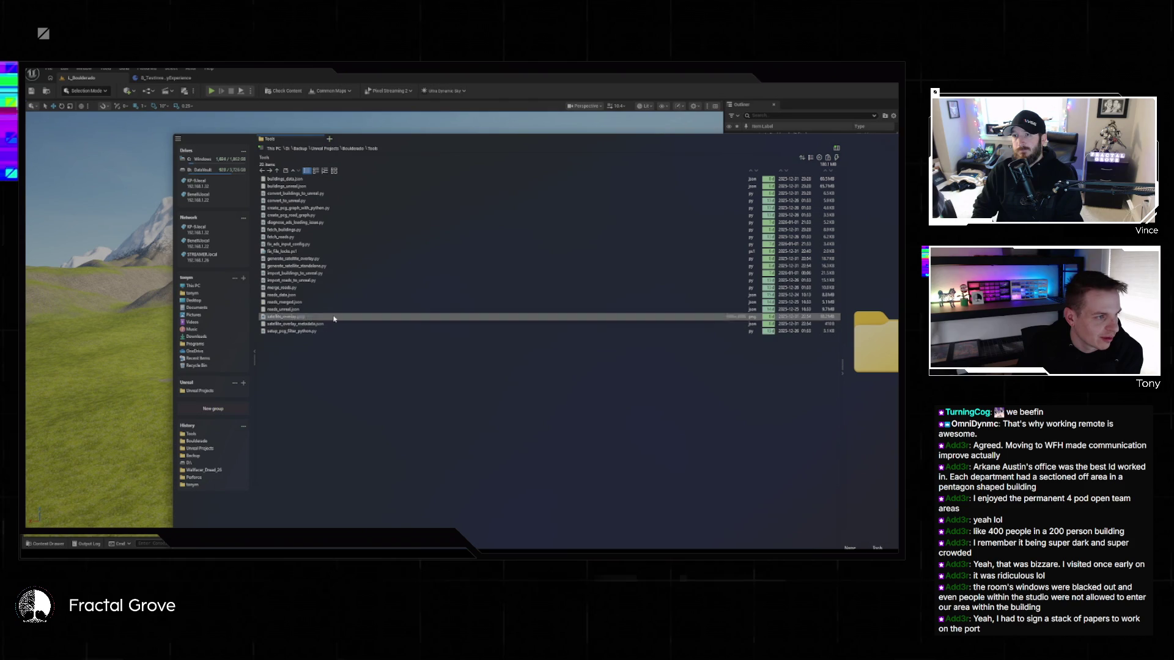
pyautogui.click(330, 267)
pyautogui.click(294, 178)
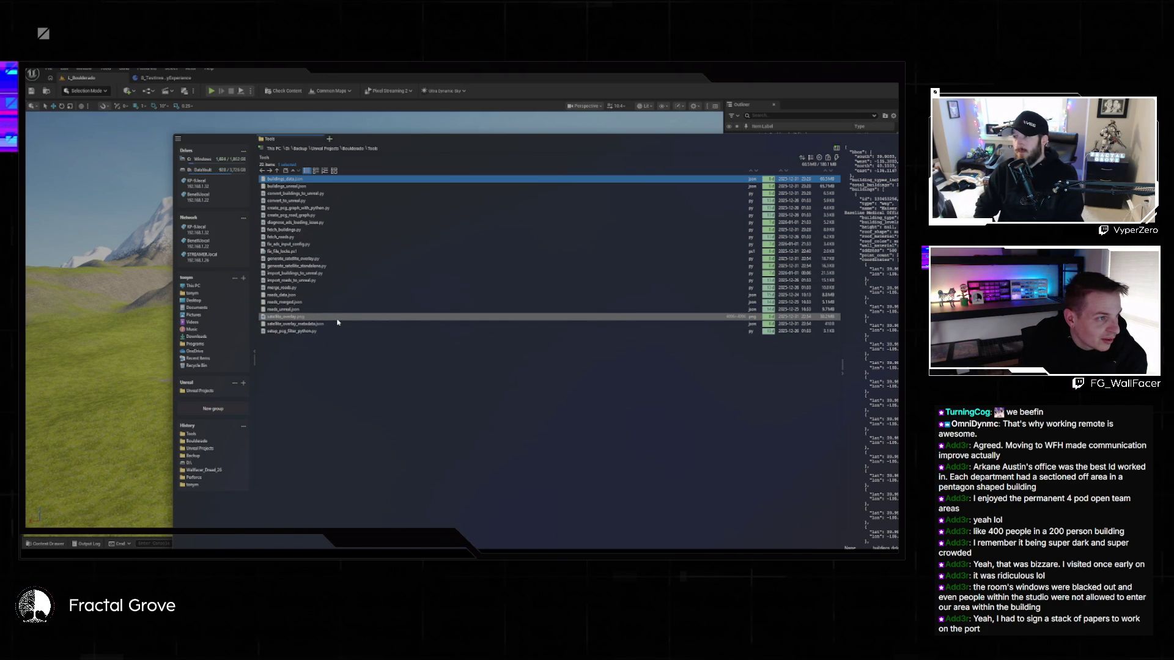
pyautogui.click(337, 320)
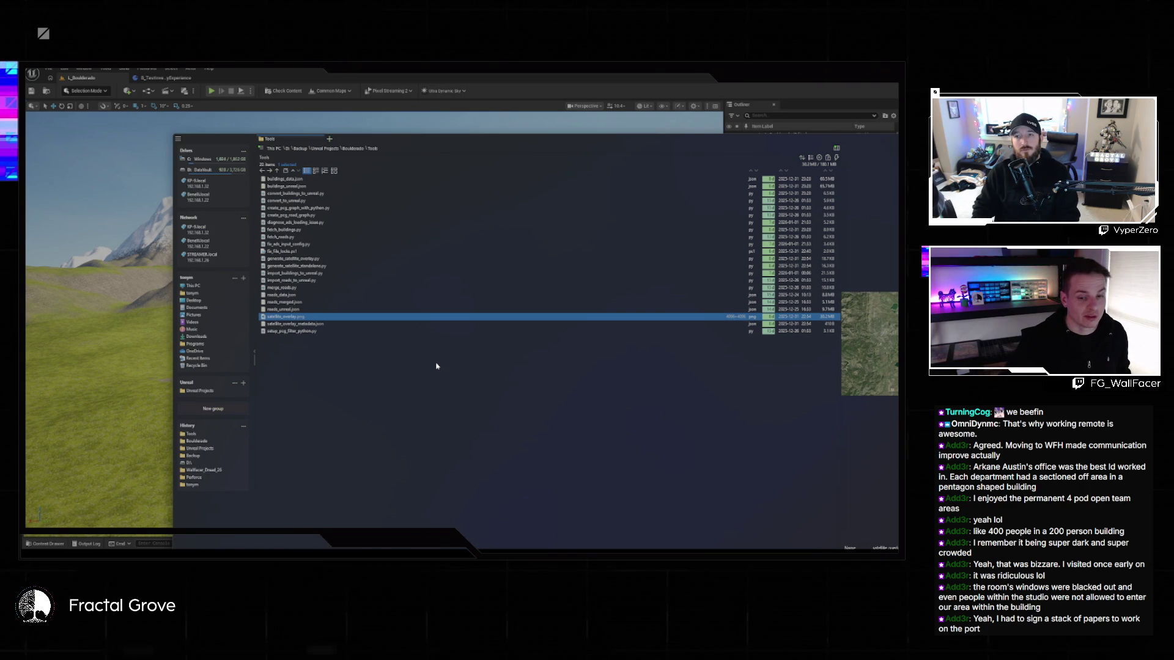
# - Return to the level, fly the camera up, and expand the Roads folder in the Outliner
pyautogui.click(312, 83)
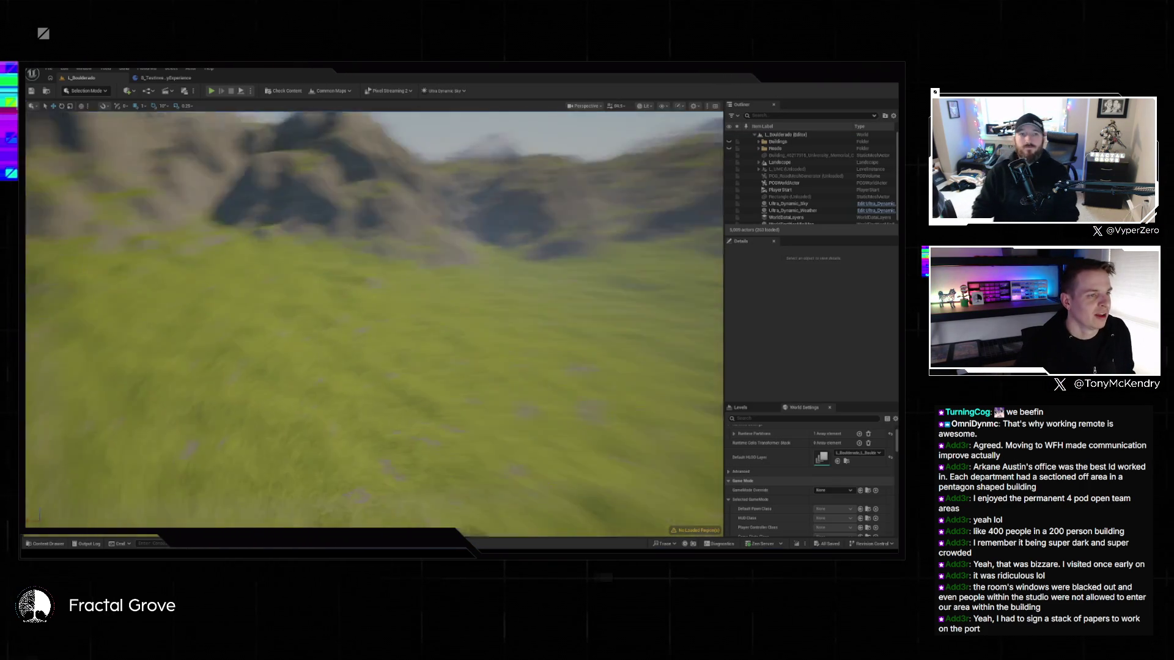
pyautogui.scroll(5, 374, 318)
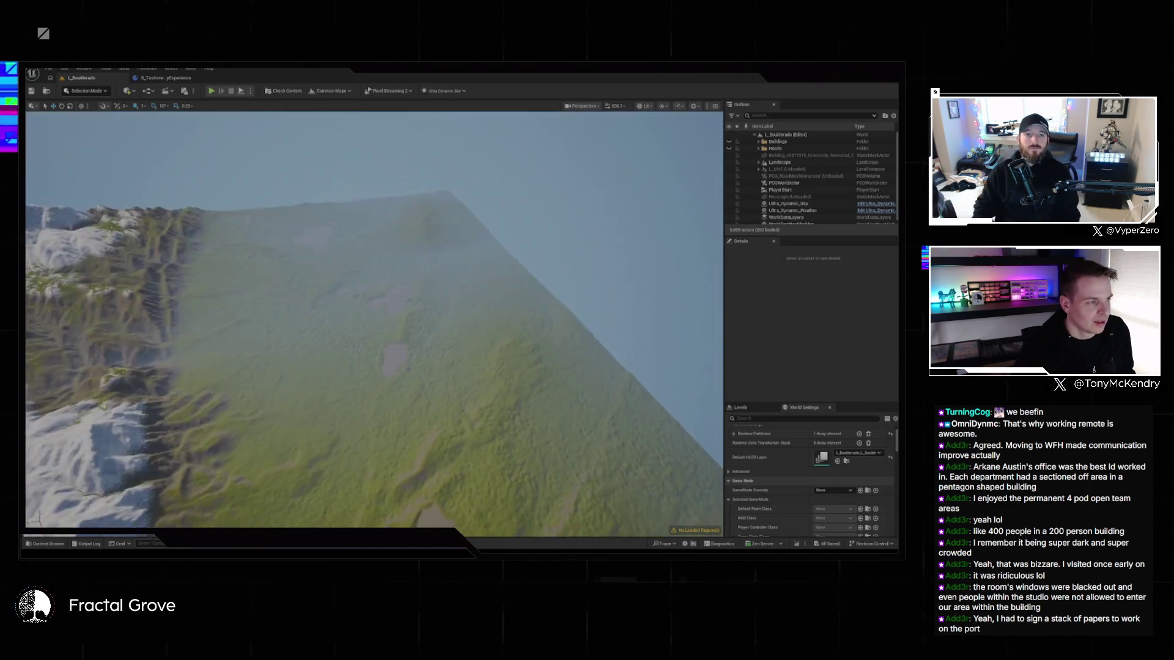
pyautogui.scroll(2, 374, 318)
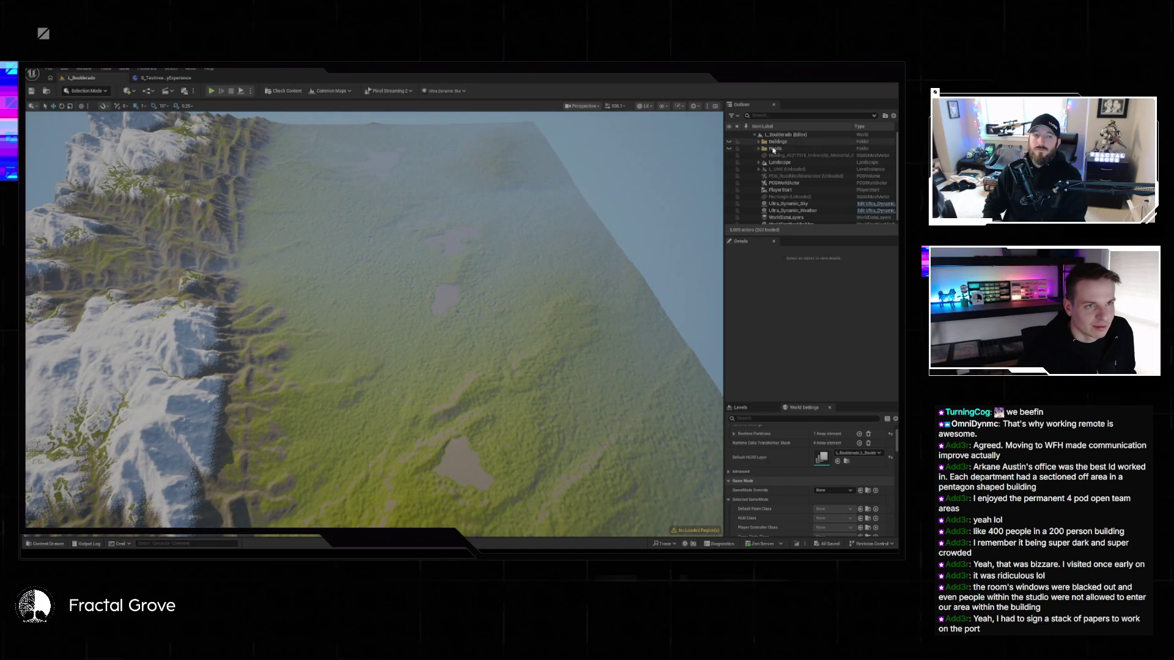
pyautogui.click(759, 150)
# - Select all roughly 3,750 road spline actors, then switch to Cursor
pyautogui.scroll(-10, 772, 153)
pyautogui.scroll(-20, 867, 194)
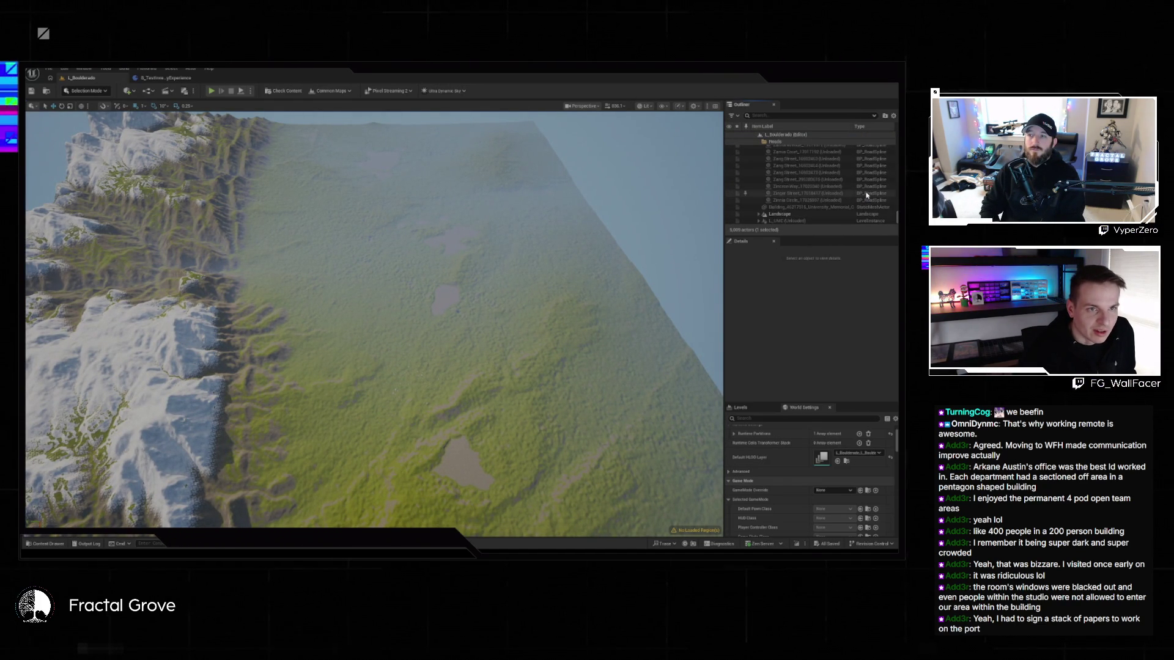
pyautogui.keyDown('shift'); pyautogui.click(757, 201); pyautogui.keyUp('shift')
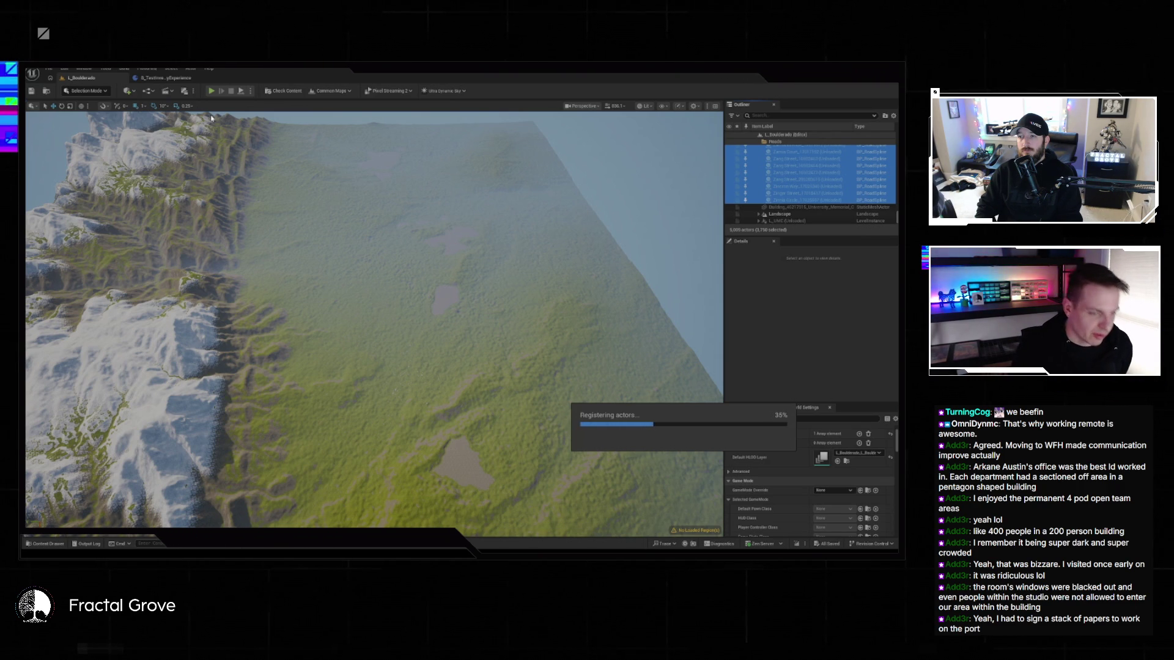
pyautogui.hotkey('alt', 'Tab')
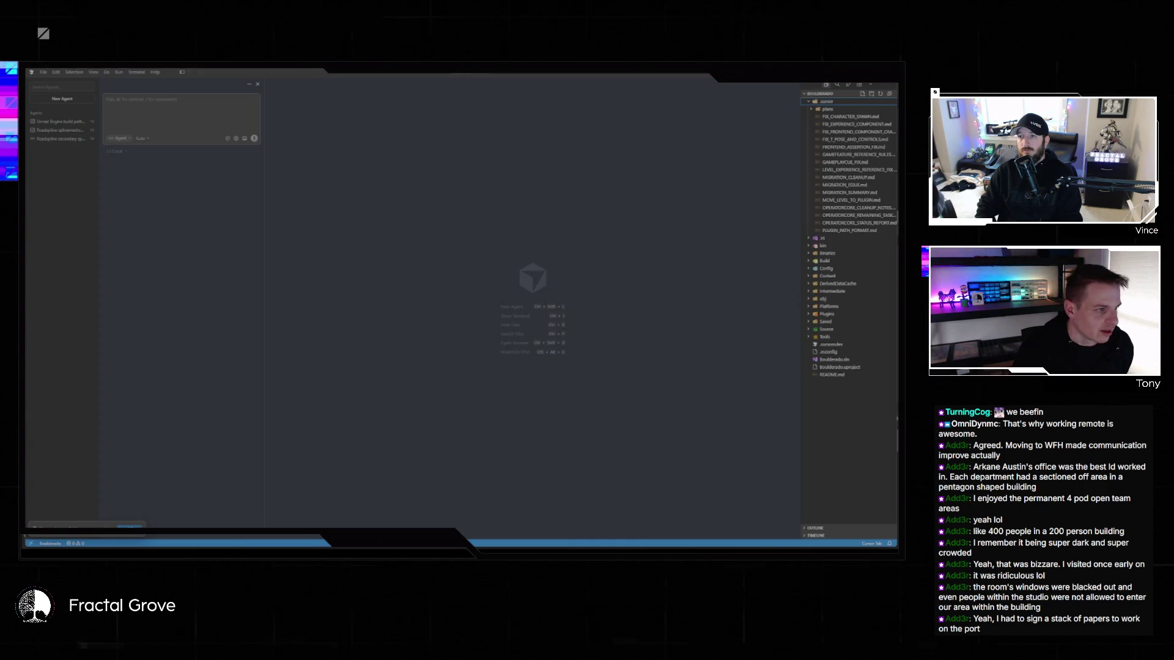
# - Expand the Tools folder in Cursor's project tree and open import_roads_to_unreal.py
pyautogui.click(43, 71)
pyautogui.press('Escape')
pyautogui.click(824, 336)
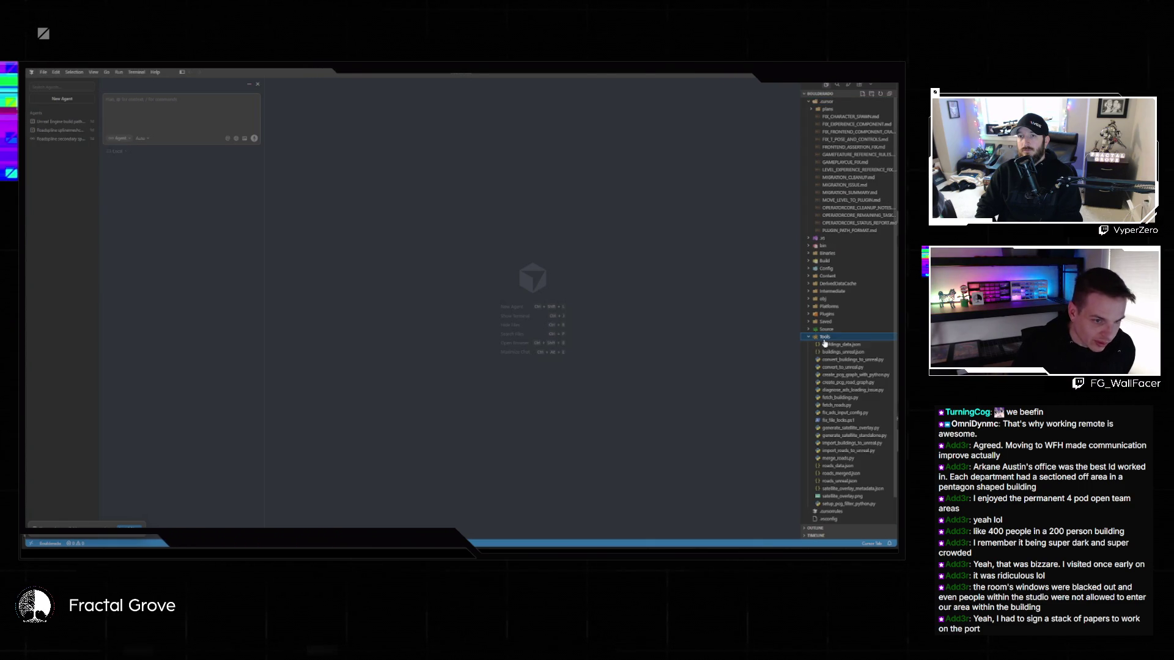
pyautogui.click(847, 450)
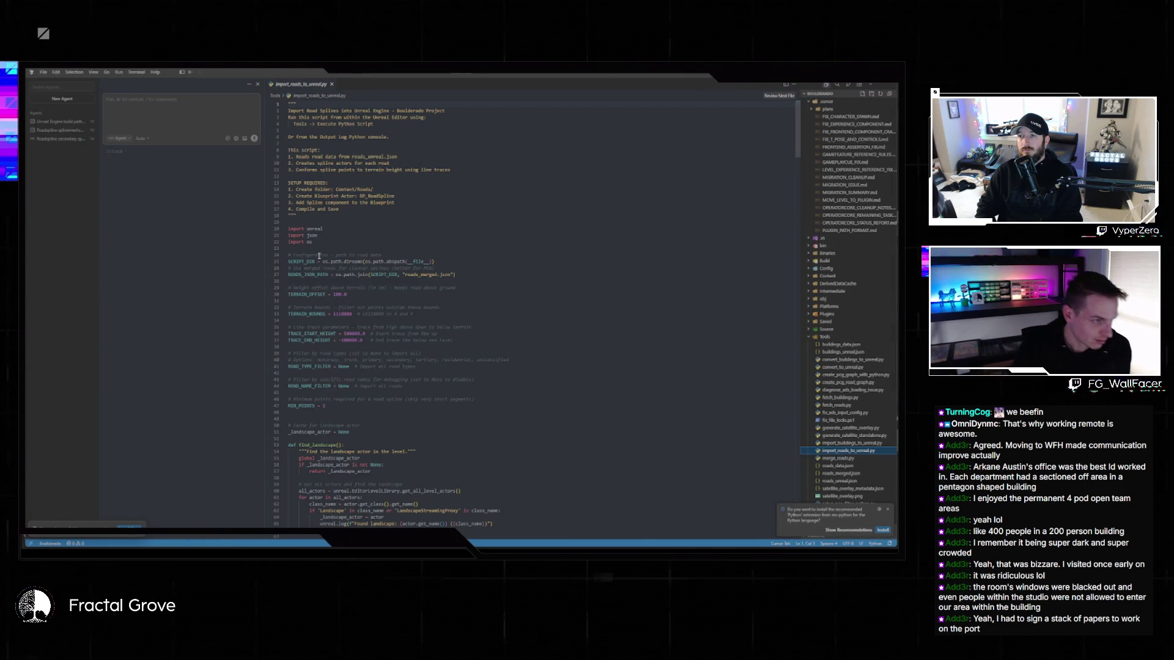
# - Read through the script's import settings, landscape lookup and terrain-height functions, then return to Unreal
pyautogui.scroll(-4, 393, 322)
pyautogui.scroll(-20, 393, 322)
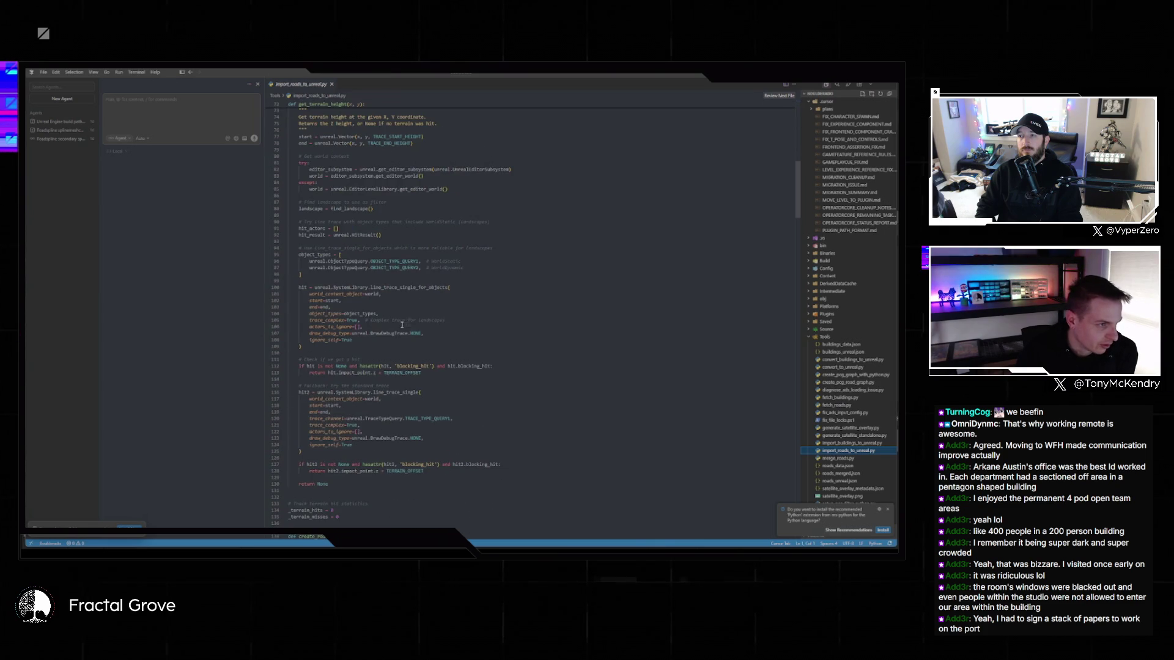
pyautogui.scroll(-20, 449, 290)
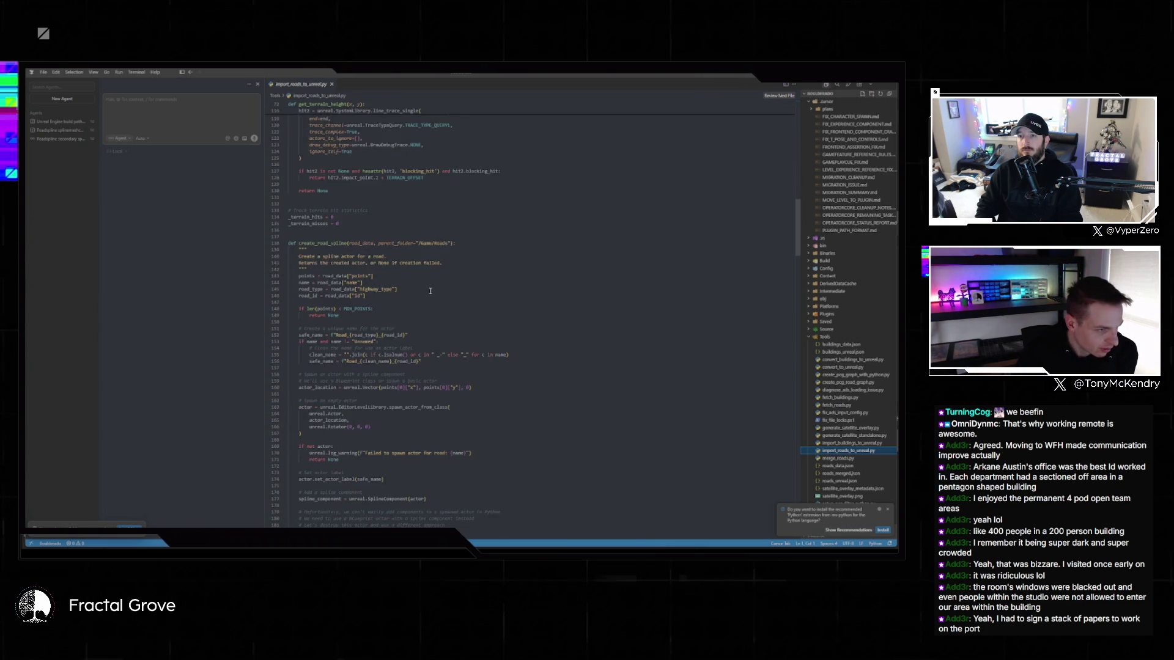
pyautogui.scroll(-20, 430, 295)
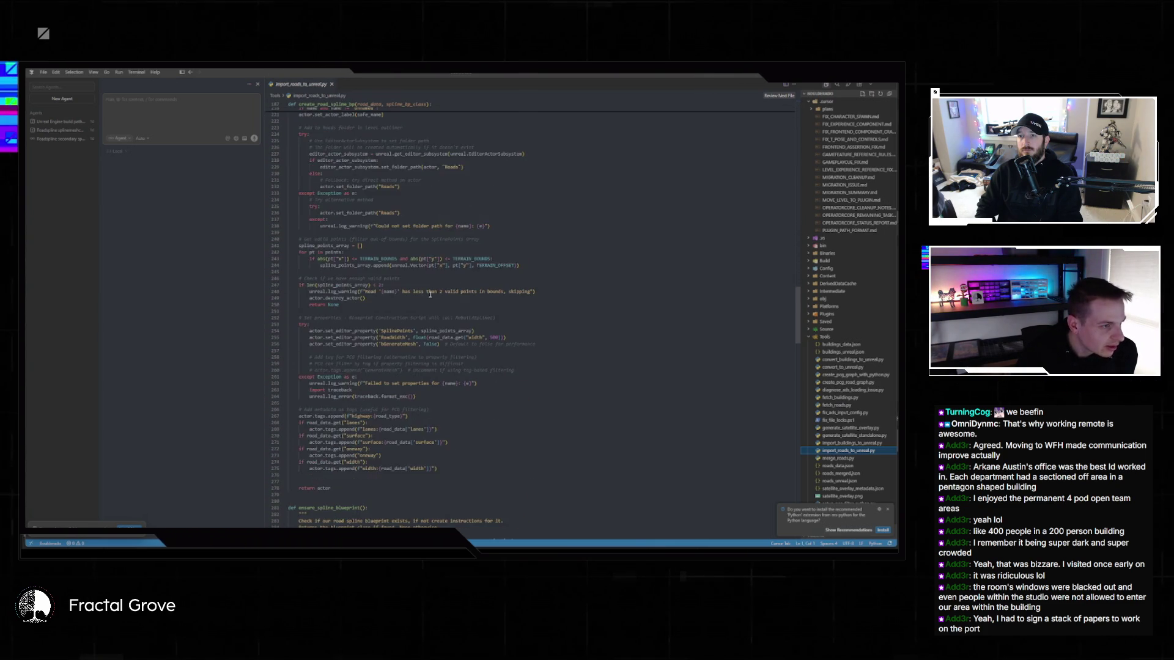
pyautogui.scroll(-20, 468, 297)
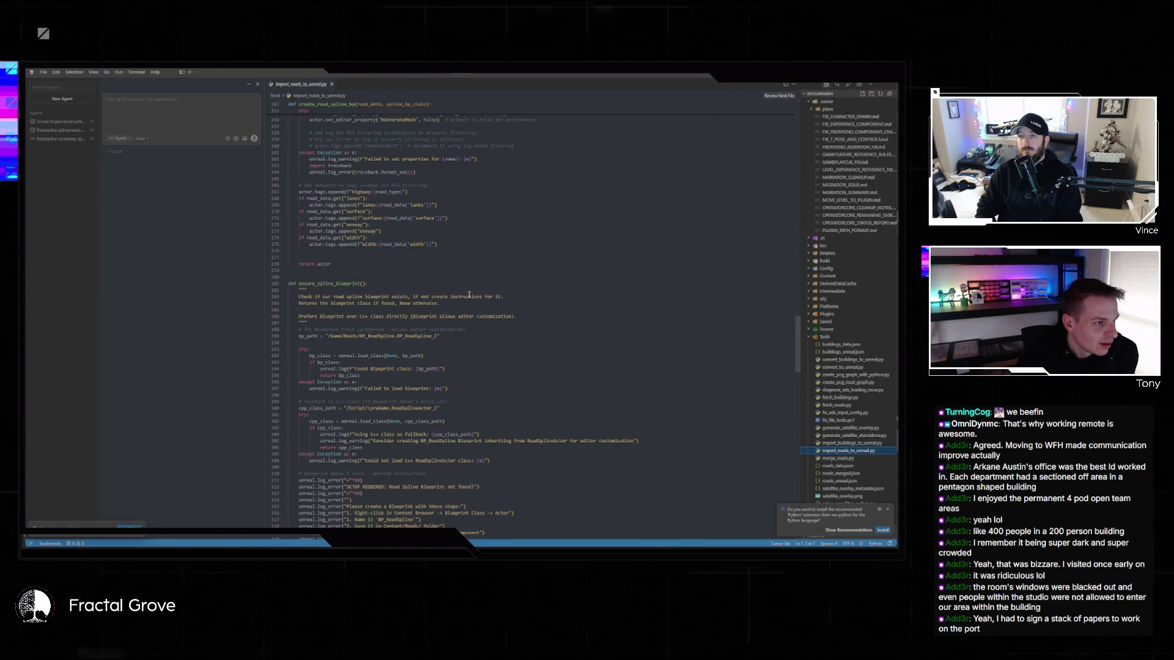
pyautogui.scroll(-15, 463, 300)
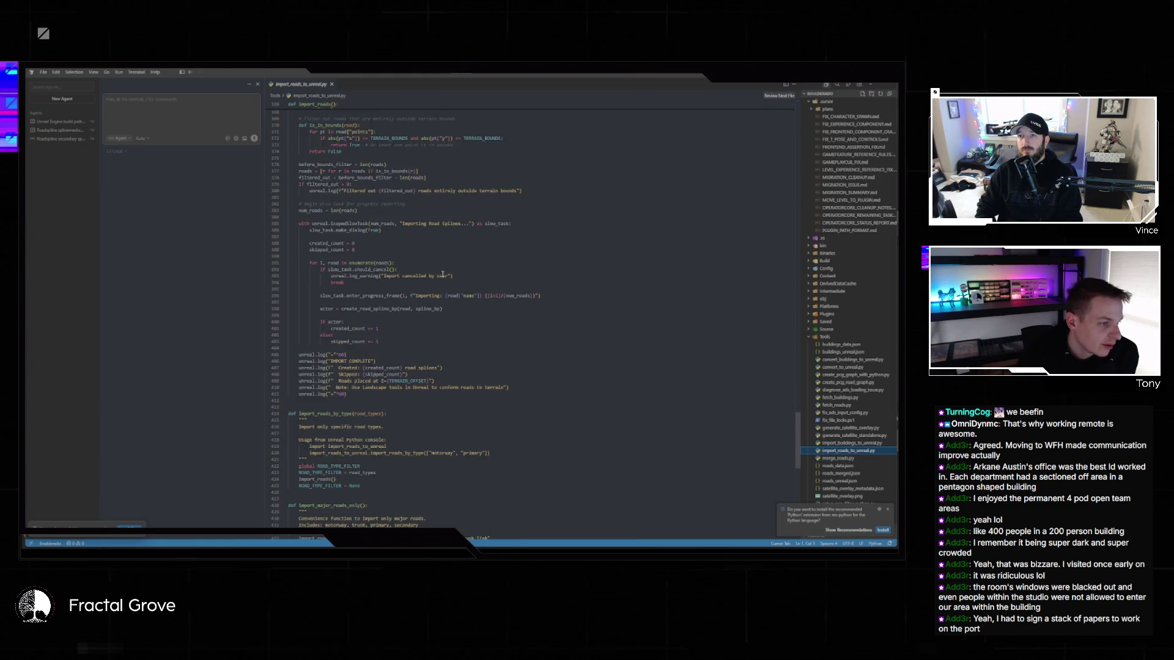
pyautogui.moveTo(800, 464); pyautogui.dragTo(777, 122)
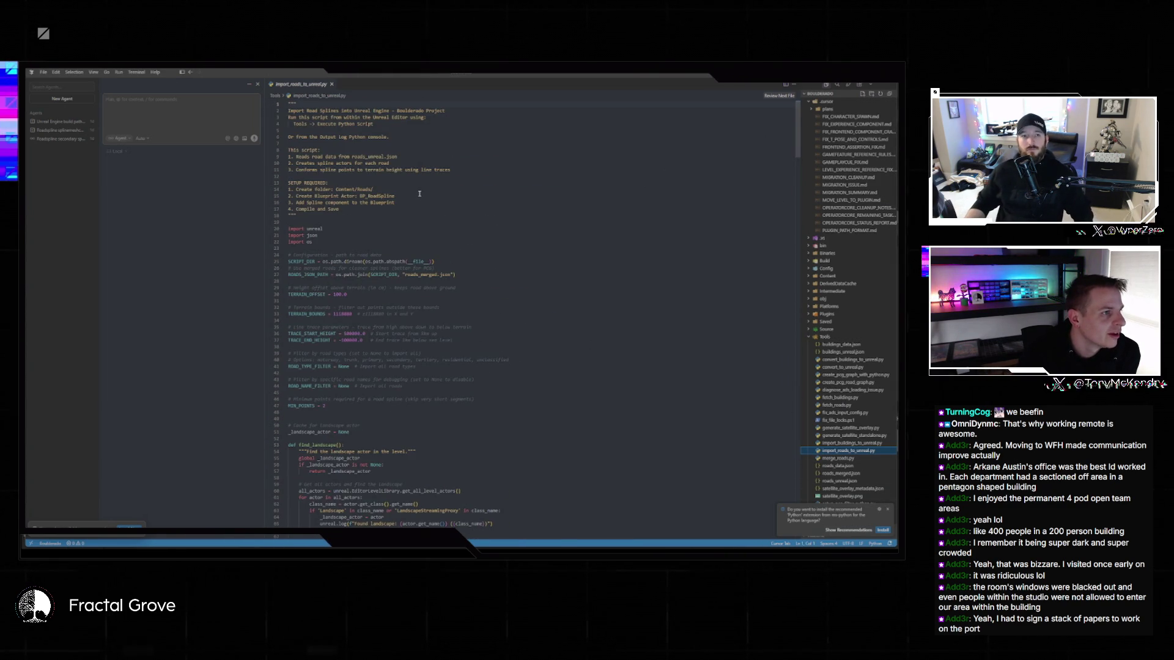
pyautogui.scroll(-6, 428, 178)
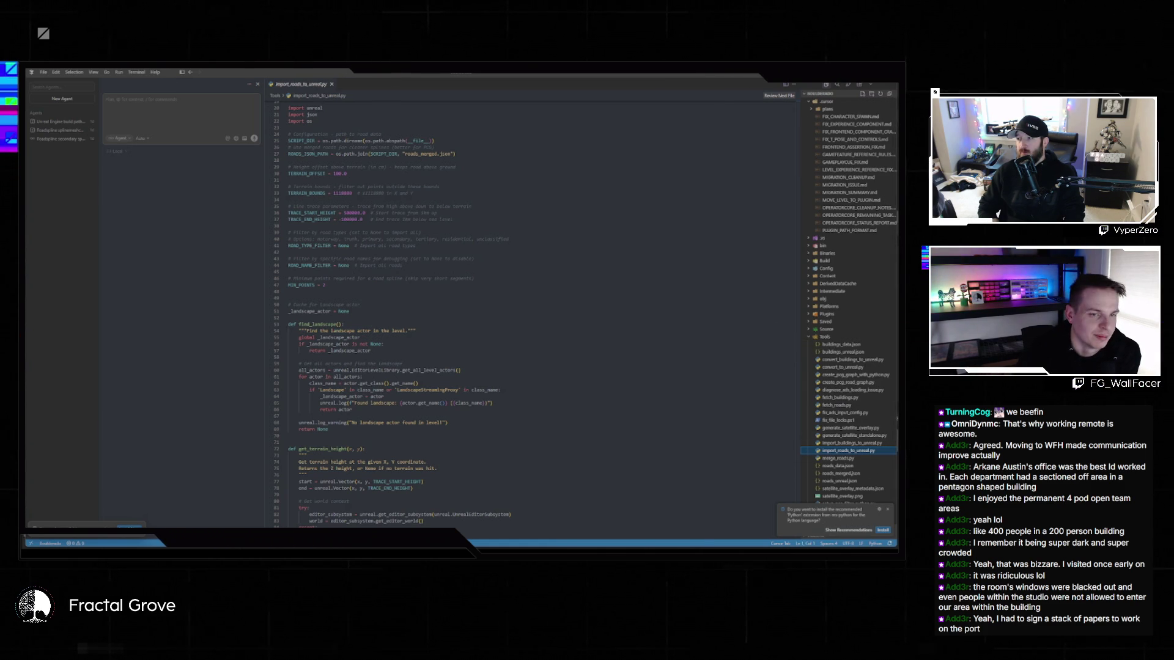
pyautogui.hotkey('alt', 'Tab')
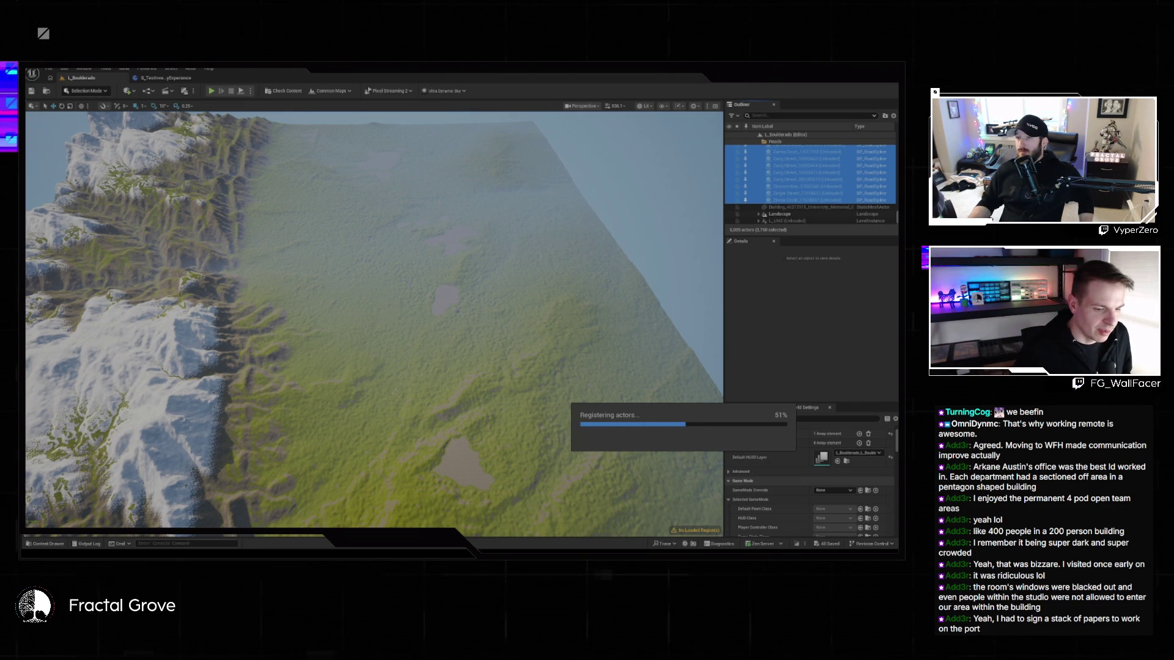
# - Switch back to Cursor and open Cursor Settings via File > Preferences
pyautogui.hotkey('alt', 'Tab')
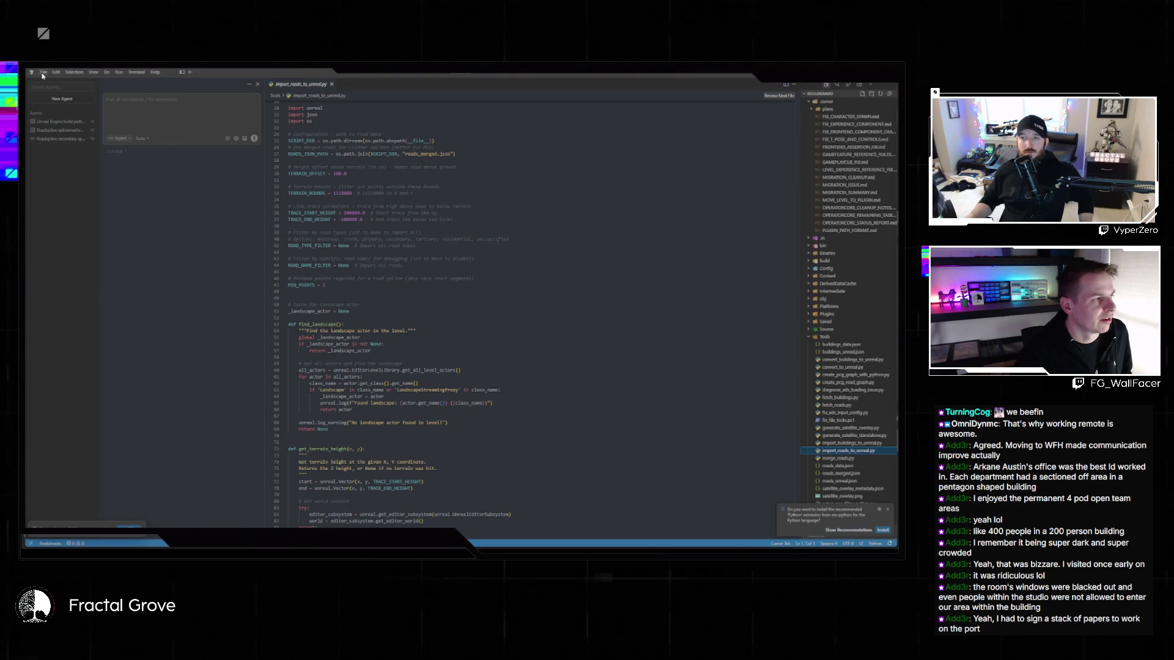
pyautogui.click(42, 72)
pyautogui.moveTo(67, 237)
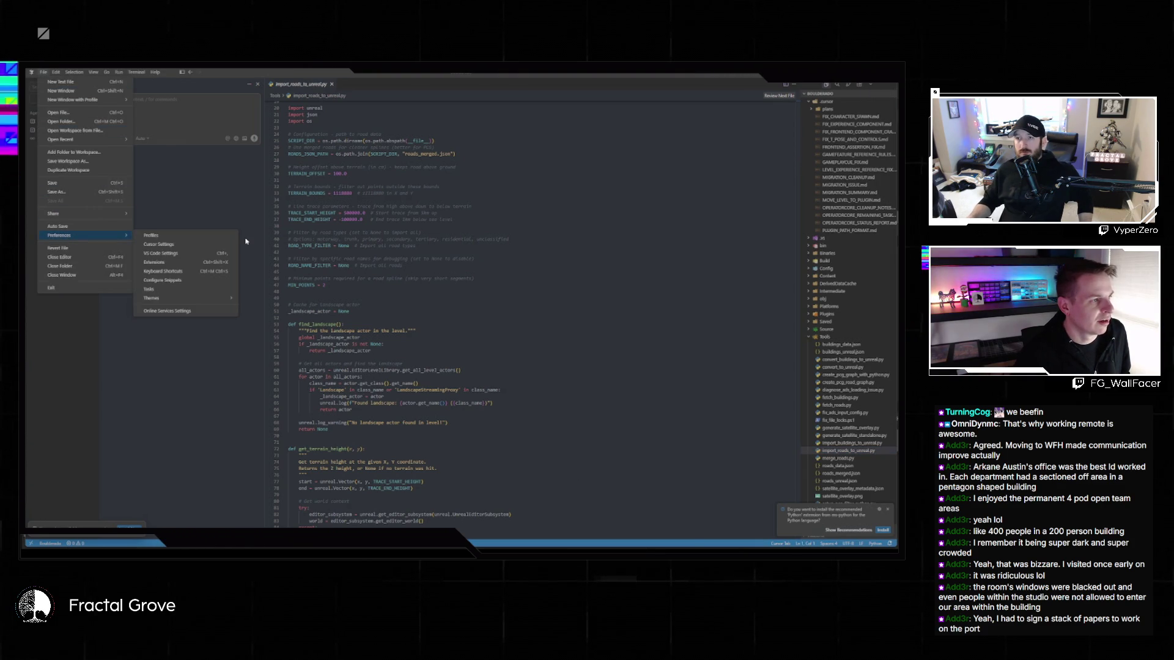
pyautogui.click(187, 246)
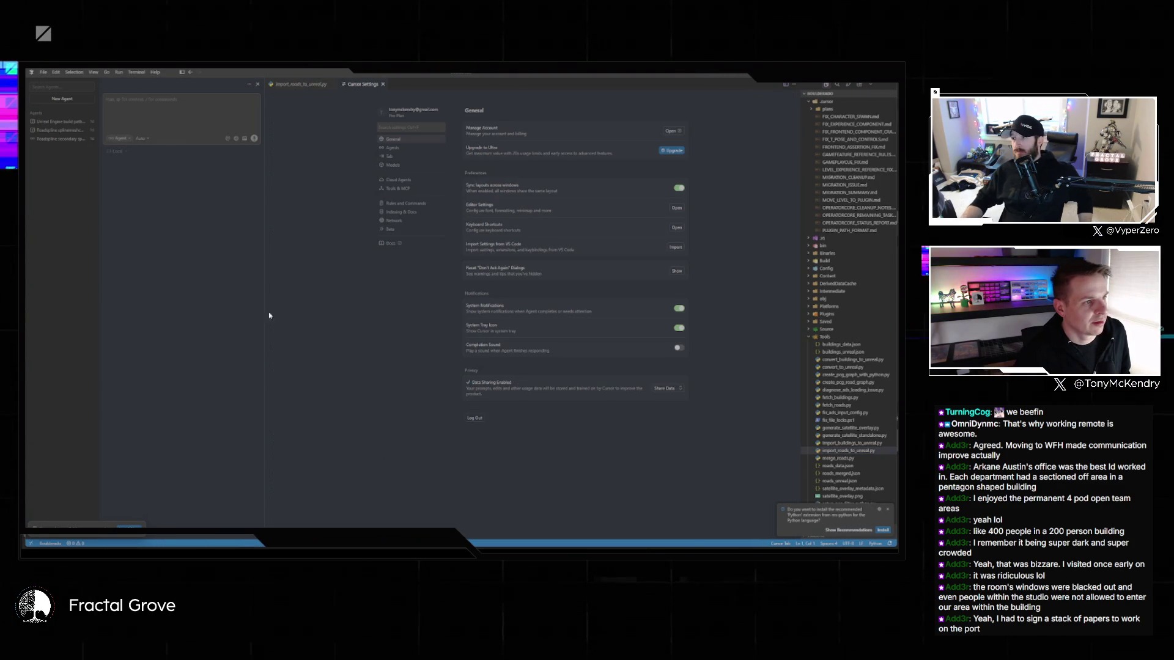
# - Show the Tools & MCP page and bring the unreal-mcp GitHub repo over it, widened
pyautogui.click(403, 189)
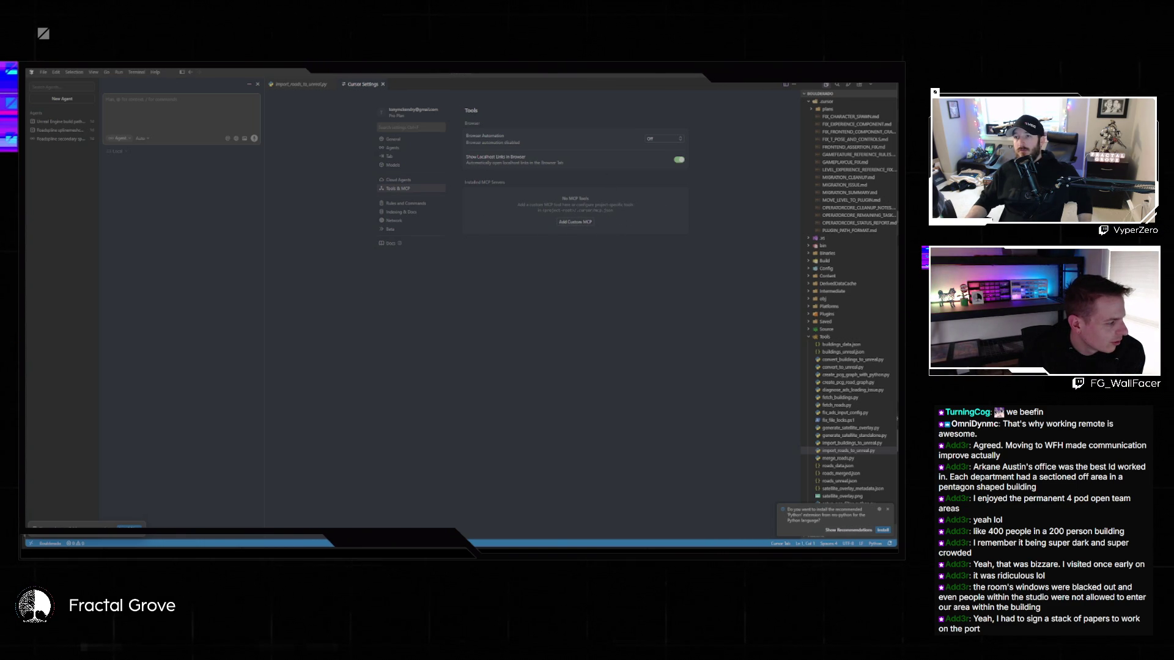
pyautogui.moveTo(0, 305)
pyautogui.mouseDown()
pyautogui.moveTo(441, 110)
pyautogui.moveTo(344, 110)
pyautogui.moveTo(312, 85)
pyautogui.mouseUp()
pyautogui.moveTo(549, 240); pyautogui.dragTo(826, 242)
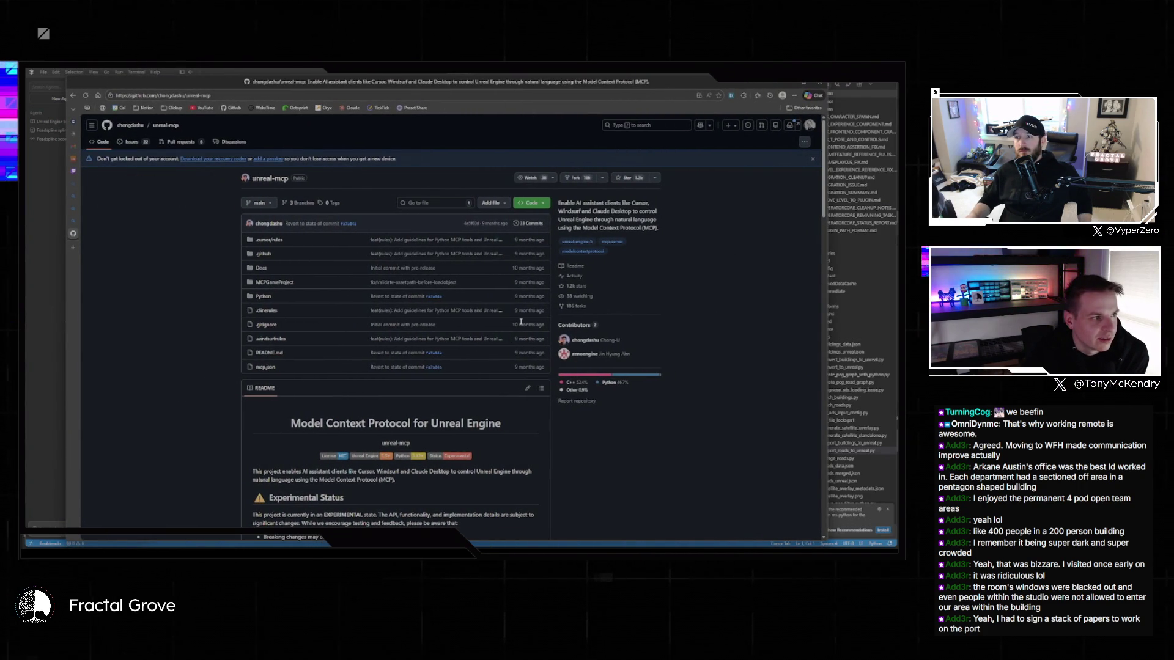
# - Read the unreal-mcp README's capabilities, components and Quick Start, then shrink the browser aside
pyautogui.scroll(-5, 356, 325)
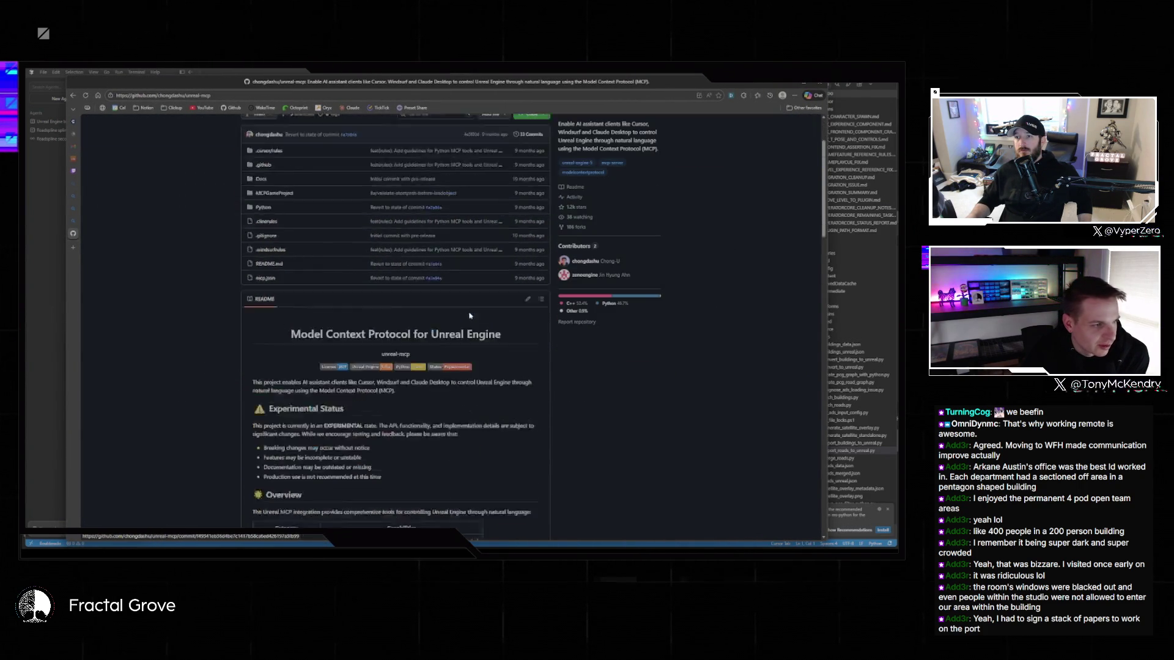
pyautogui.scroll(-10, 361, 330)
pyautogui.scroll(7, 398, 340)
pyautogui.scroll(5, 400, 340)
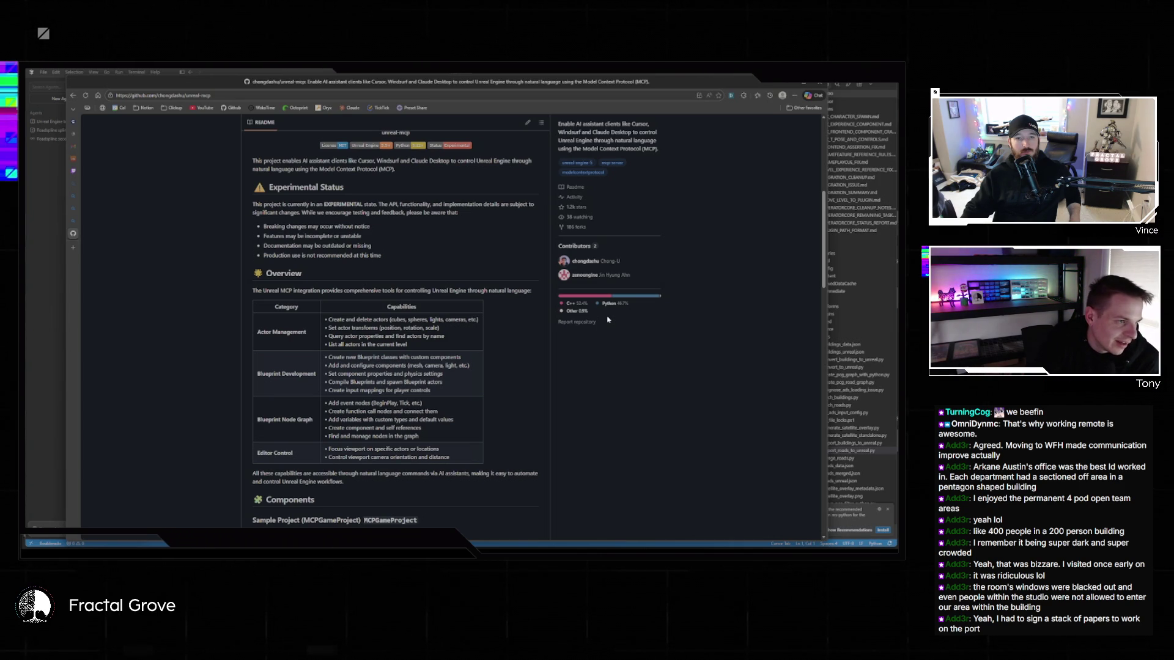
pyautogui.scroll(5, 514, 232)
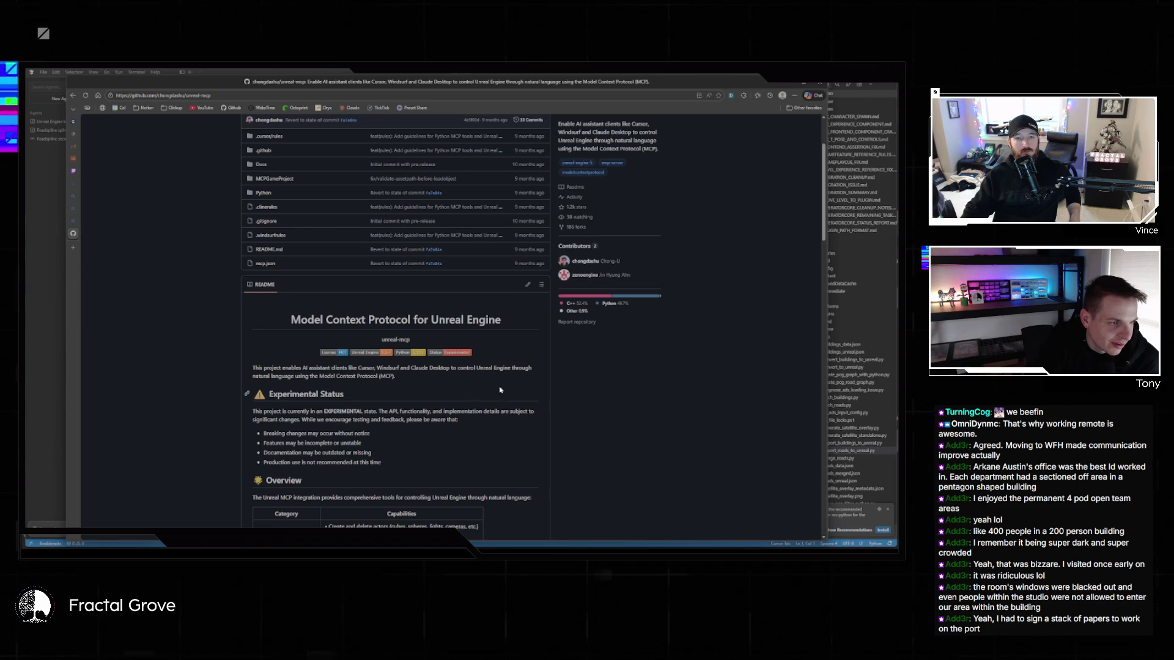
pyautogui.scroll(2, 500, 390)
pyautogui.scroll(-12, 559, 348)
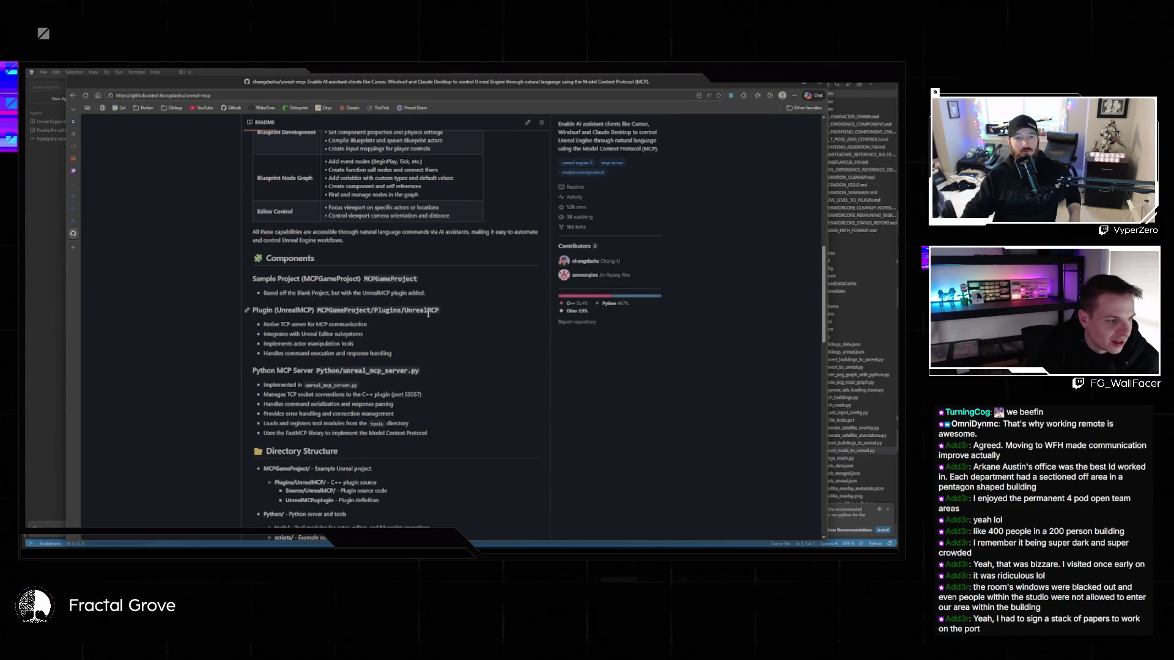
pyautogui.scroll(-5, 430, 322)
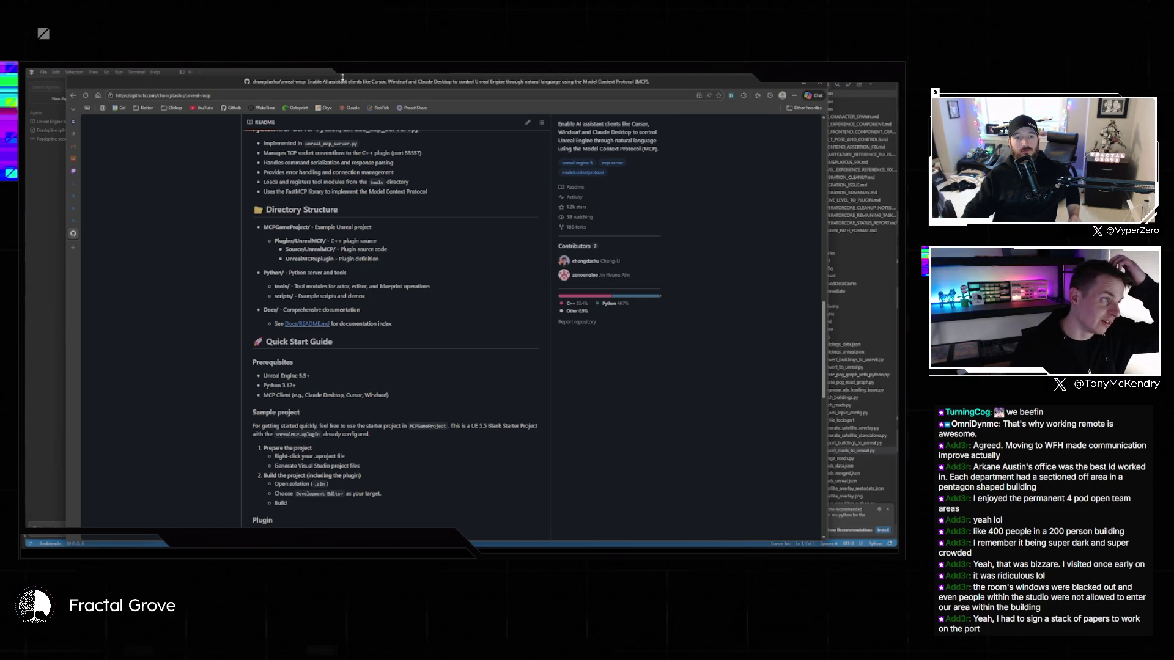
pyautogui.moveTo(356, 82)
pyautogui.mouseDown()
pyautogui.moveTo(37, 455)
pyautogui.moveTo(37, 398)
pyautogui.mouseUp()
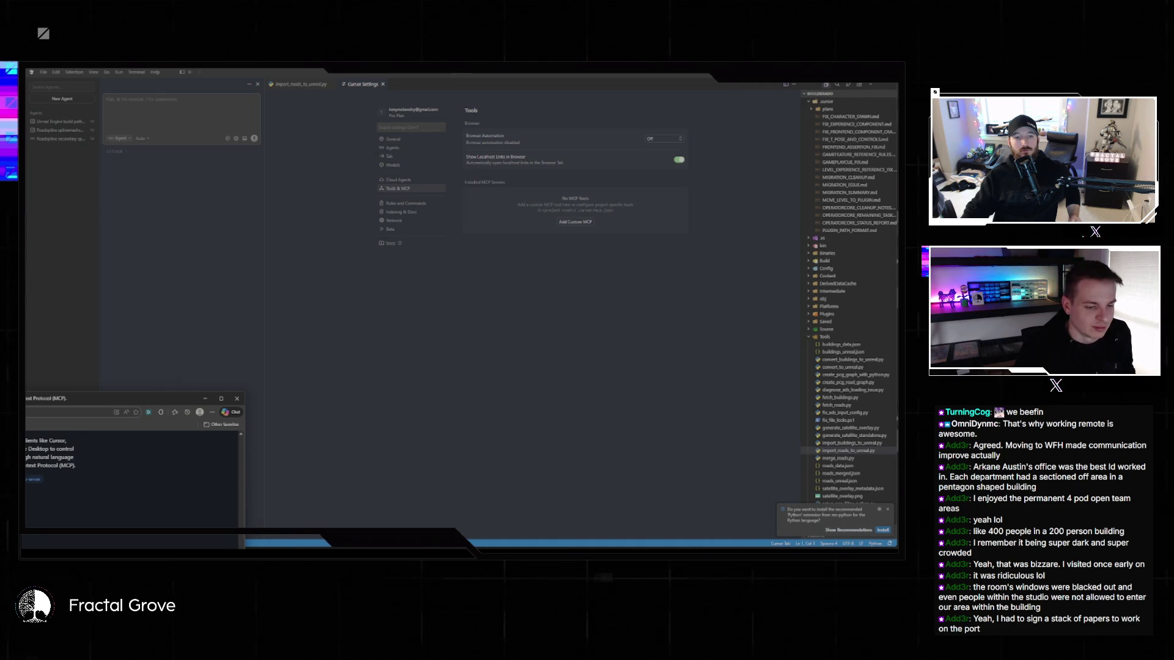
# - In Unreal, select landscape tiles LandscapeStreamingProxy_9_5_0 then 12_5_0, and clear the selection
pyautogui.hotkey('alt', 'Tab')
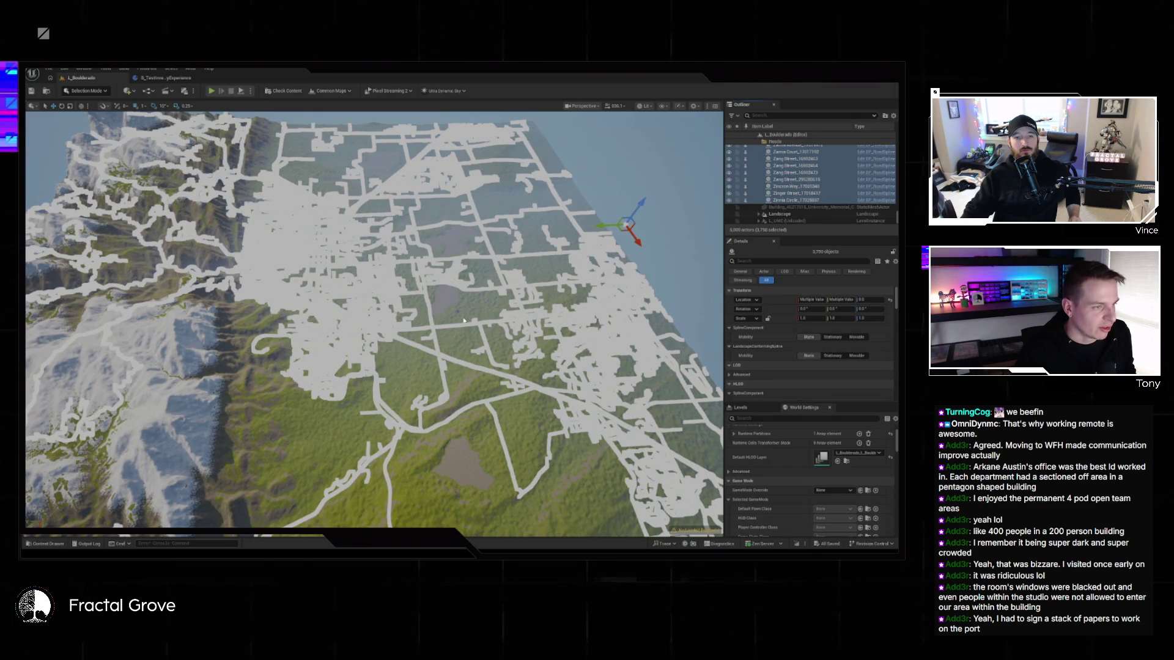
pyautogui.click(444, 315)
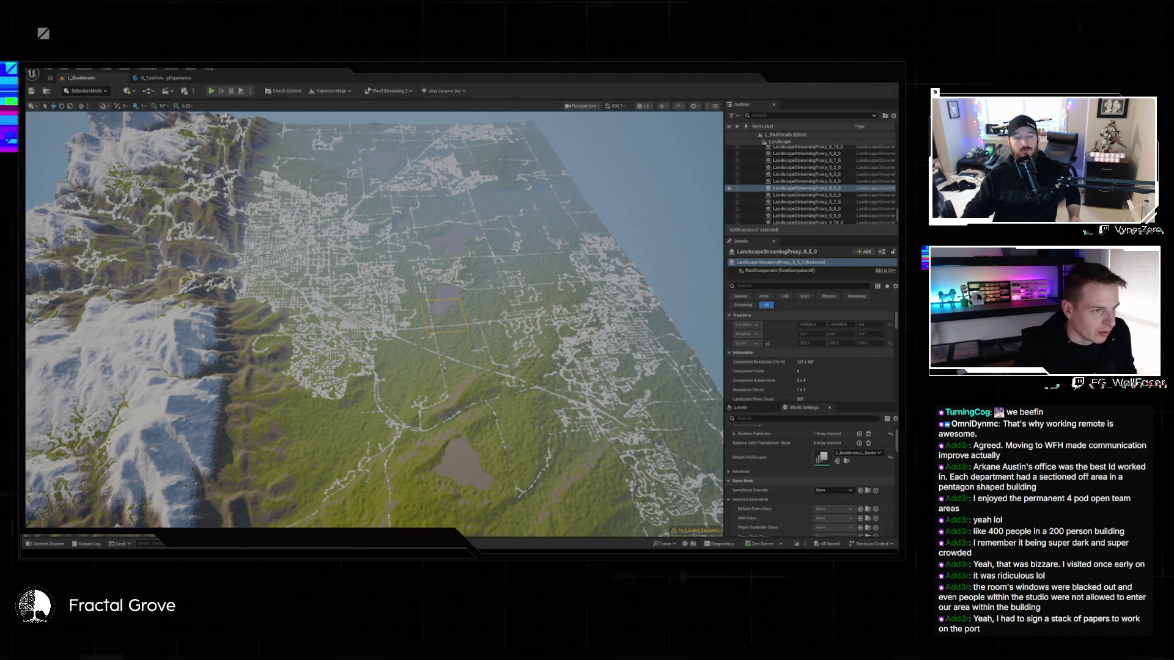
pyautogui.click(472, 422)
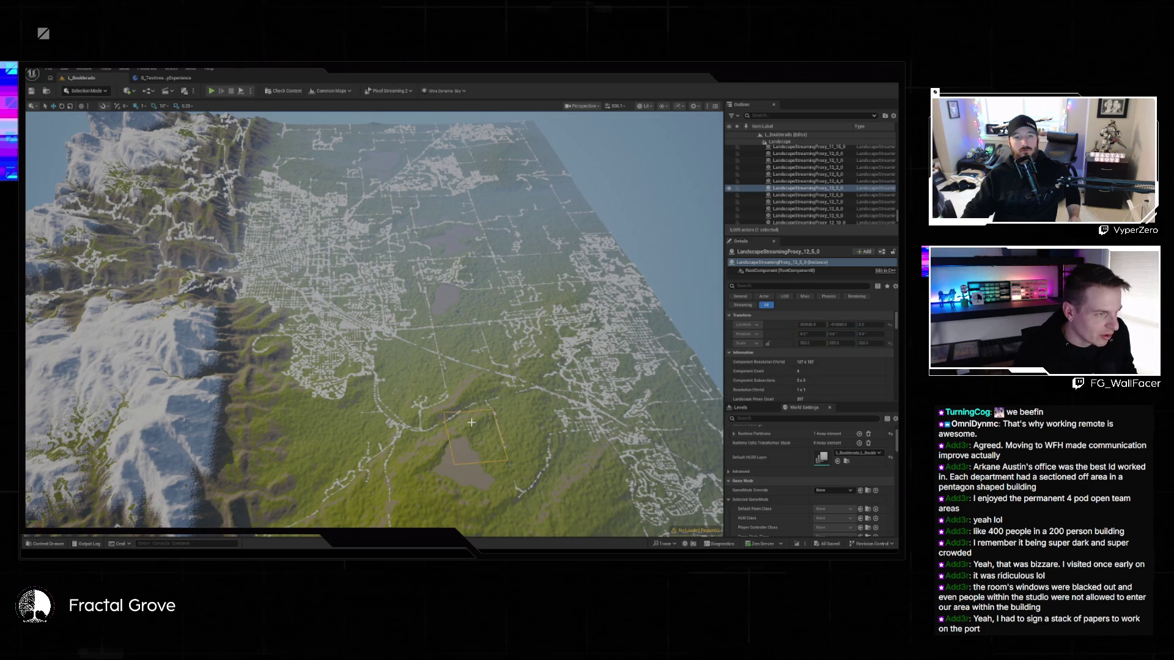
pyautogui.press('Escape')
# - Fly the camera toward the mountains to view the draped road splines, and select the Roads folder
pyautogui.scroll(5, 472, 423)
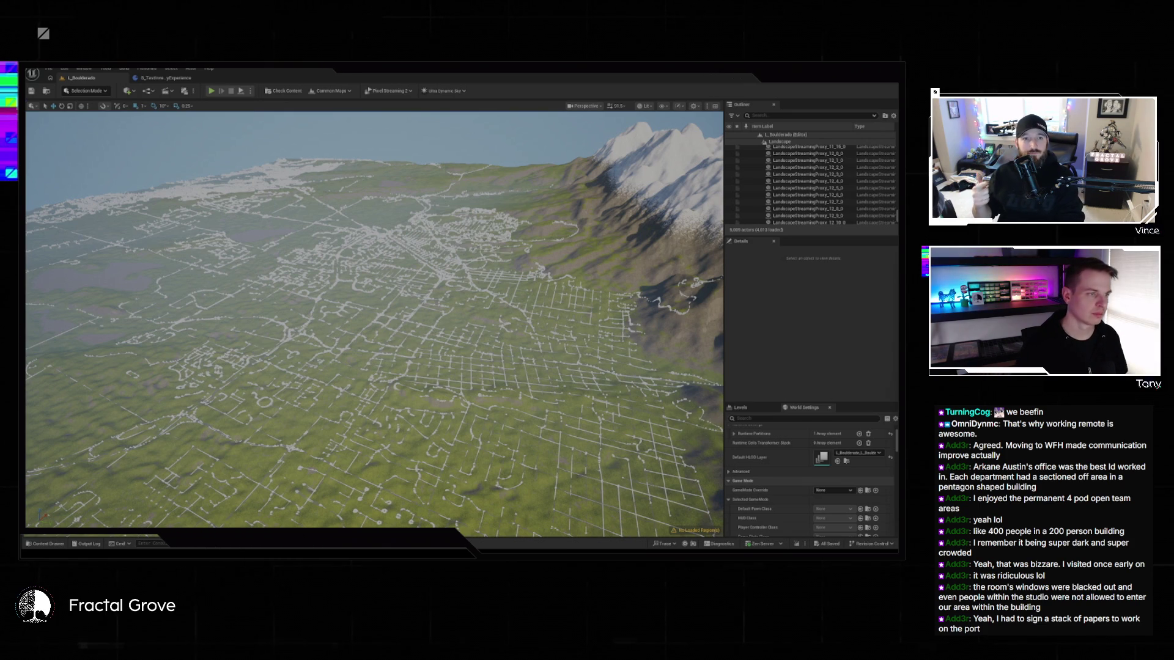
pyautogui.moveTo(309, 336)
pyautogui.mouseDown()
pyautogui.moveTo(309, 367)
pyautogui.moveTo(308, 288)
pyautogui.mouseUp()
pyautogui.scroll(10, 801, 159)
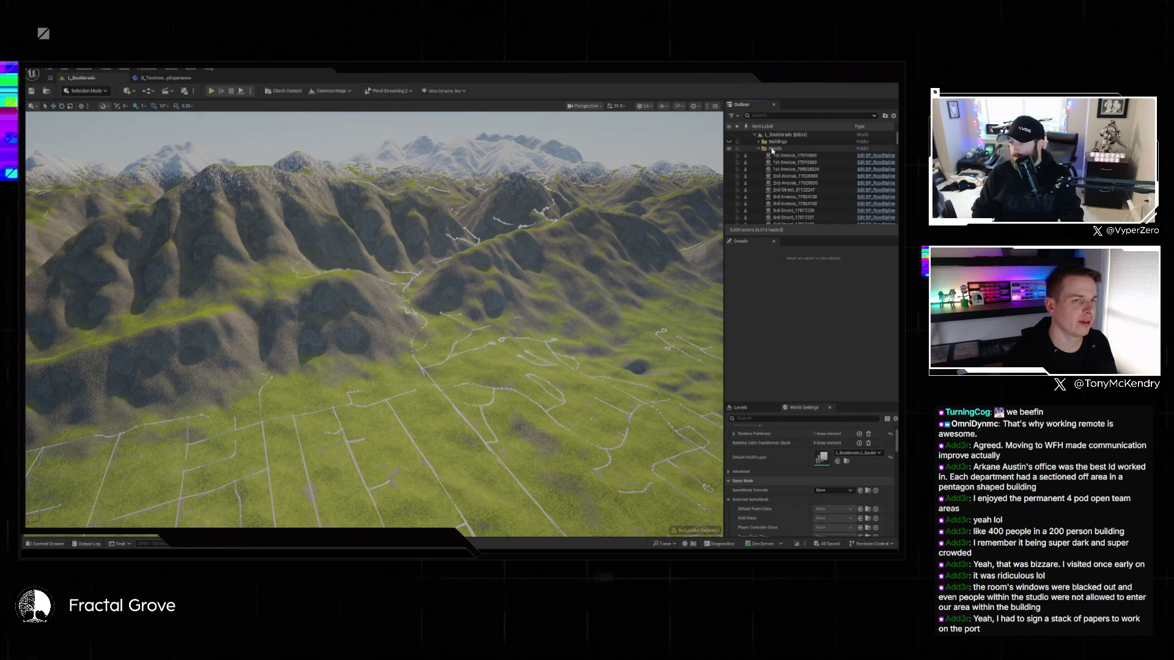
pyautogui.click(772, 148)
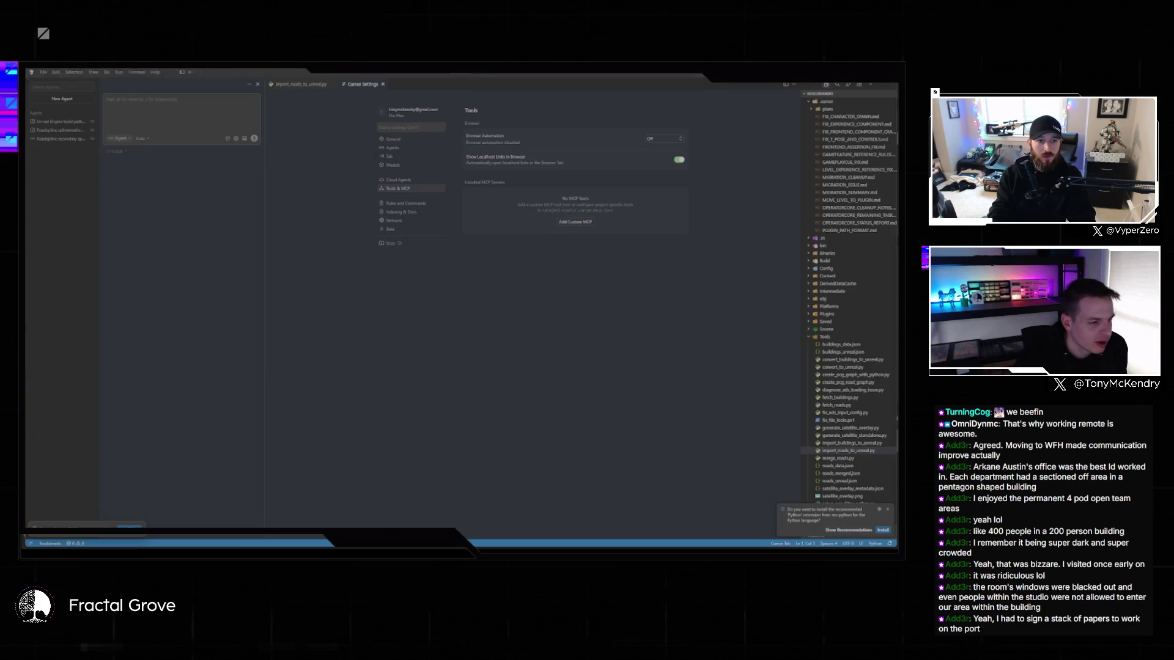
# - Switch Cursor's agent model from Auto to Composer 1 and close the model list
pyautogui.click(146, 142)
pyautogui.click(170, 157)
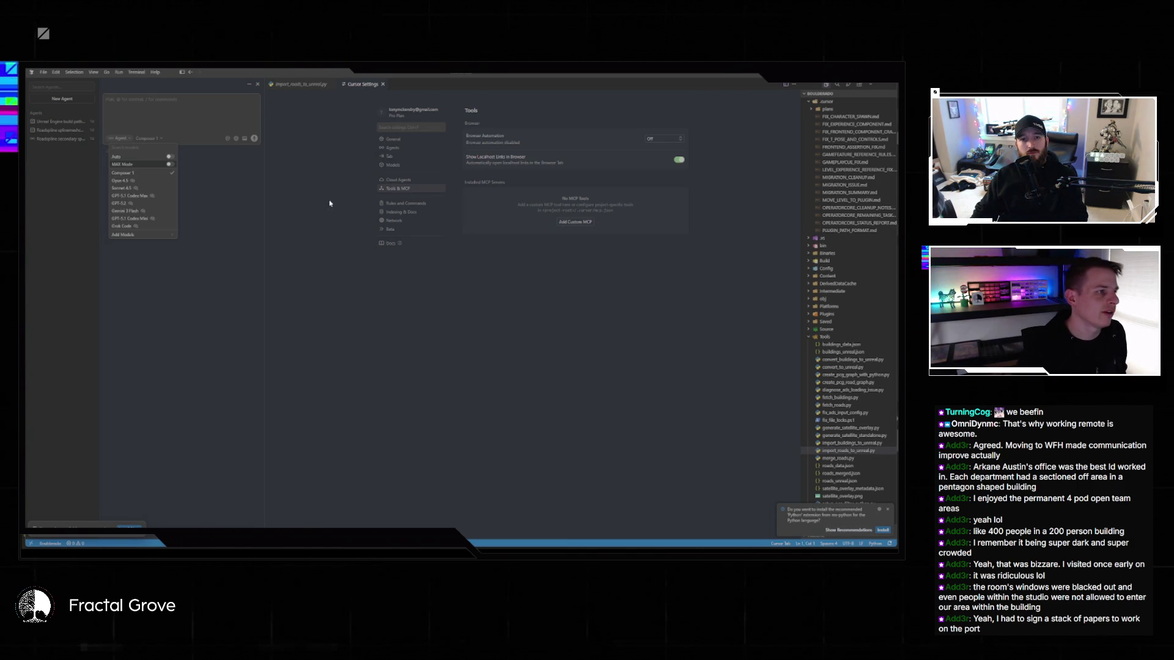
pyautogui.click(350, 182)
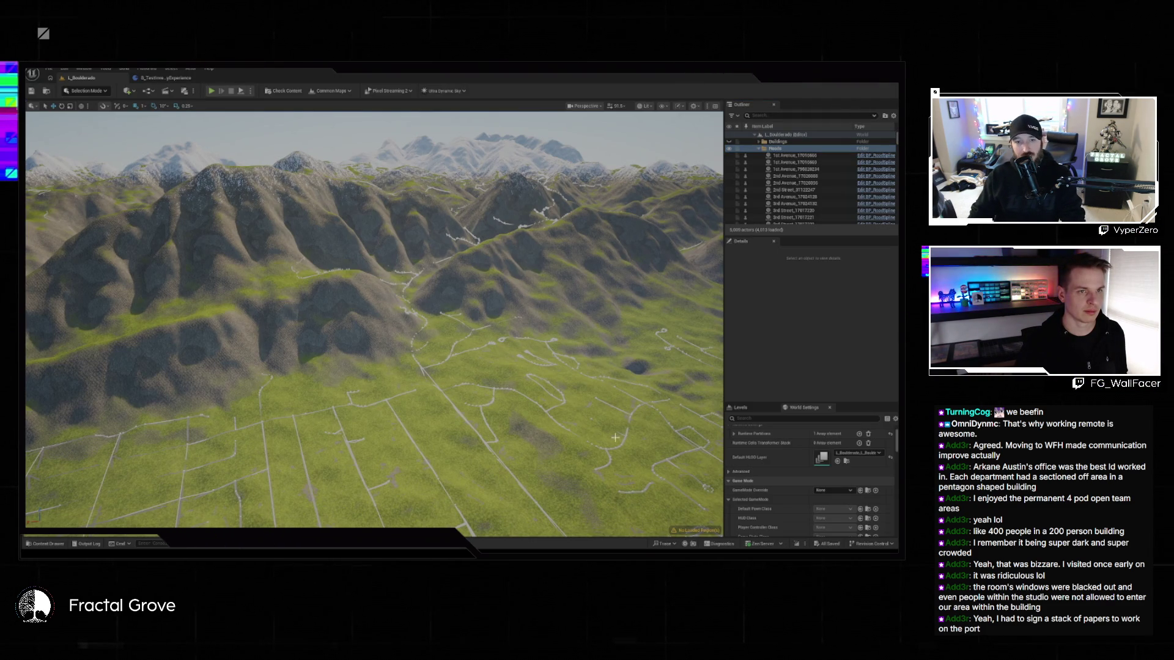
# - Select all 3,750 road actors, starting at 1st Avenue_17016666, and unload them from L_Boulderado
pyautogui.click(788, 156)
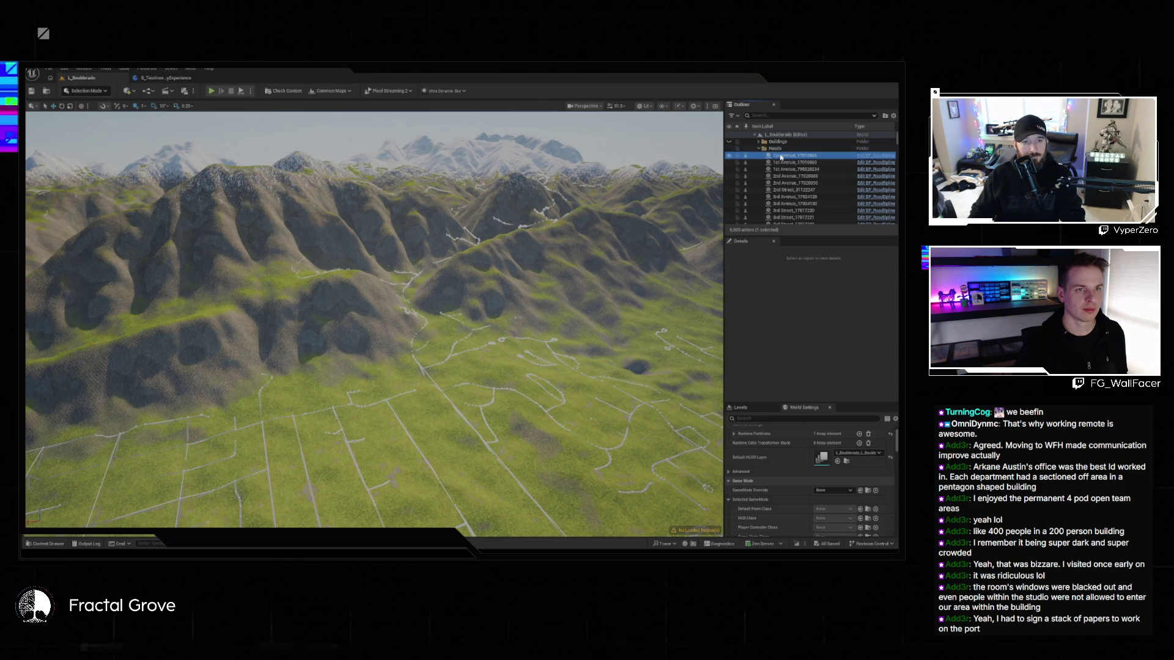
pyautogui.scroll(-10, 807, 184)
pyautogui.scroll(-15, 807, 183)
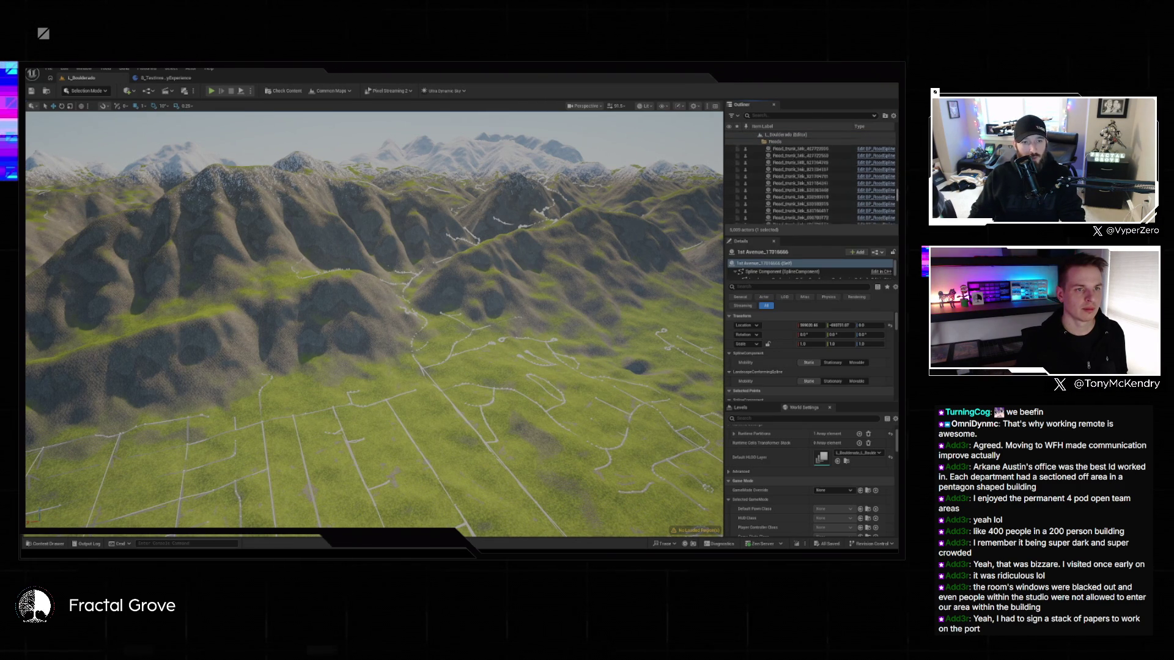
pyautogui.scroll(-3, 830, 208)
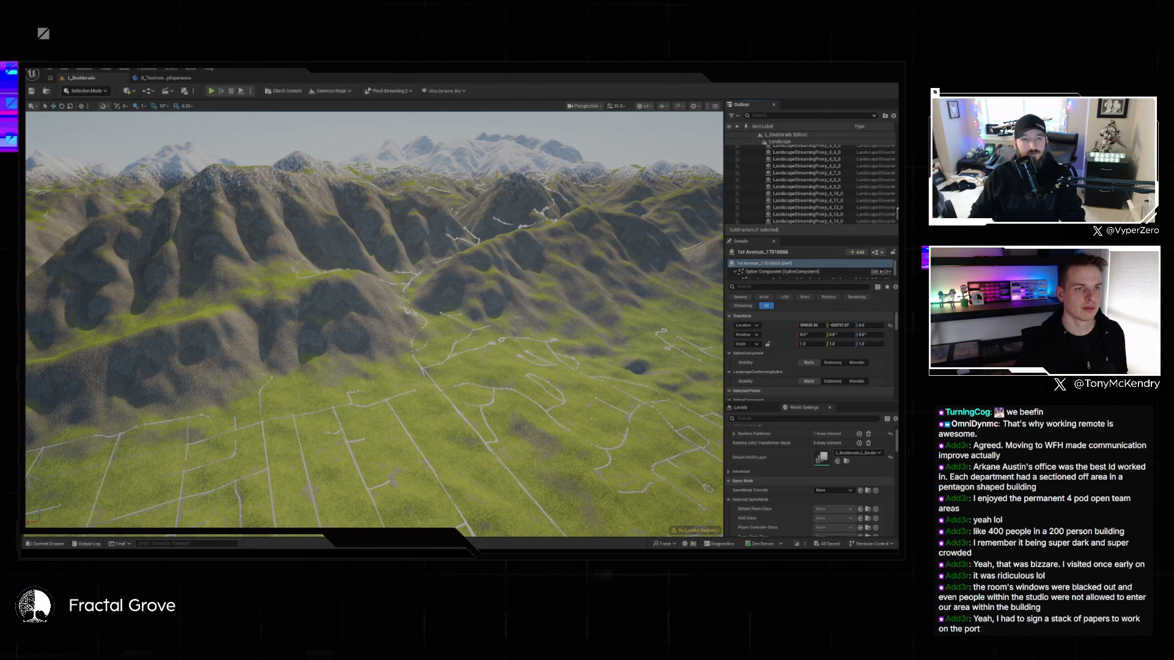
pyautogui.scroll(-10, 830, 208)
pyautogui.scroll(5, 819, 209)
pyautogui.keyDown('shift'); pyautogui.click(803, 204); pyautogui.keyUp('shift')
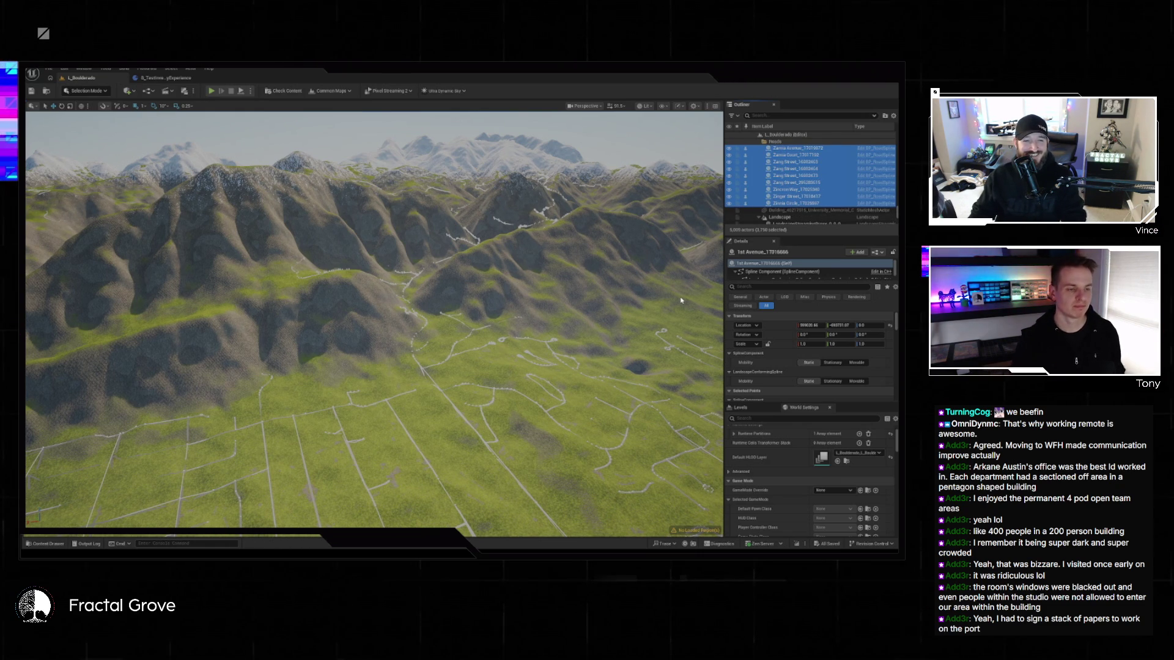
pyautogui.press('Delete')
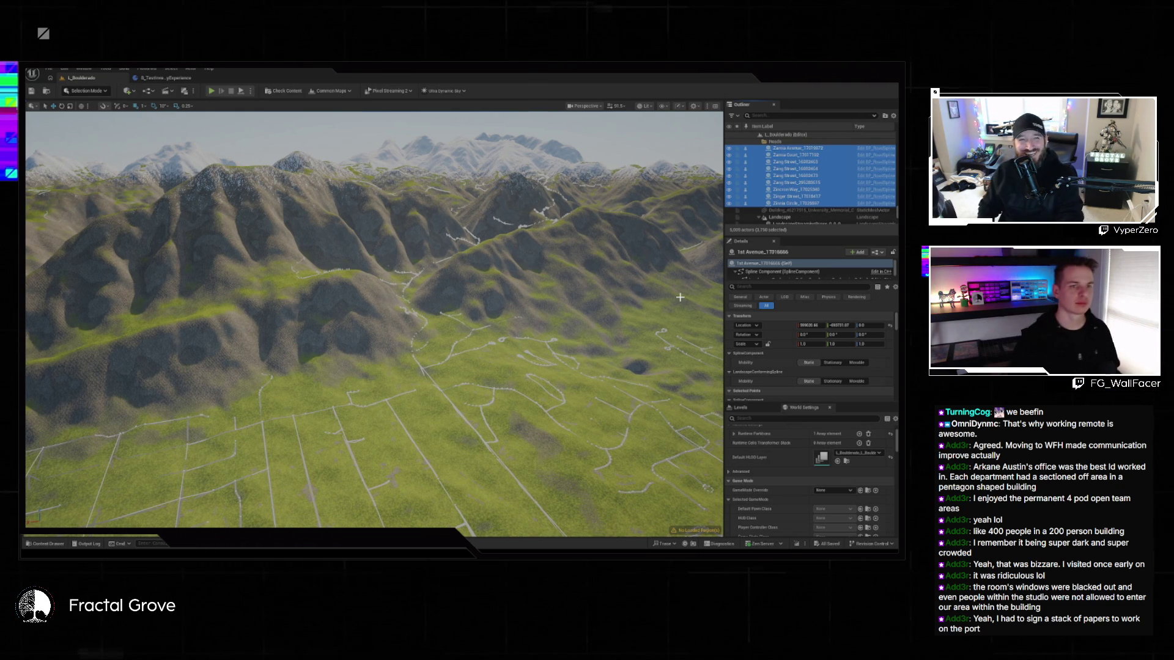
pyautogui.click(745, 202)
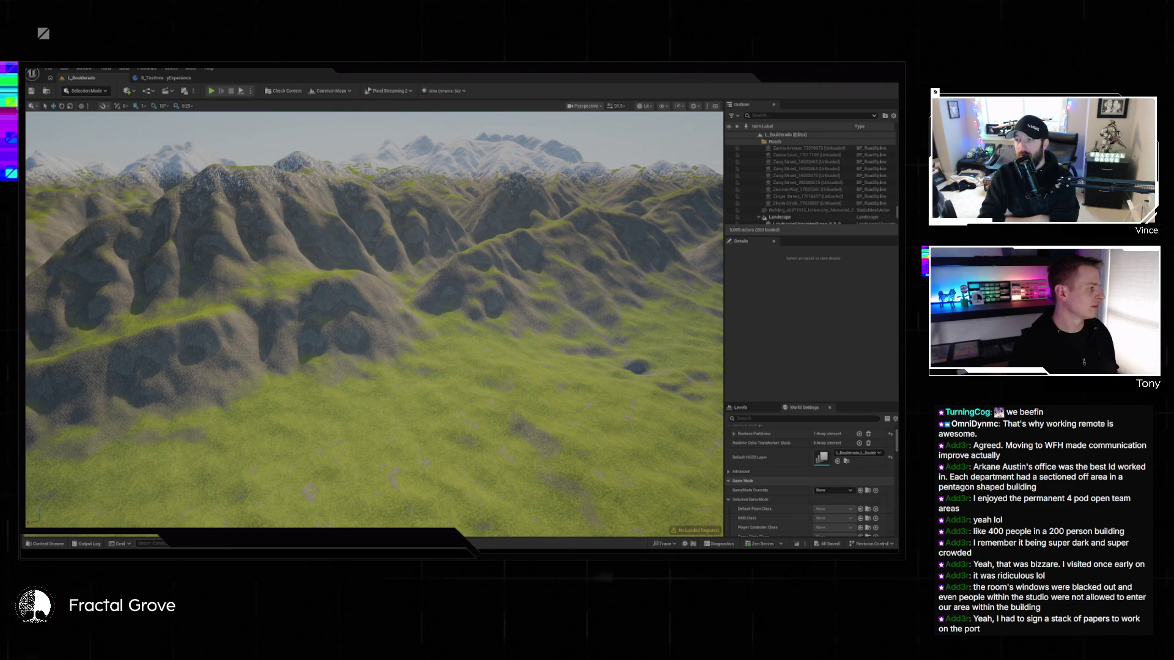
pyautogui.hotkey('alt', 'Tab')
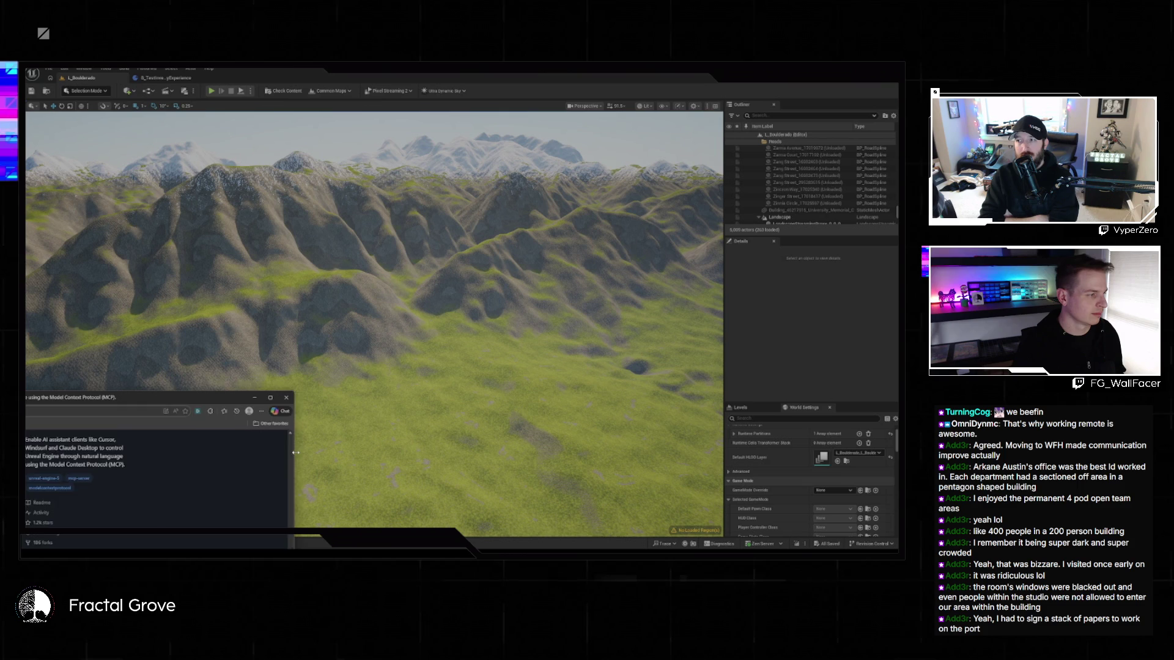
pyautogui.hotkey('alt', 'Tab')
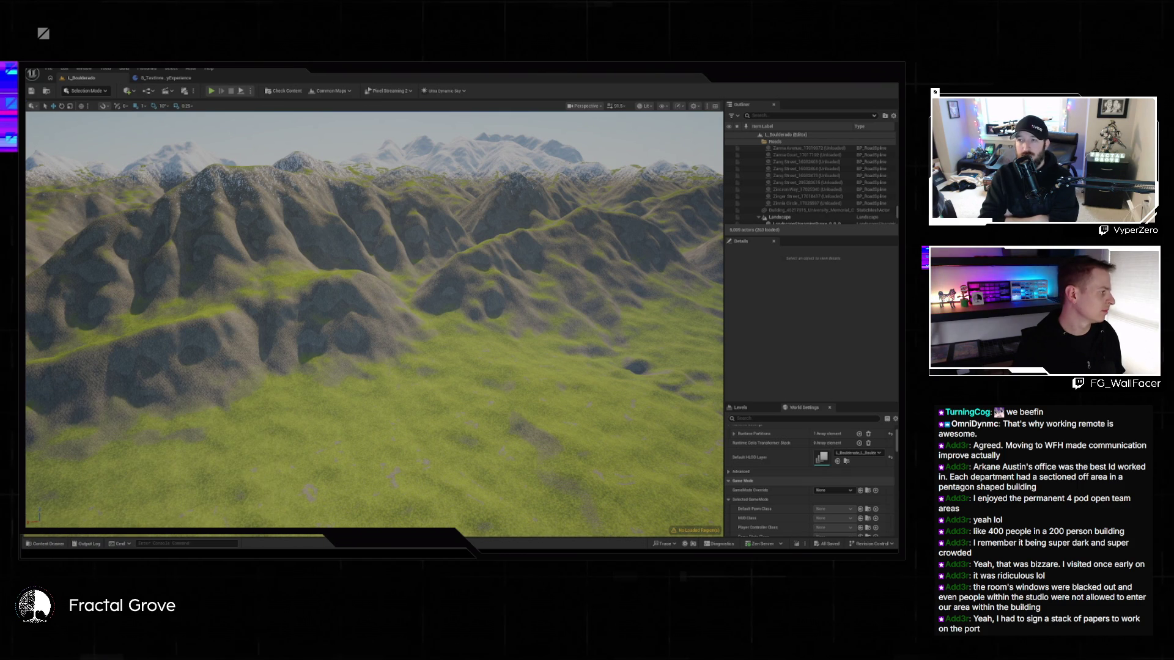
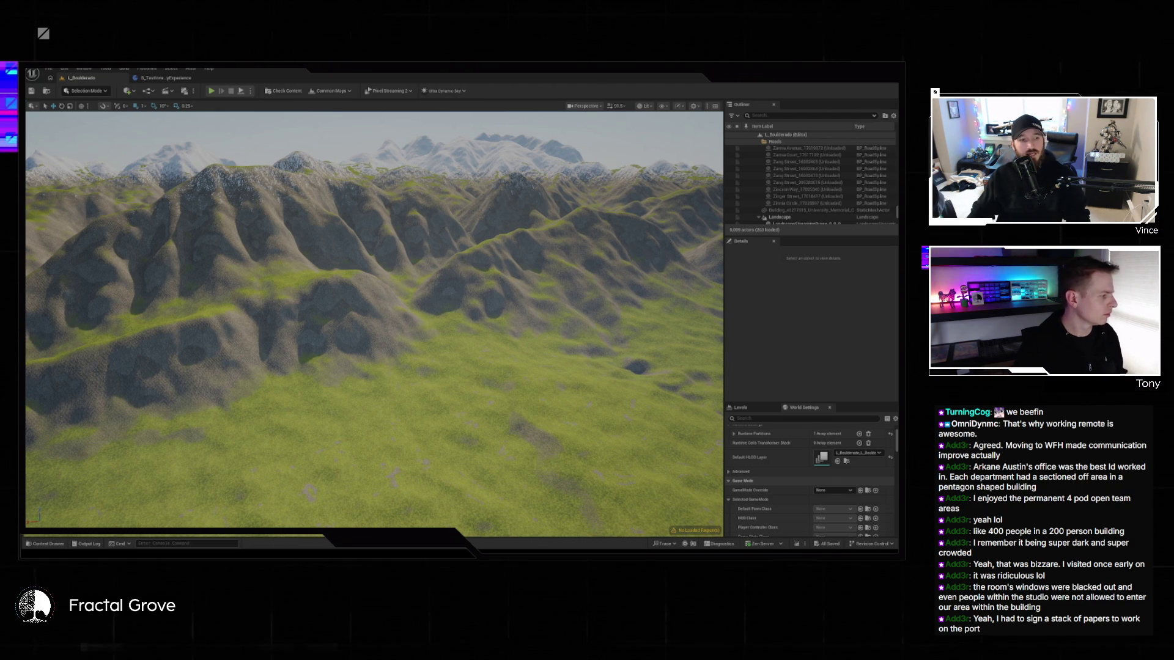
# - Fly over the grassy plain and collapse the Roads and Landscape folders in the Outliner
pyautogui.moveTo(553, 404); pyautogui.dragTo(459, 396)
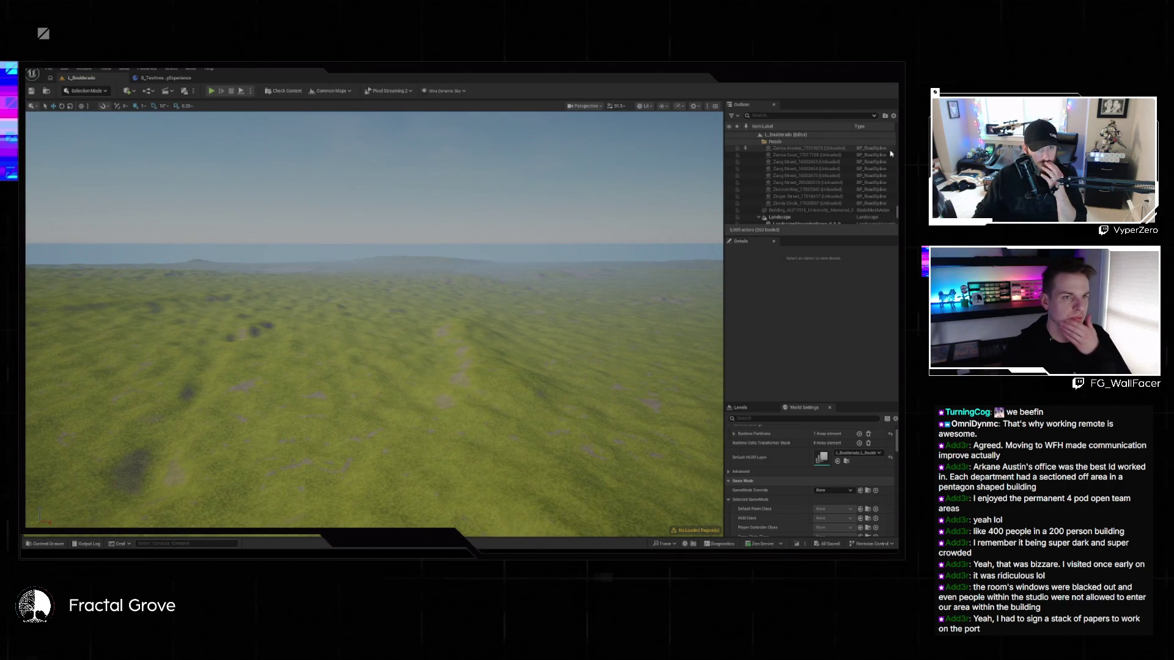
pyautogui.scroll(15, 892, 154)
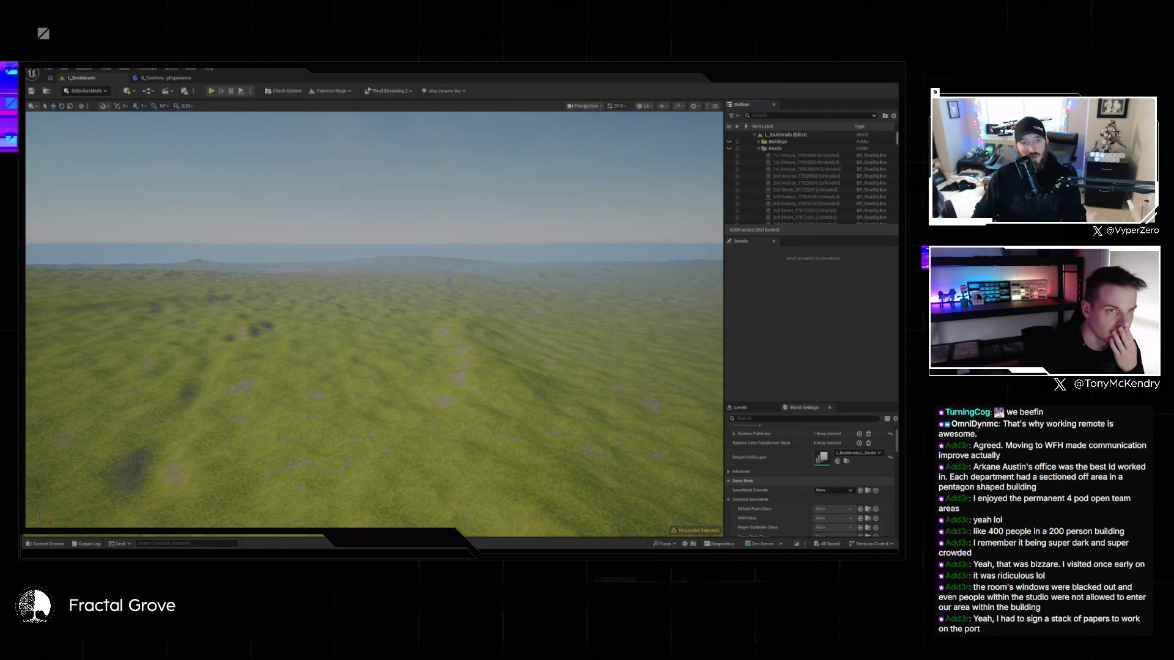
pyautogui.click(758, 148)
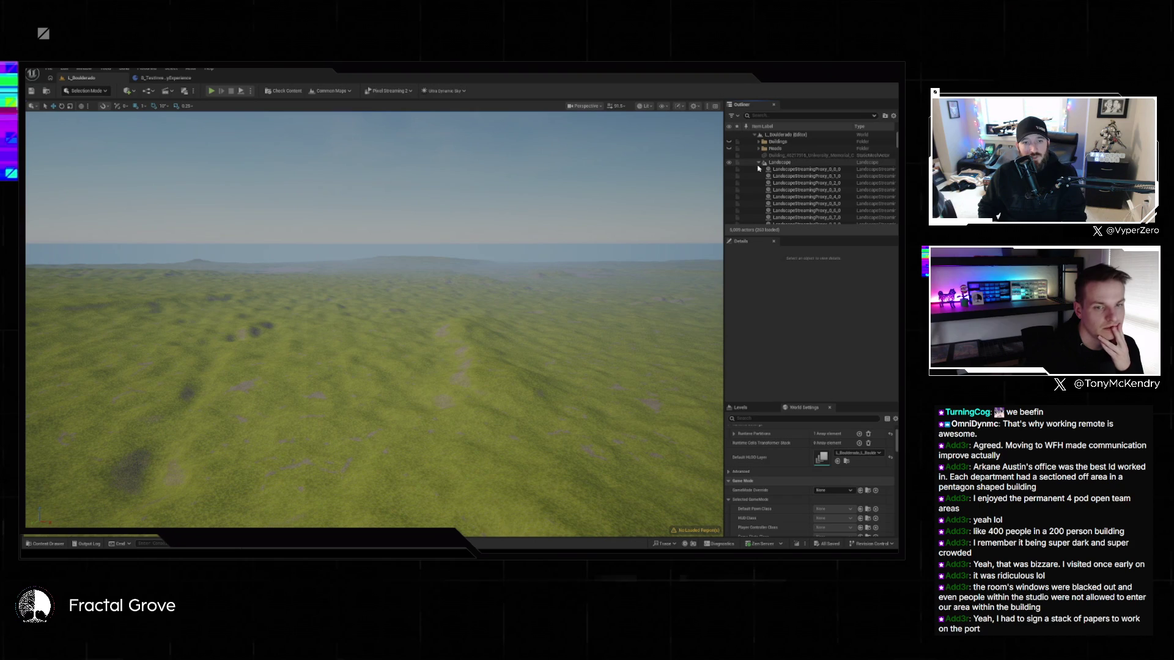
pyautogui.click(759, 163)
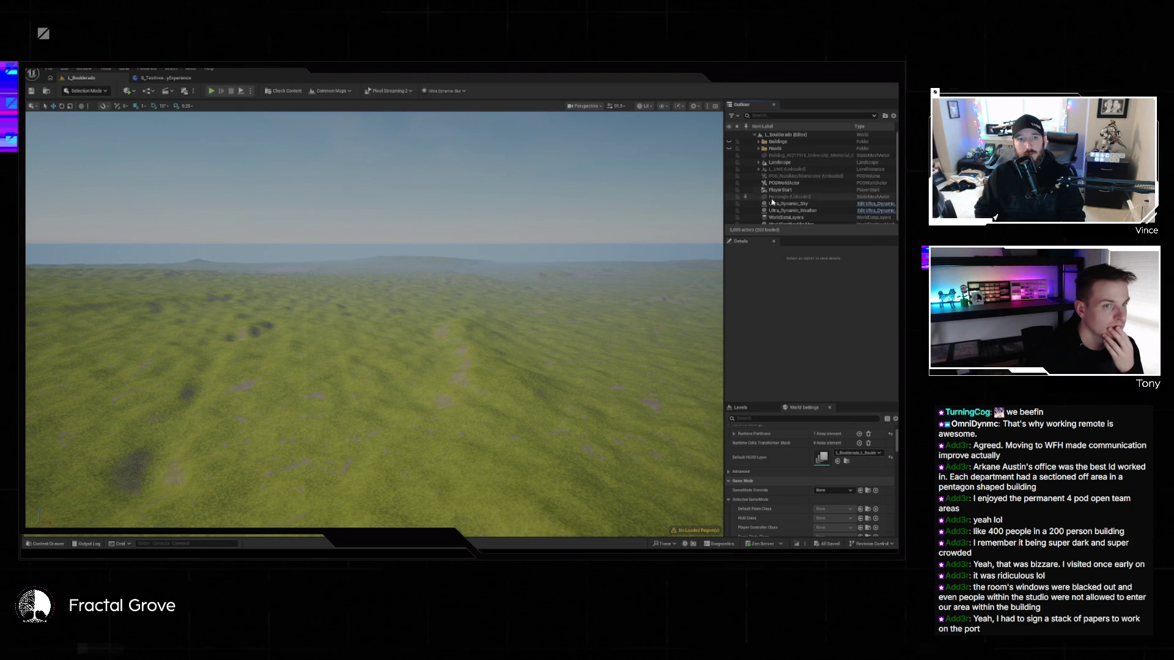
# - Load the L_UMC level instance and start editing it from Details
pyautogui.scroll(-1, 806, 217)
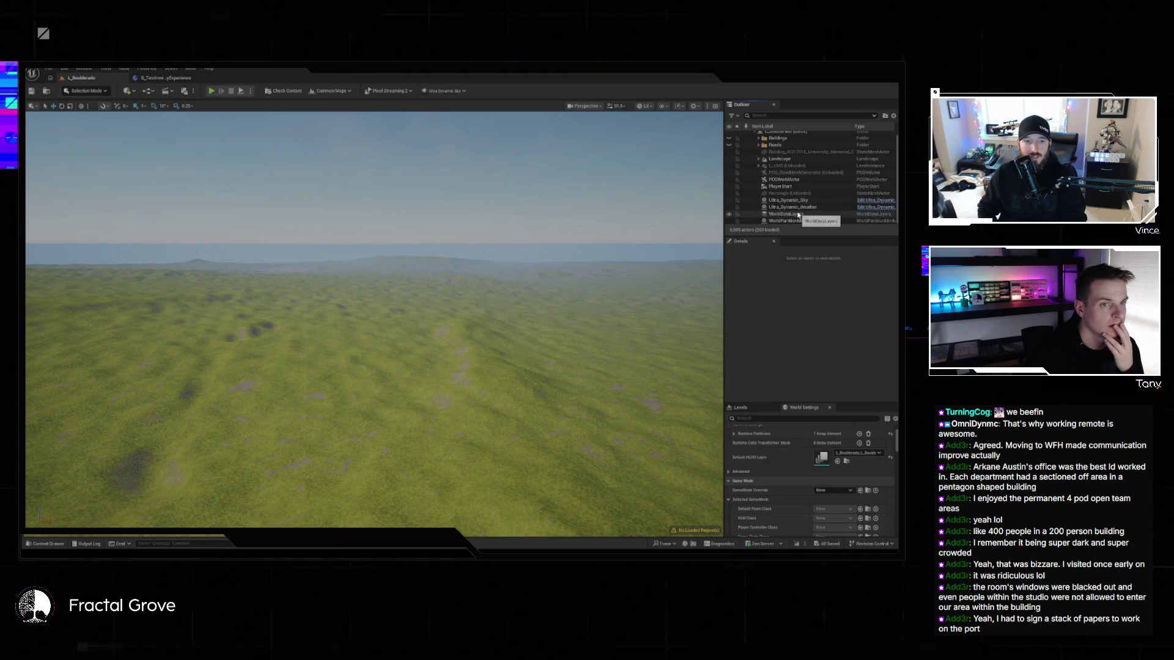
pyautogui.rightClick(777, 169)
pyautogui.click(792, 177)
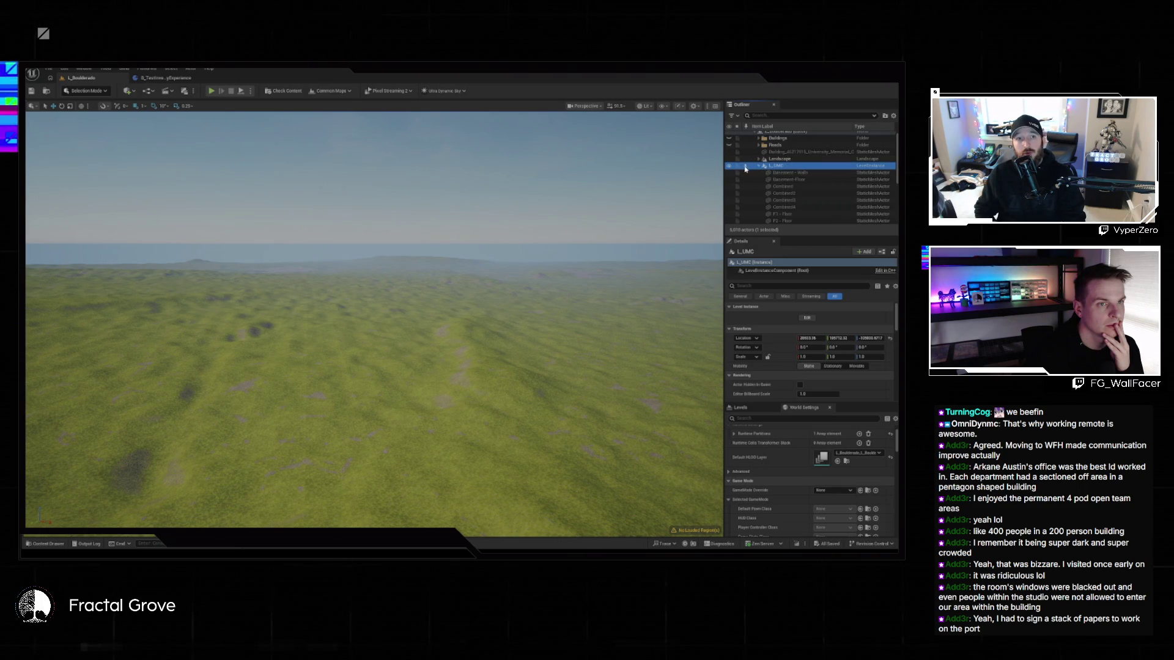
pyautogui.click(807, 318)
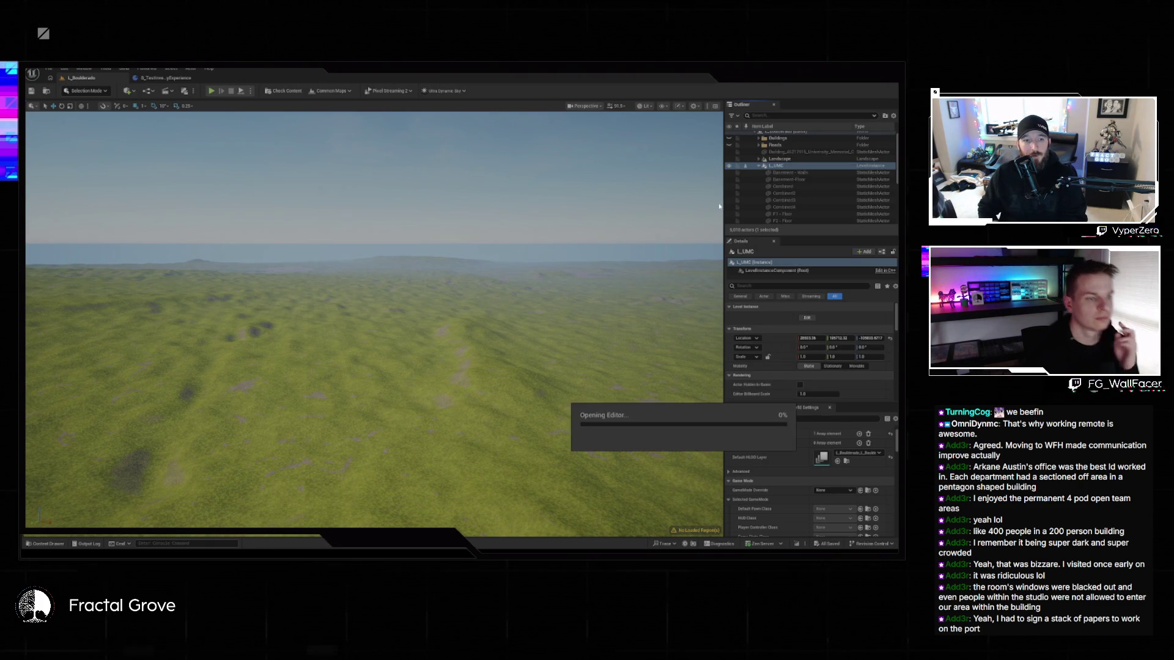
# - Select the F2 - Floor slab, switch to Modeling mode and pick PolyGroup Edit
pyautogui.moveTo(553, 266); pyautogui.dragTo(398, 302)
pyautogui.click(465, 287)
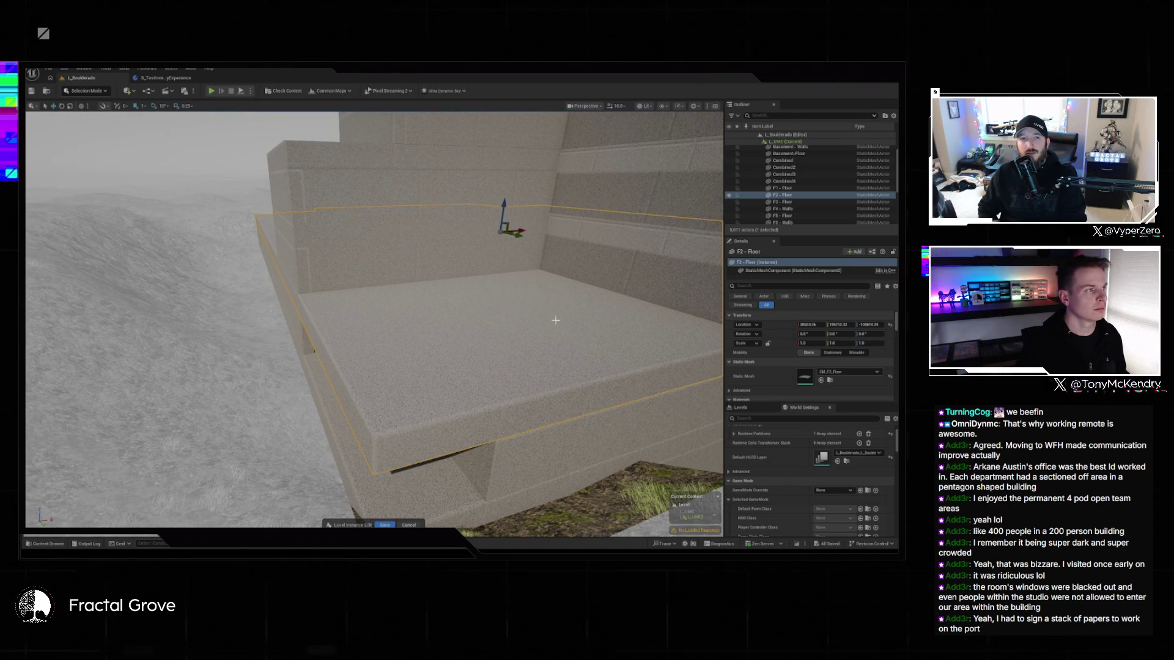
pyautogui.click(72, 90)
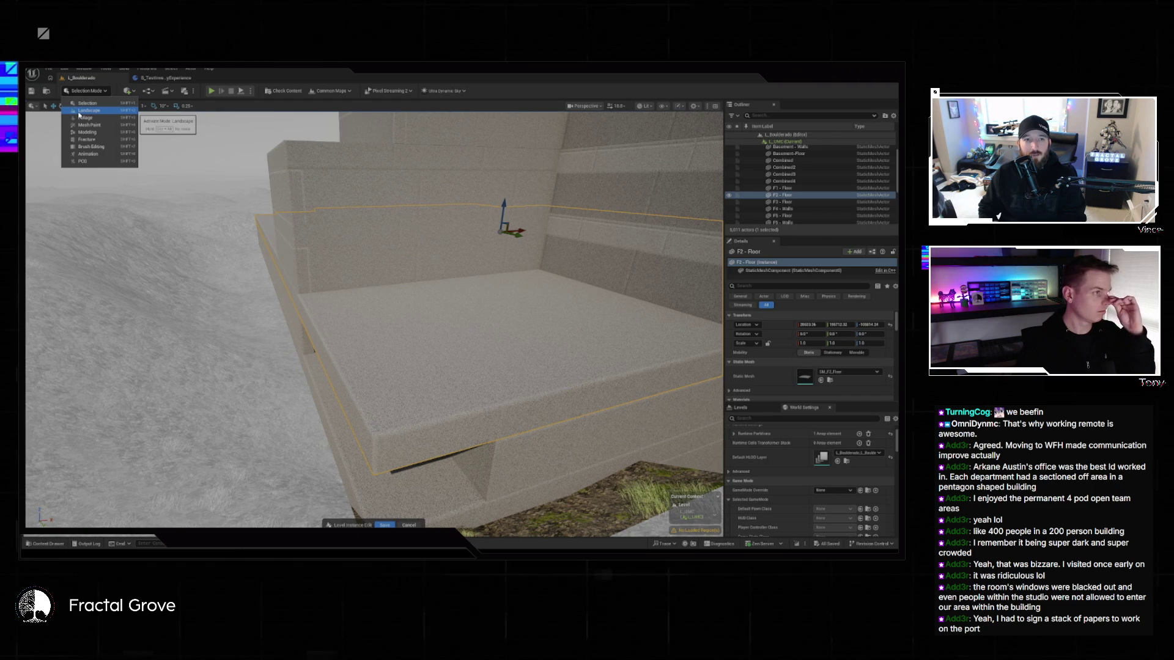
pyautogui.click(87, 132)
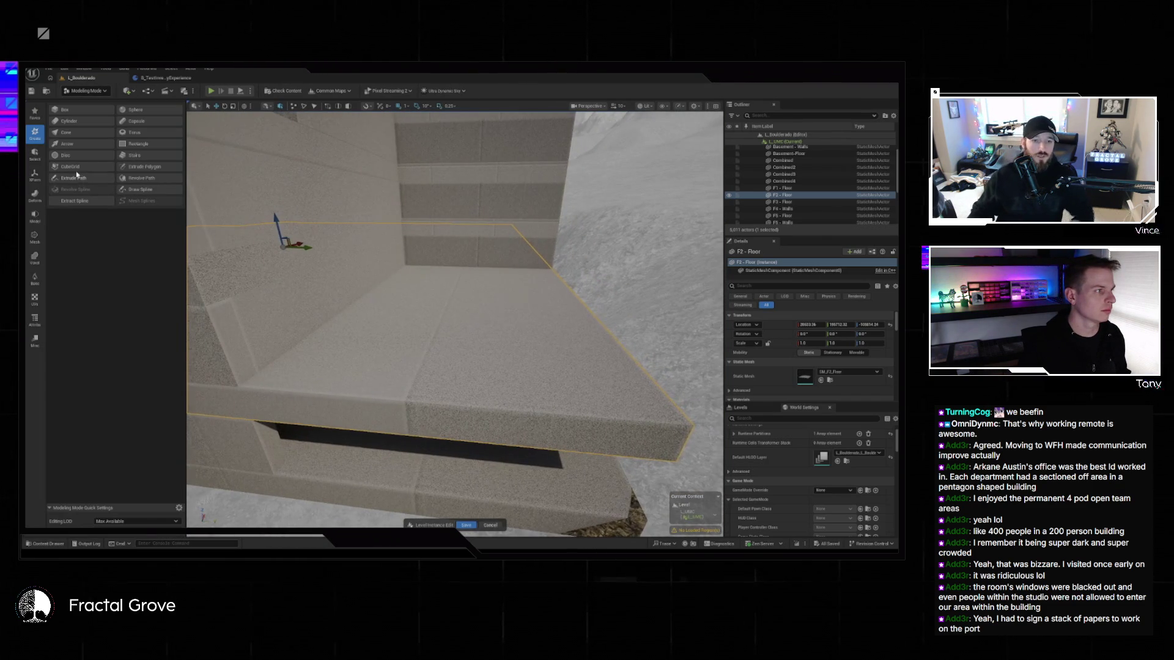
pyautogui.click(35, 214)
# - Open PolyGroup Edit on the slab, try Insert Edge Loop, then browse the Deform category
pyautogui.click(68, 144)
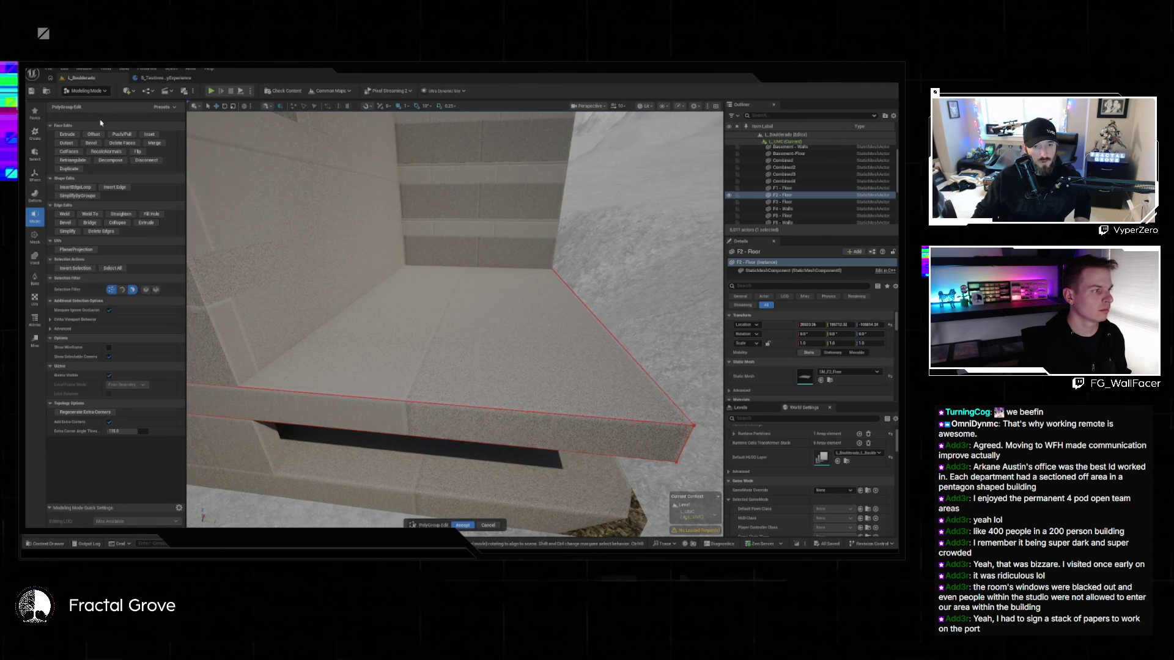
pyautogui.click(72, 187)
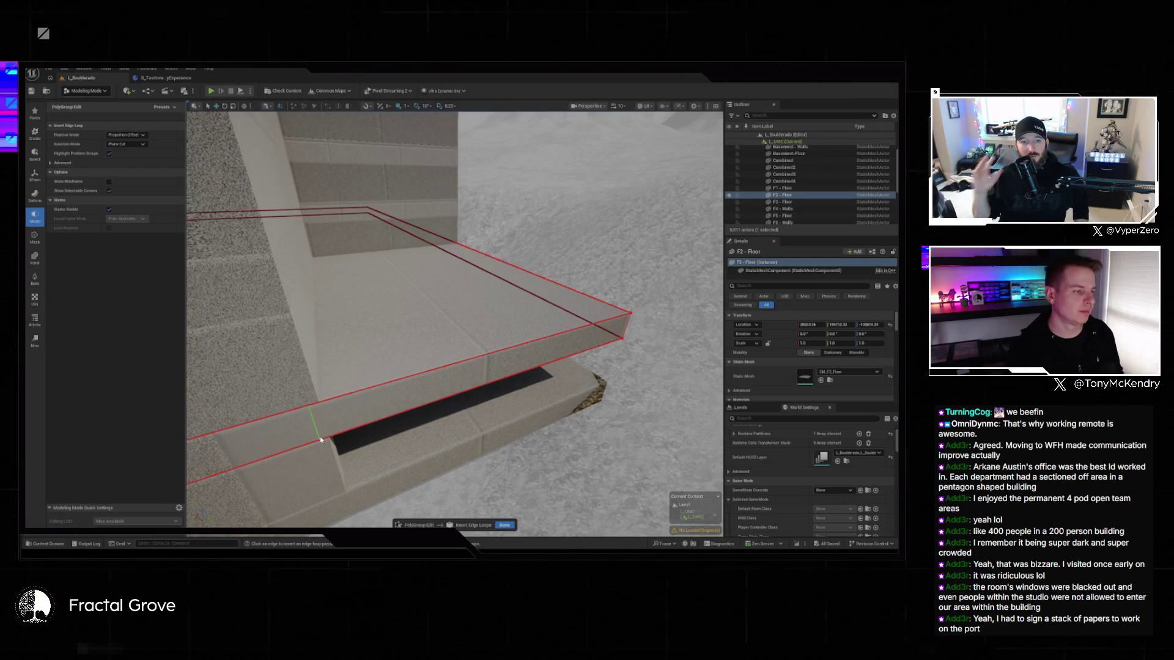
pyautogui.scroll(5, 331, 436)
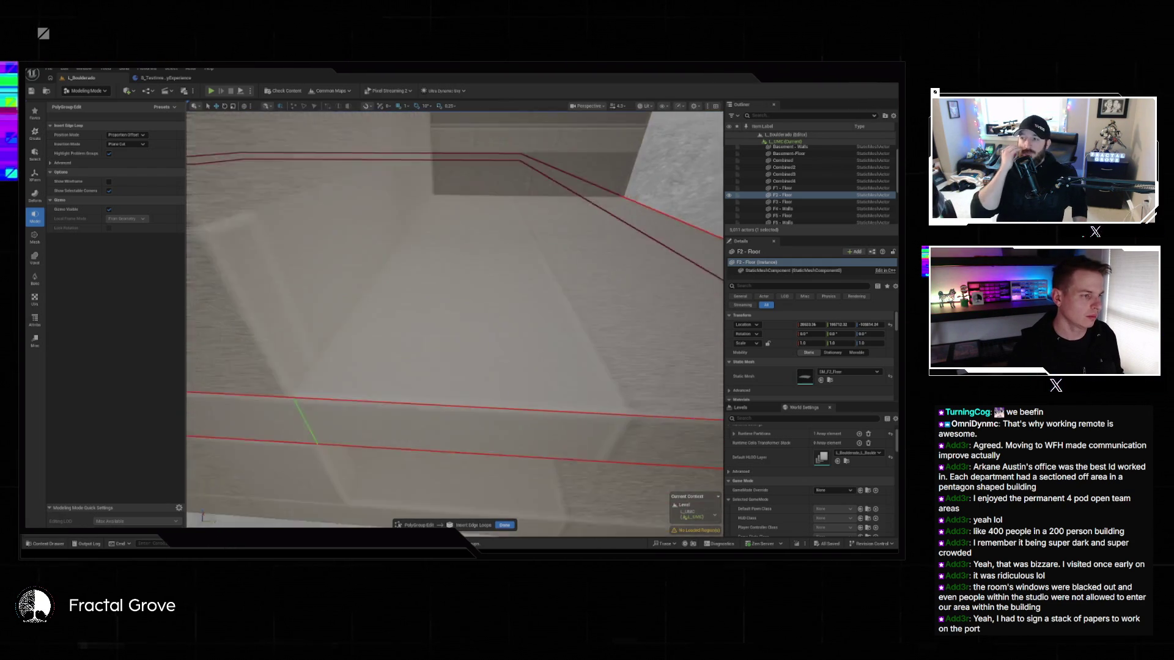
pyautogui.scroll(5, 258, 388)
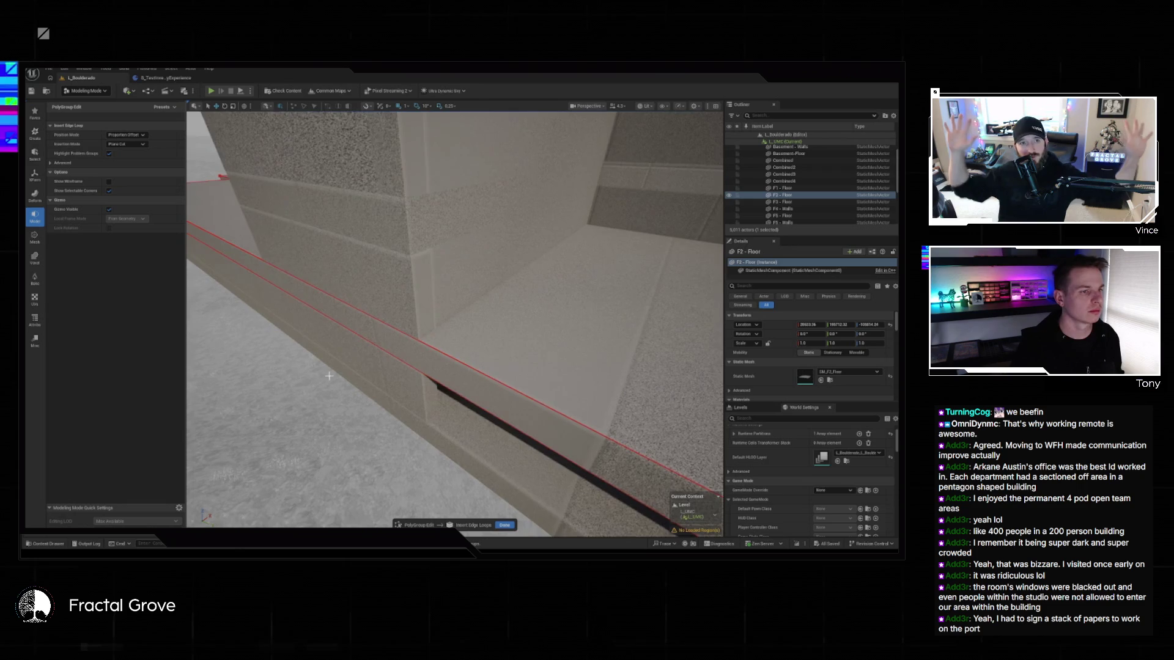
pyautogui.scroll(-10, 568, 360)
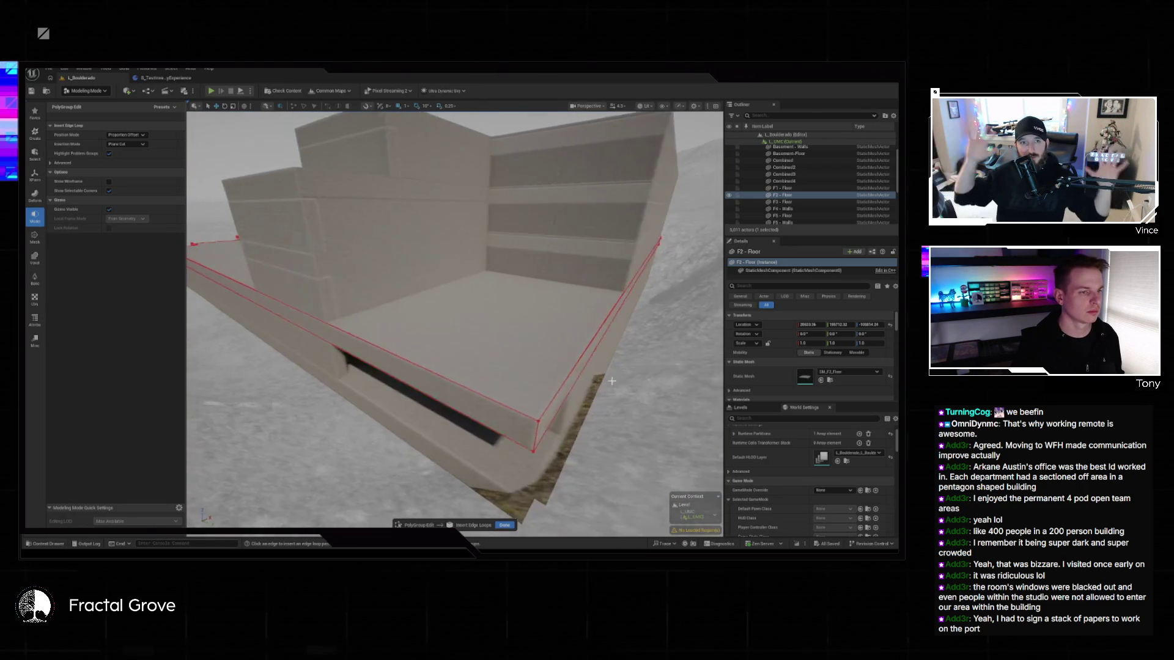
pyautogui.click(505, 525)
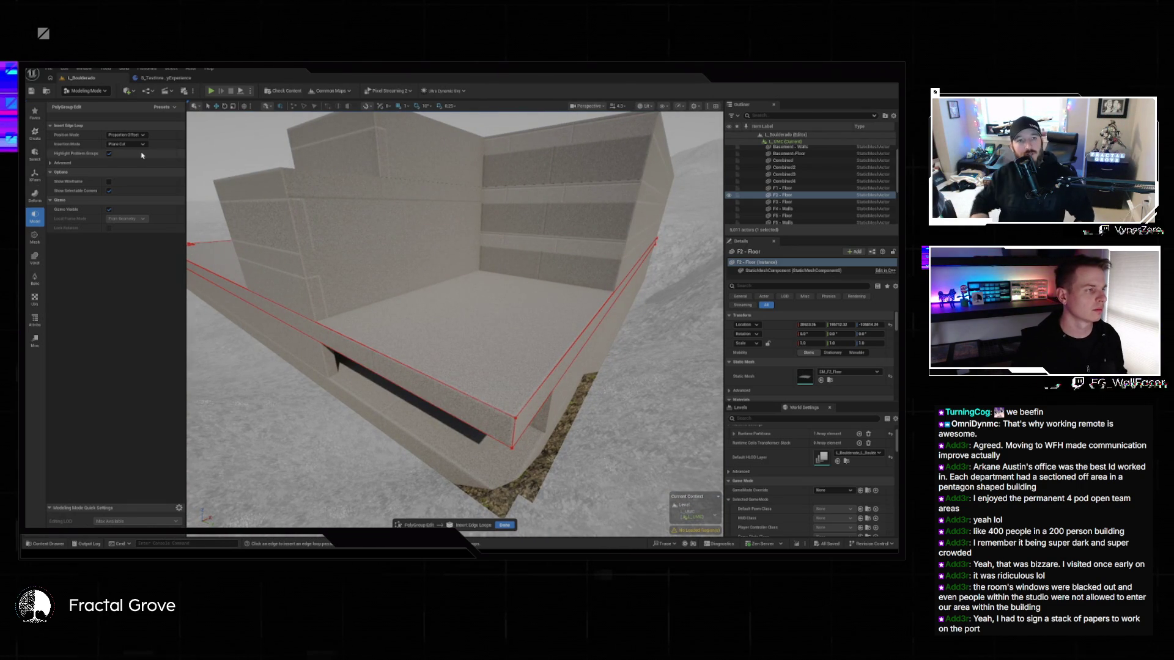
pyautogui.click(35, 195)
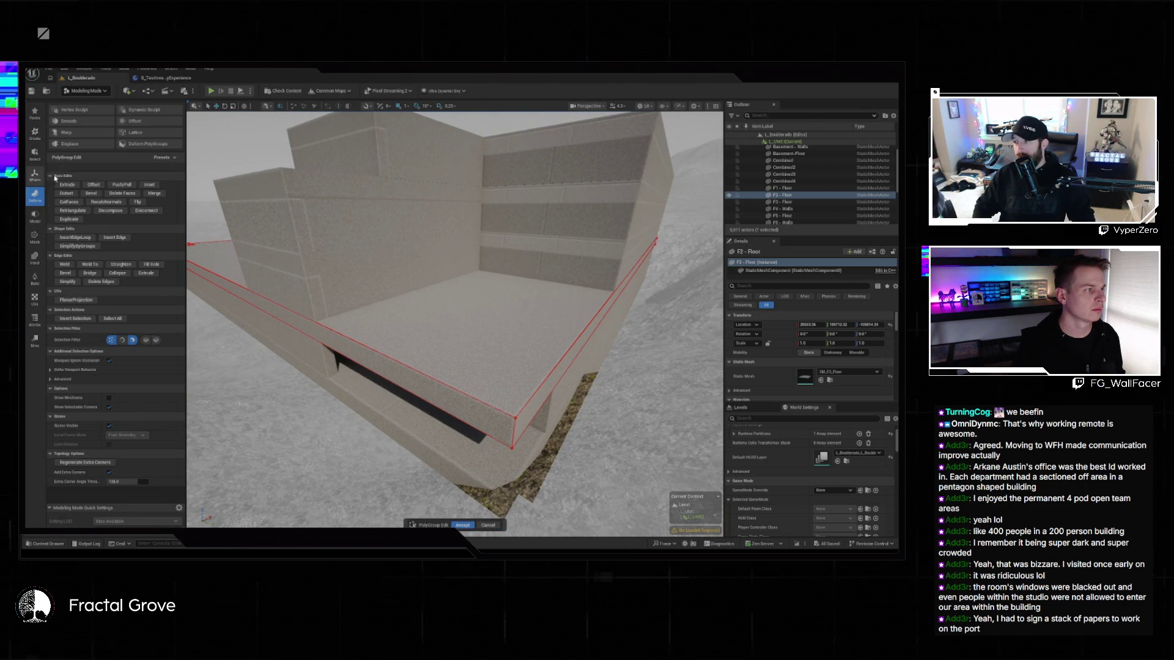
pyautogui.click(34, 217)
# - Start a Plane Cut on the floor slab and stand the plane upright with X rotation 90
pyautogui.click(84, 136)
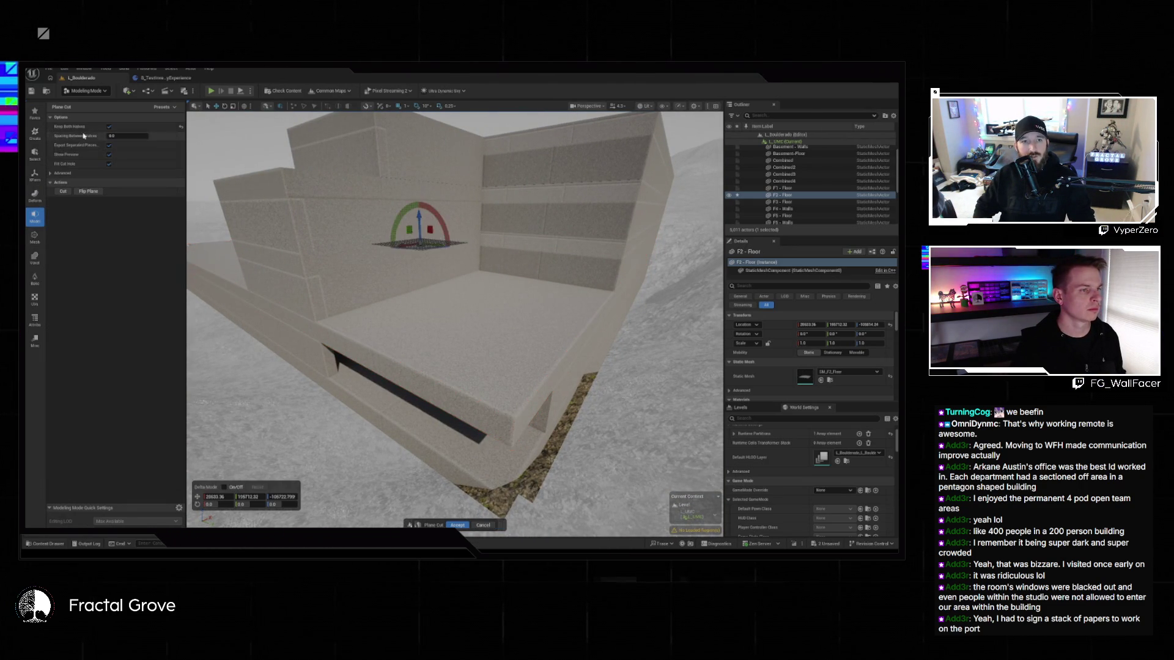
pyautogui.scroll(5, 322, 270)
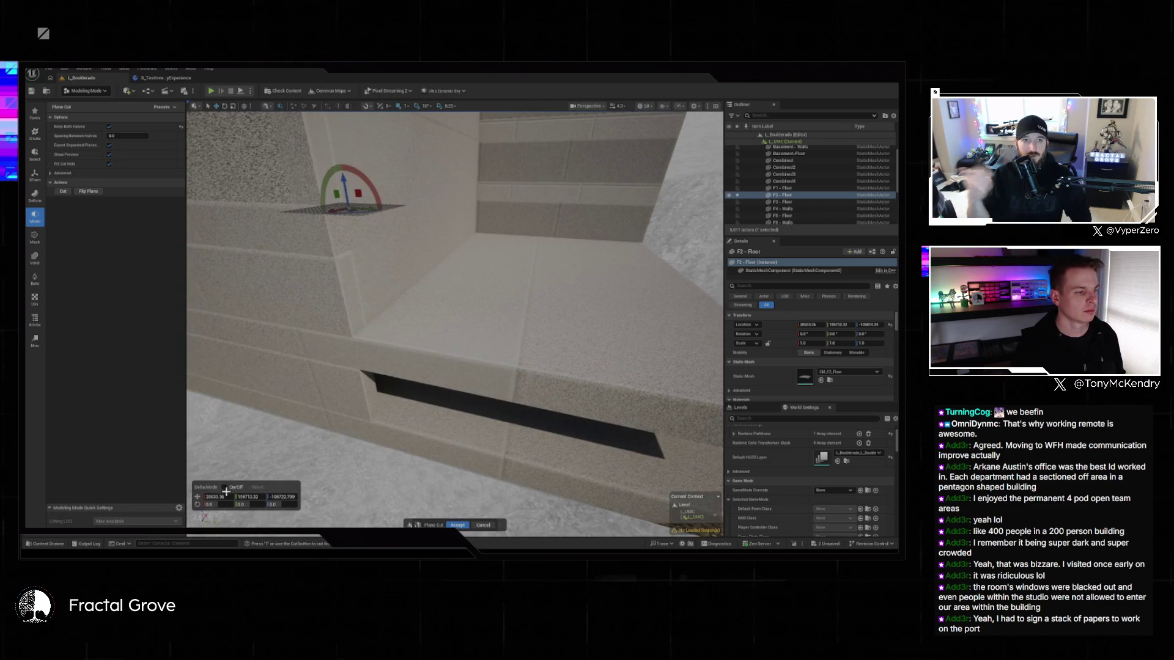
pyautogui.write('90')
pyautogui.press('Return')
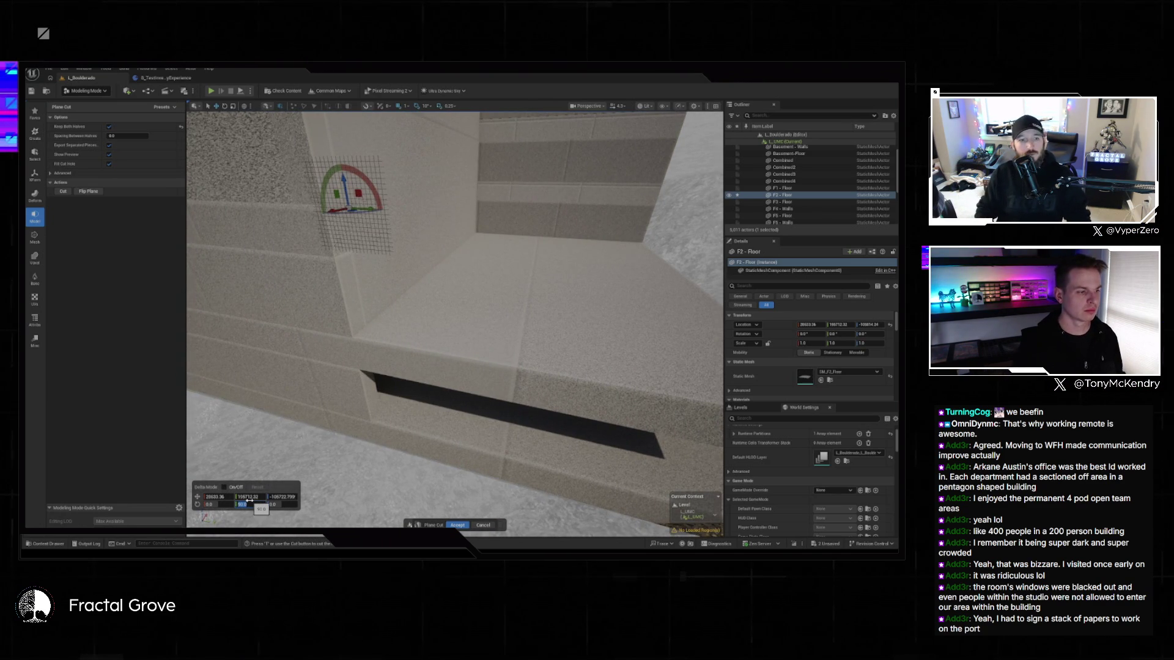
pyautogui.write('0')
pyautogui.hotkey('shift', 'Tab')
pyautogui.write('90')
pyautogui.press('Return')
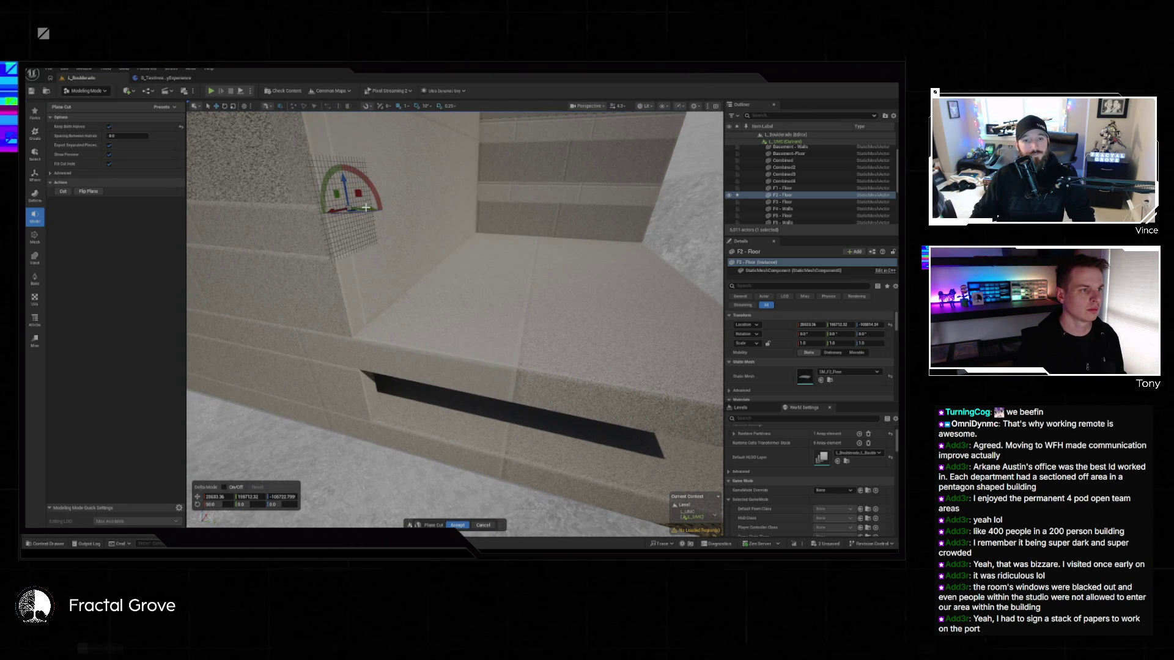
# - Slide the cut plane along the slab, enable Keep Both Halves, and accept the cut
pyautogui.moveTo(370, 210); pyautogui.dragTo(518, 221)
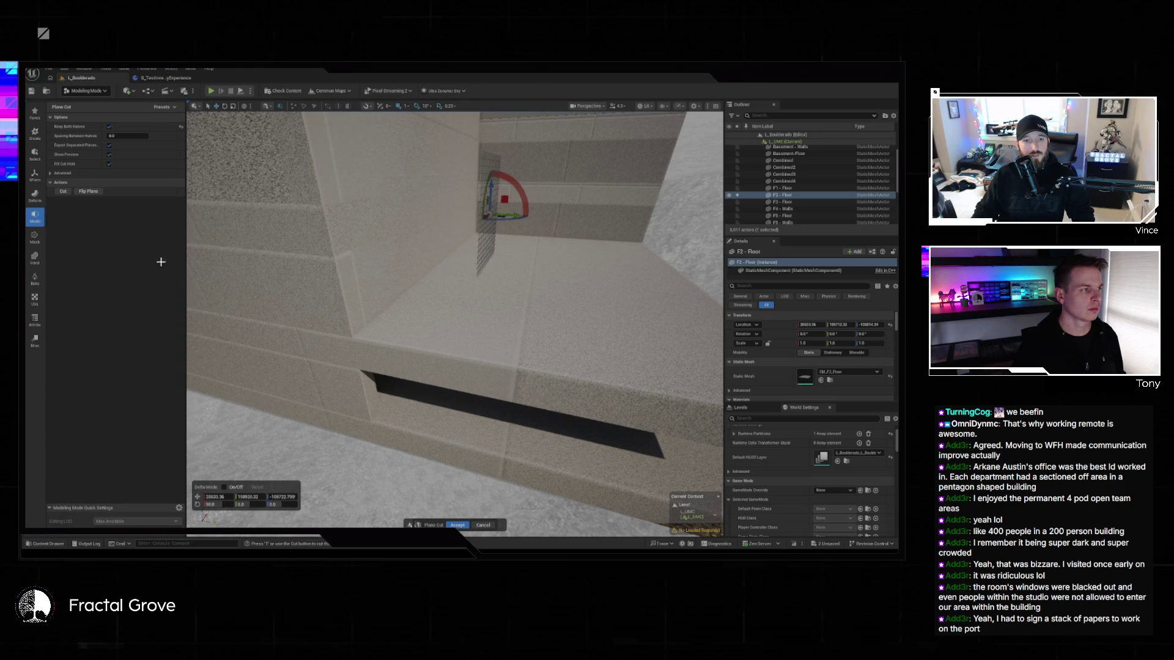
pyautogui.click(108, 127)
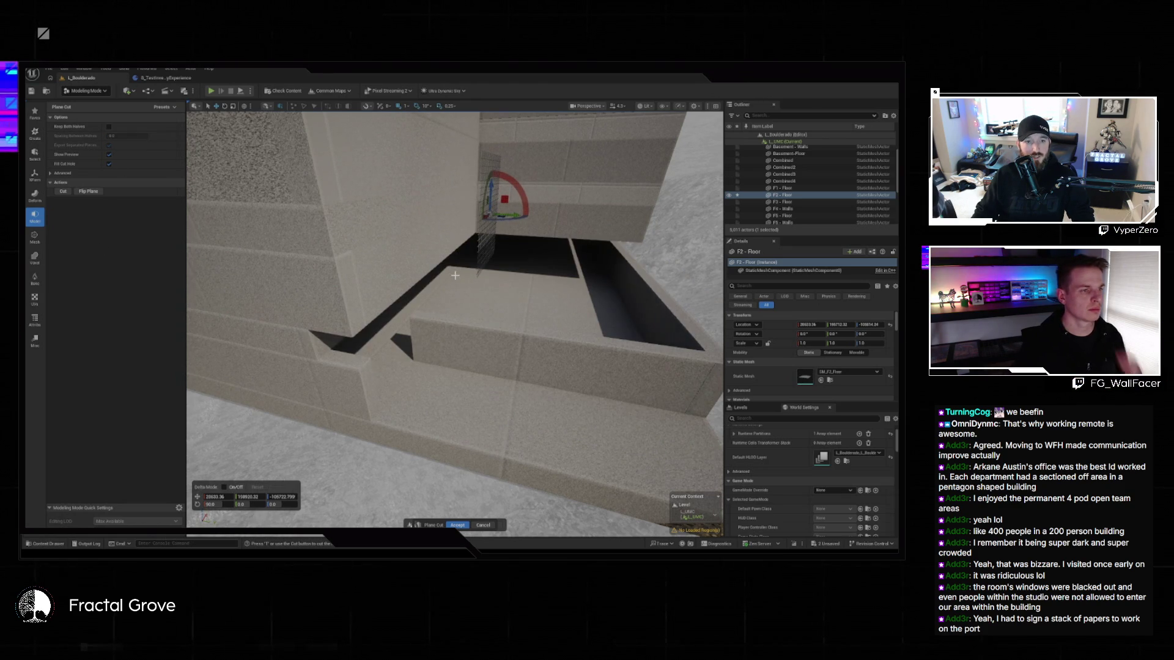
pyautogui.moveTo(513, 215); pyautogui.dragTo(530, 214)
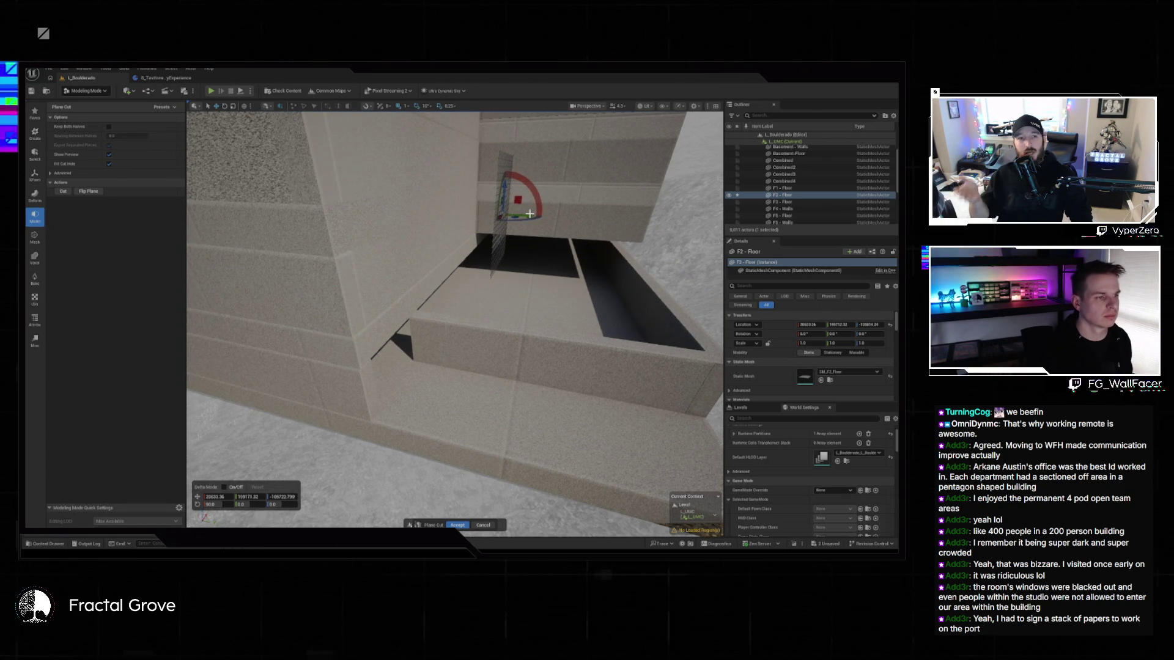
pyautogui.moveTo(455, 318)
pyautogui.mouseDown()
pyautogui.moveTo(532, 306)
pyautogui.moveTo(491, 305)
pyautogui.moveTo(529, 311)
pyautogui.moveTo(516, 311)
pyautogui.mouseUp()
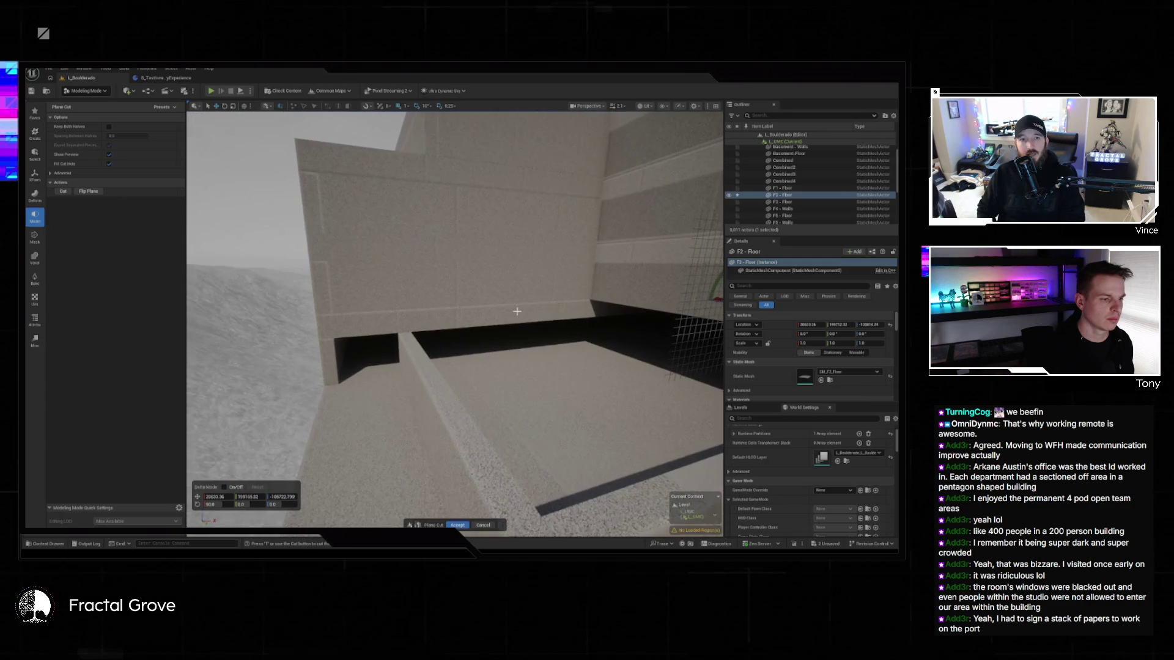
pyautogui.press('f')
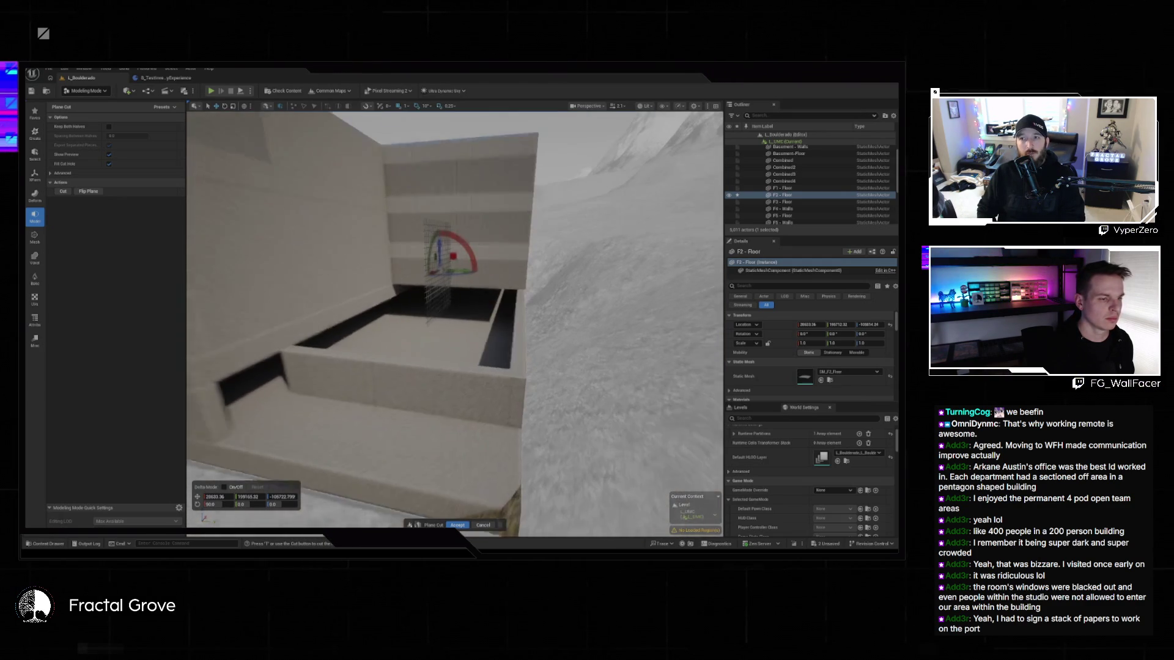
pyautogui.click(109, 127)
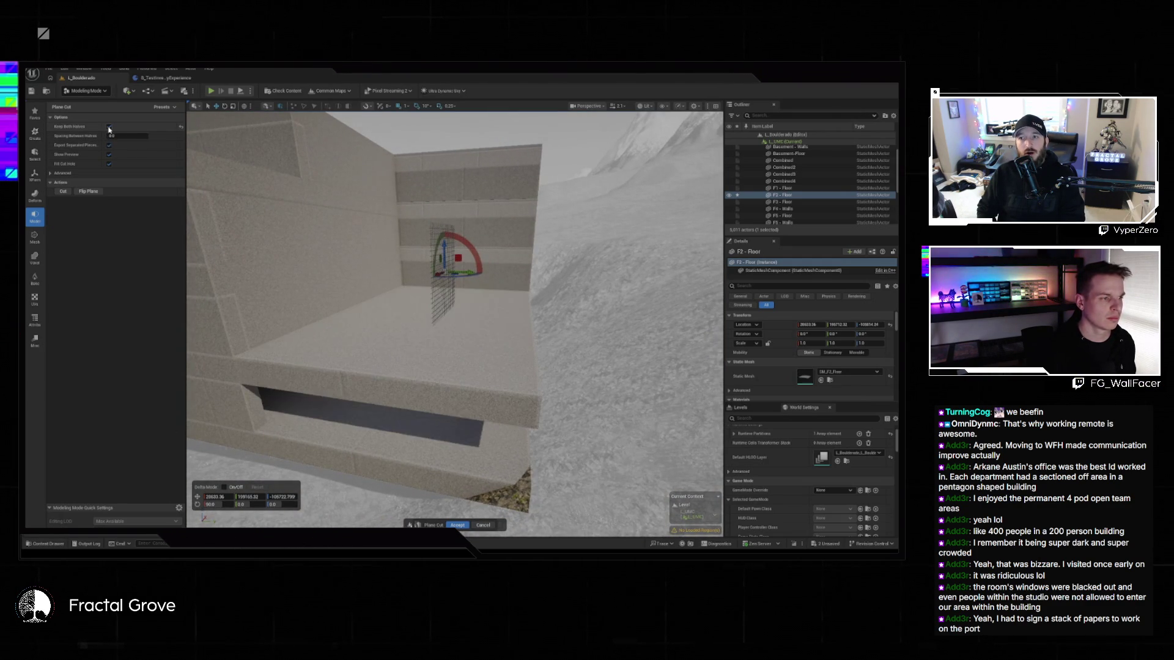
pyautogui.click(457, 526)
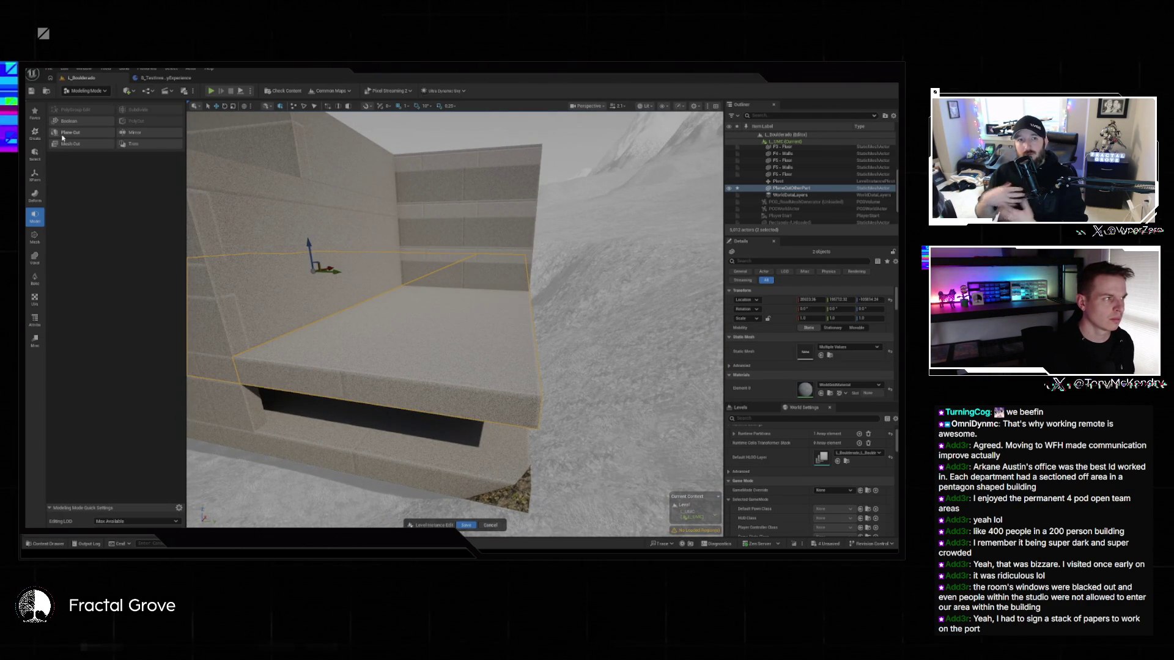
# - Combine the two slab pieces into one mesh
pyautogui.click(34, 175)
pyautogui.click(71, 132)
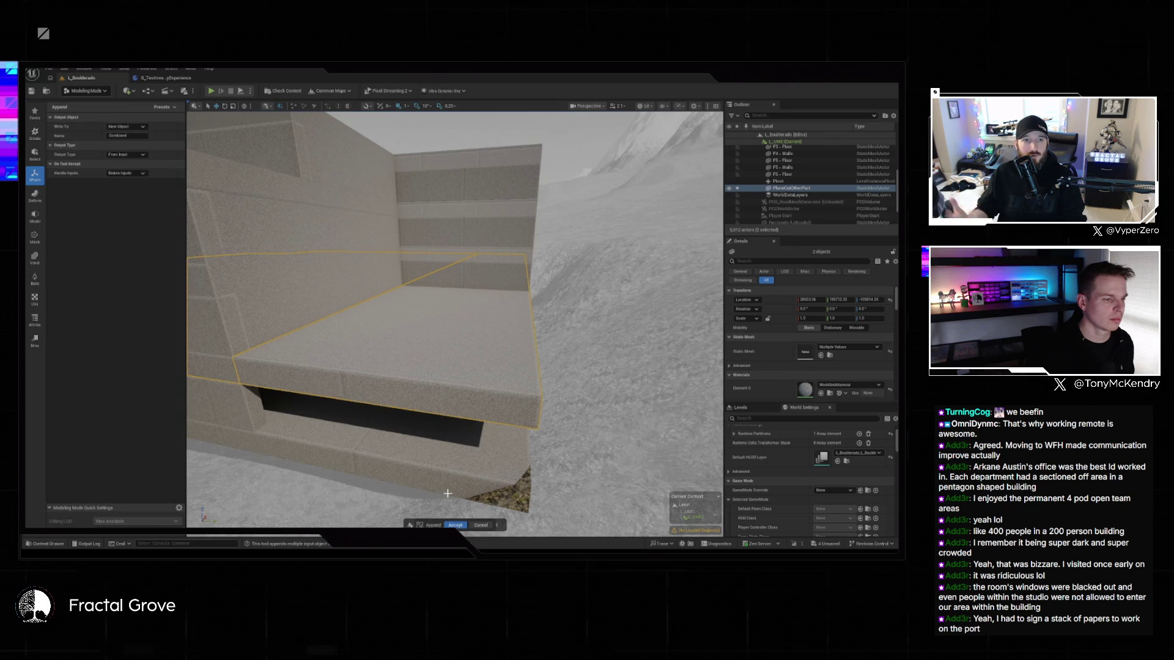
pyautogui.click(456, 526)
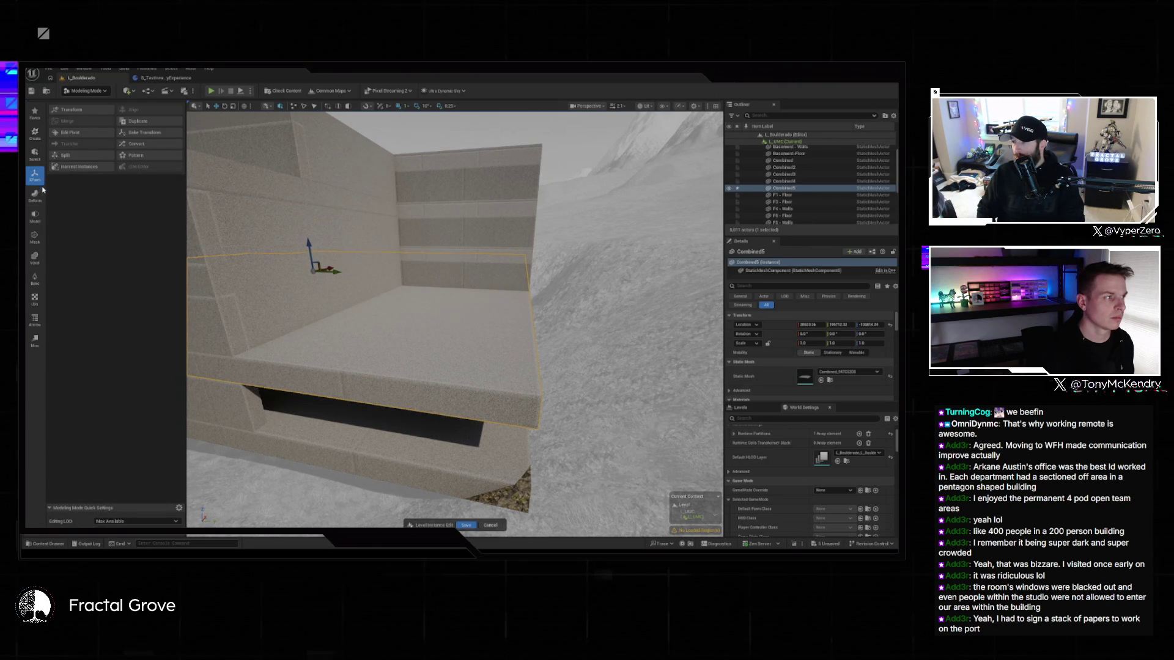
# - Start a Plane Cut at 90° rotation with Keep Both Halves off, sliding the plane along X
pyautogui.click(34, 217)
pyautogui.click(68, 133)
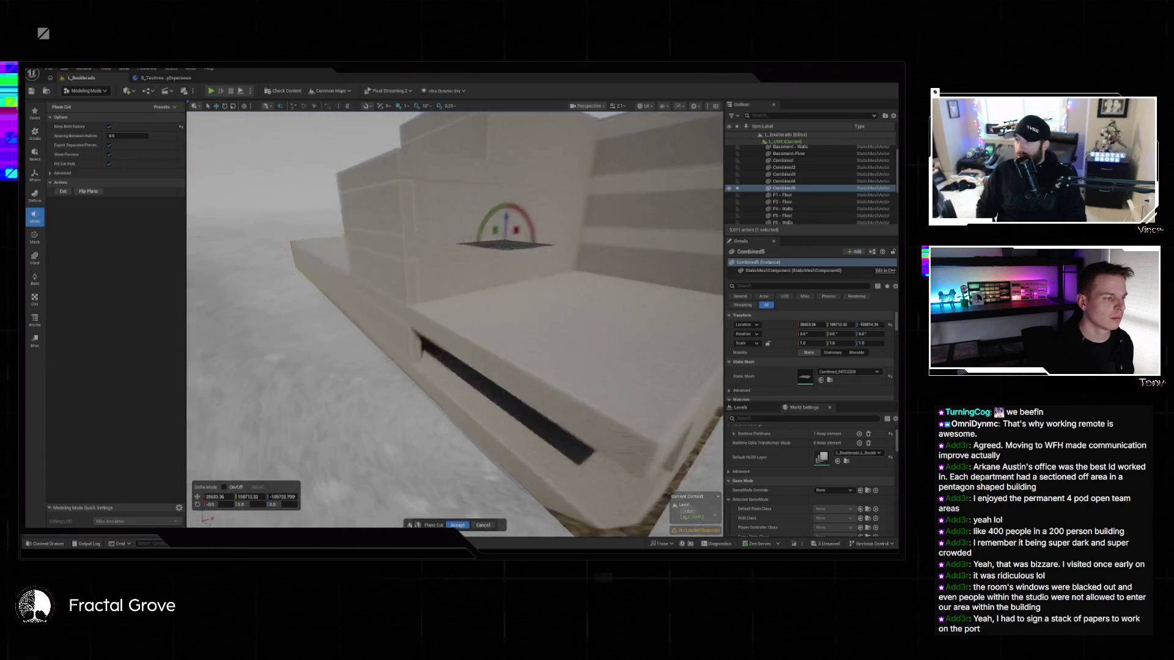
pyautogui.press('Return')
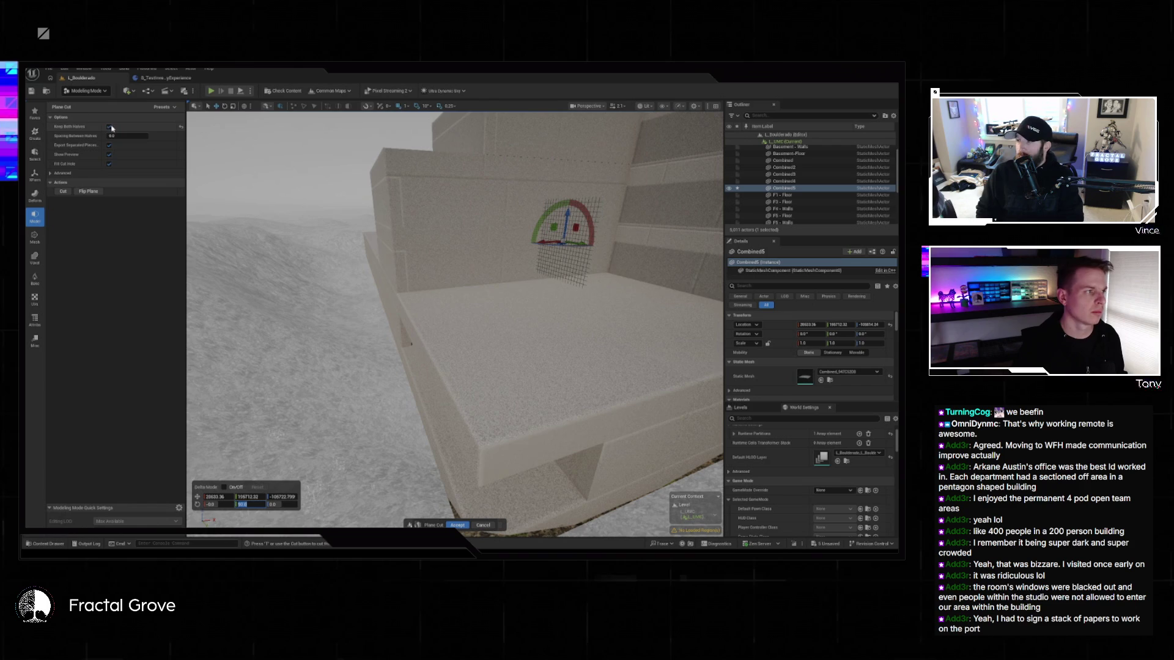
pyautogui.click(110, 127)
pyautogui.moveTo(542, 241); pyautogui.dragTo(365, 255)
pyautogui.scroll(3, 450, 276)
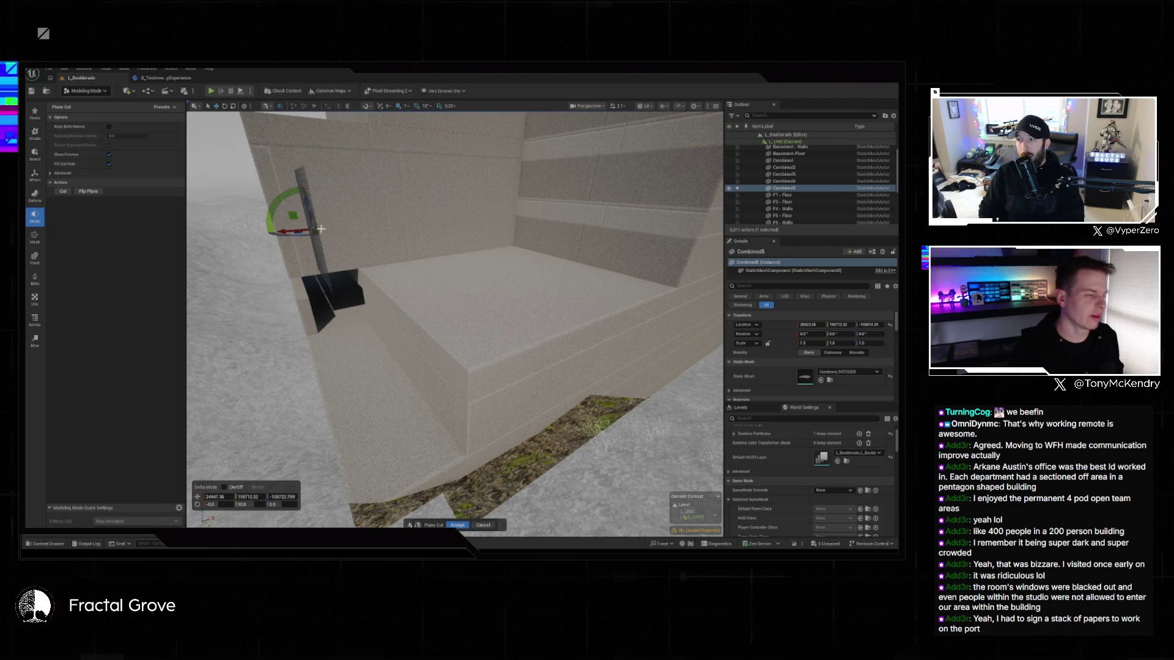
# - Set the cut plane's X position to 24451.5 and accept the cut on Combined6
pyautogui.scroll(-2, 449, 276)
pyautogui.scroll(5, 455, 324)
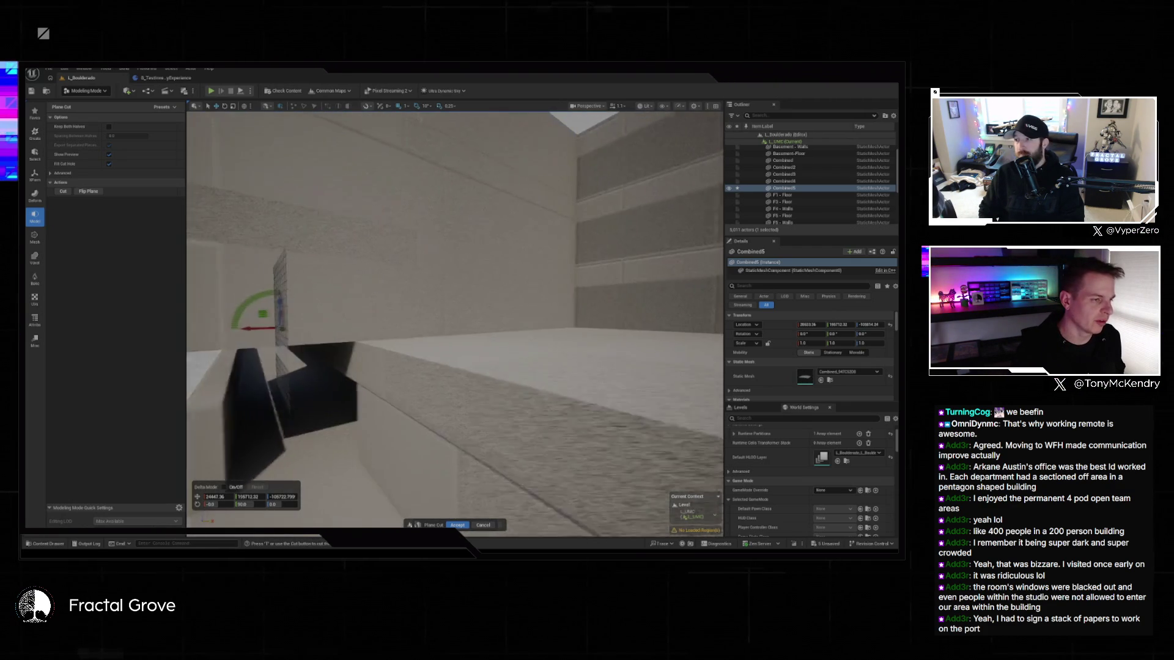
pyautogui.scroll(-5, 455, 324)
pyautogui.moveTo(350, 273); pyautogui.dragTo(350, 273)
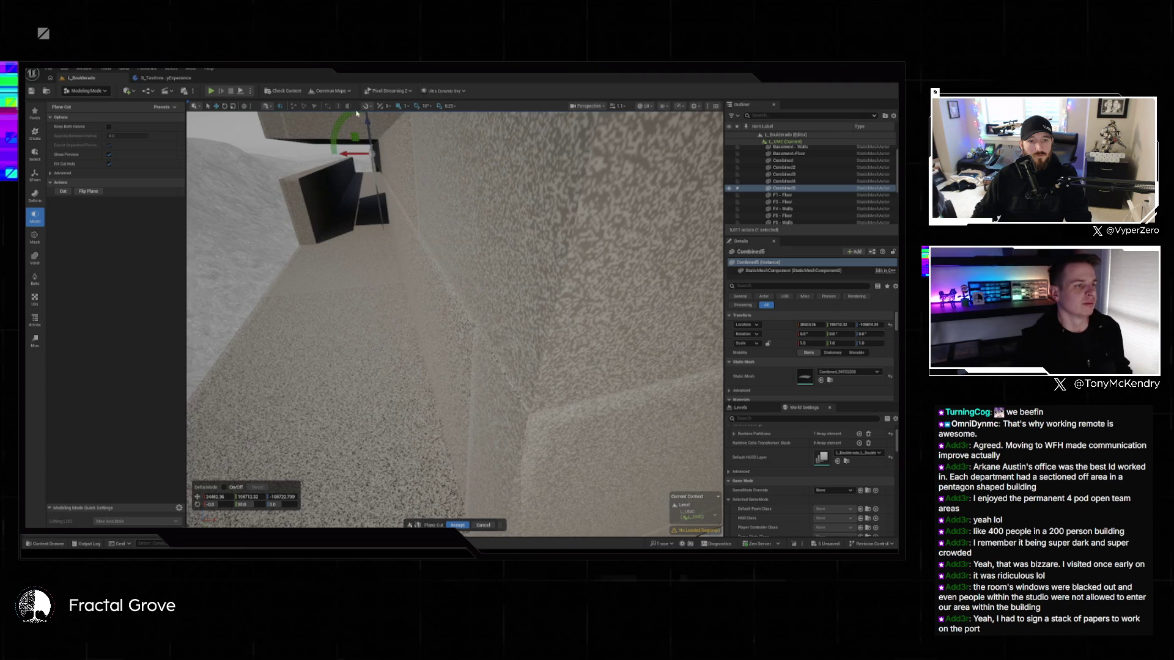
pyautogui.moveTo(357, 114)
pyautogui.mouseDown()
pyautogui.moveTo(294, 171)
pyautogui.moveTo(346, 282)
pyautogui.mouseUp()
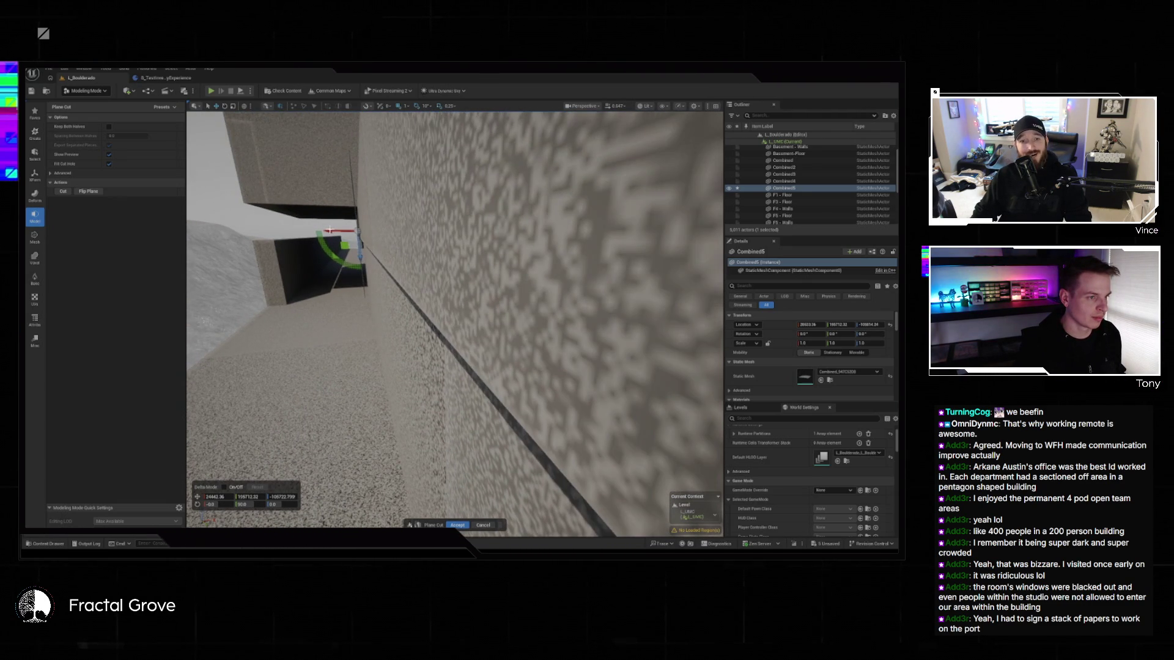
pyautogui.click(215, 497)
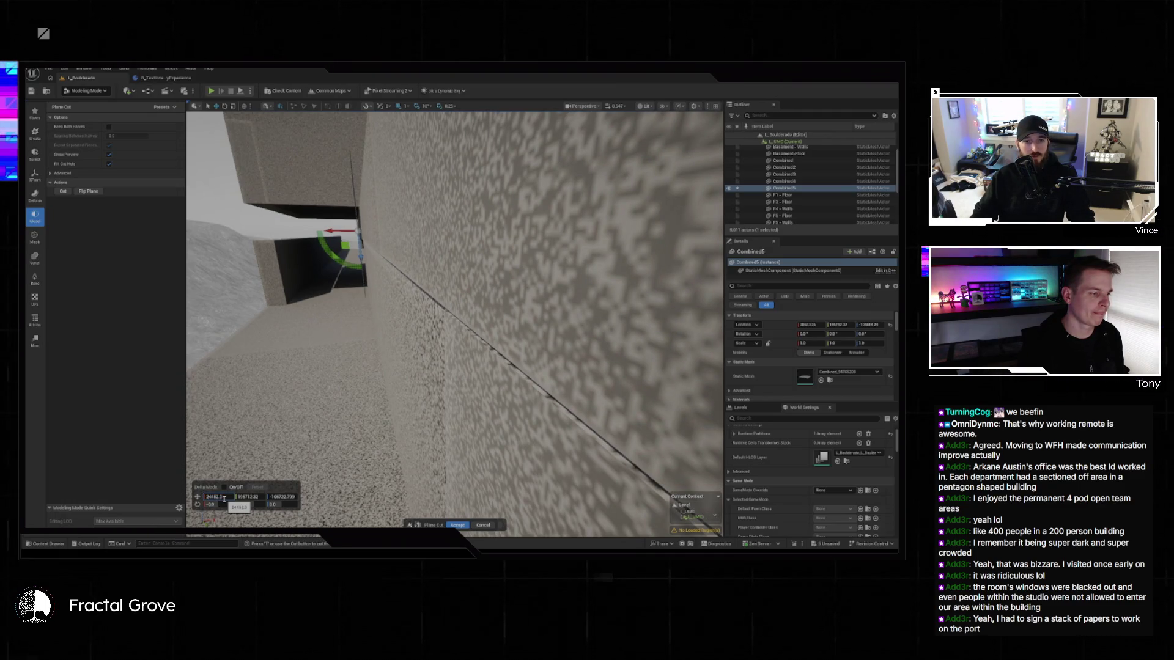
pyautogui.write('1.5')
pyautogui.press('Return')
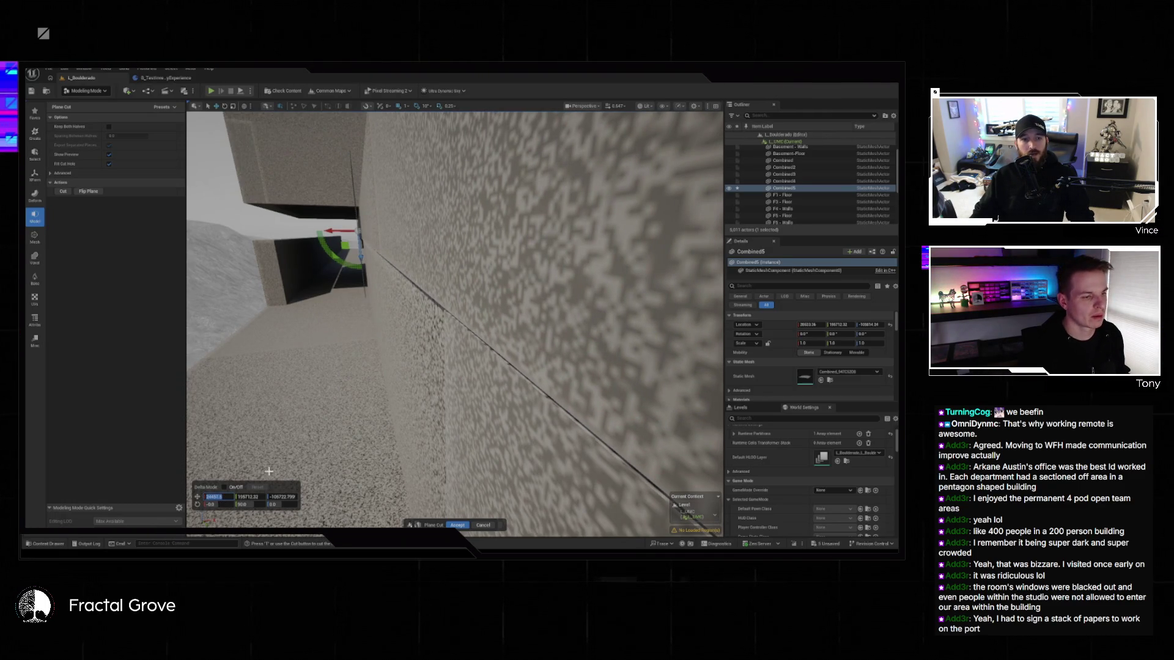
pyautogui.click(458, 525)
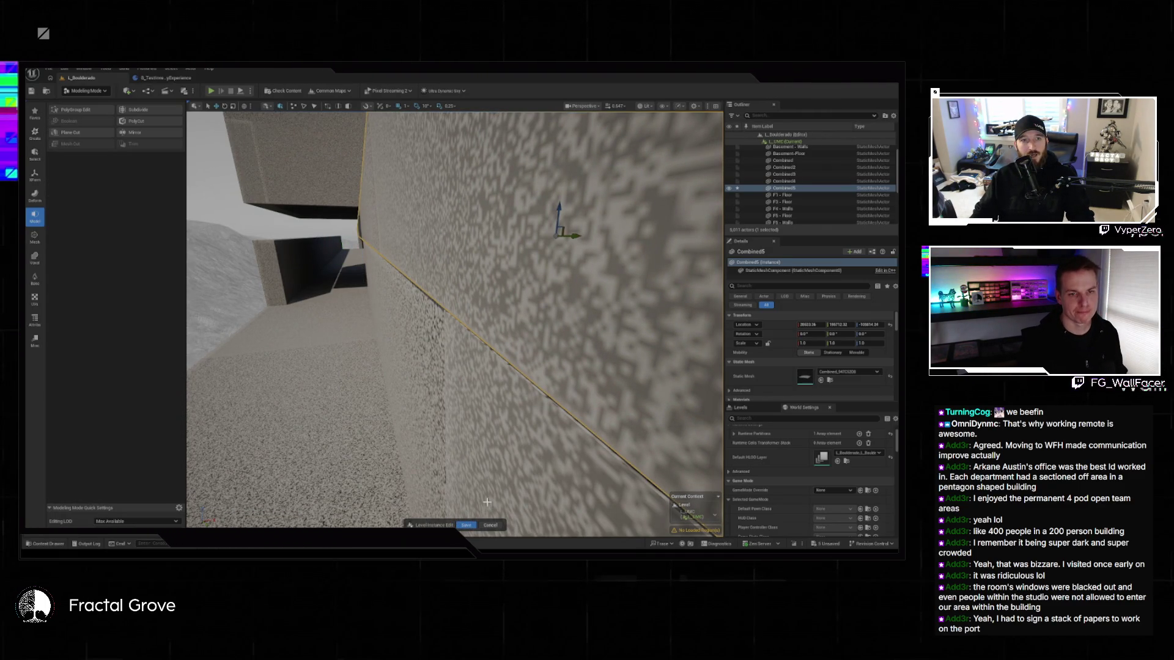
# - Start another Plane Cut on Combined6 with both rotation values set to 90
pyautogui.press('s')
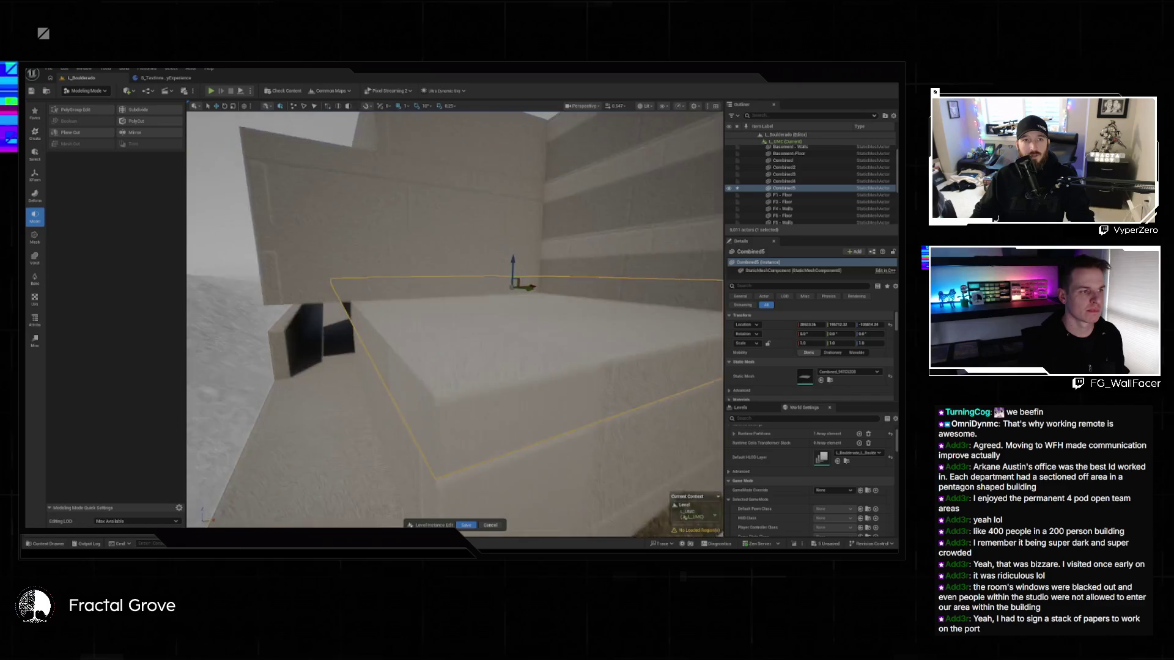
pyautogui.press('s')
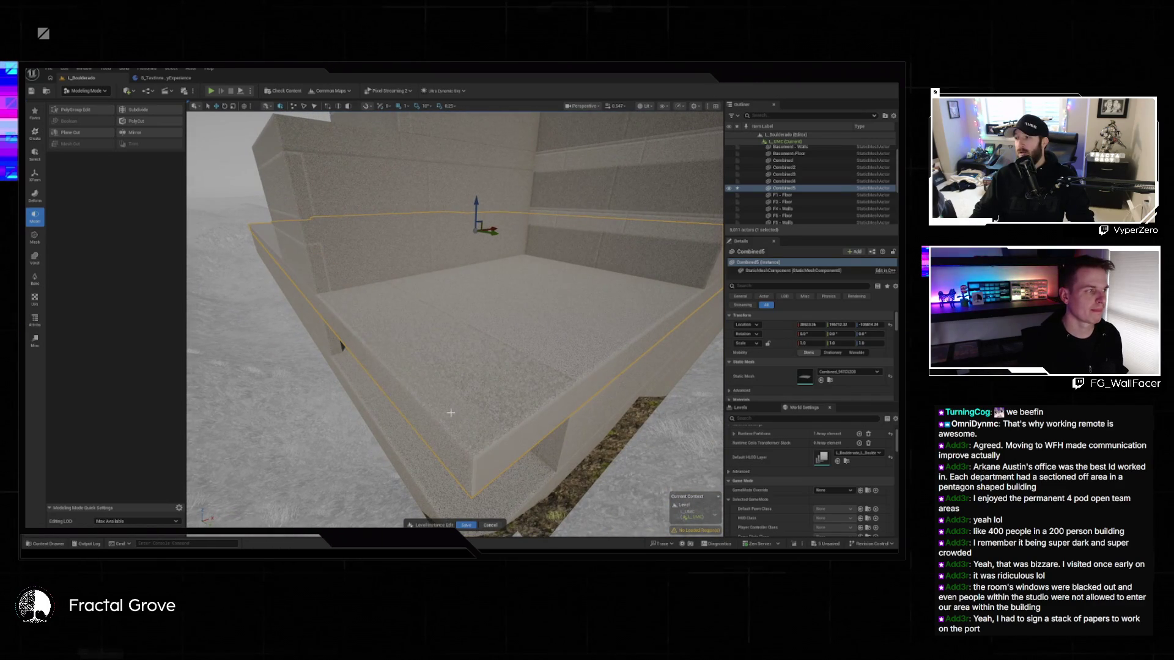
pyautogui.click(86, 133)
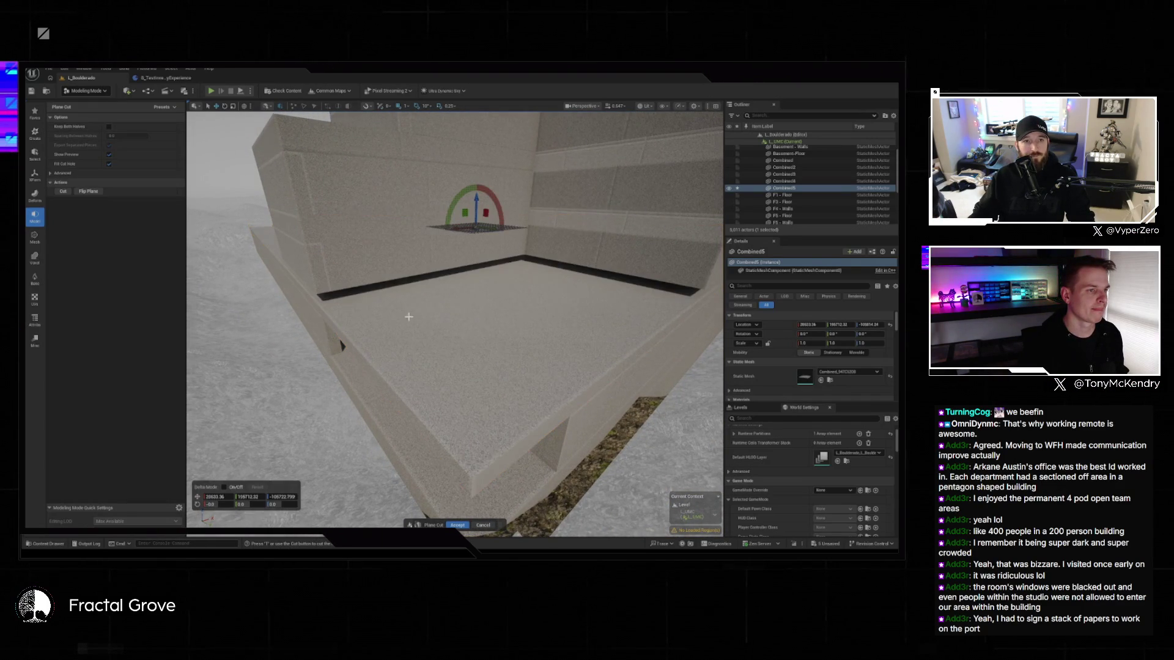
pyautogui.press('w')
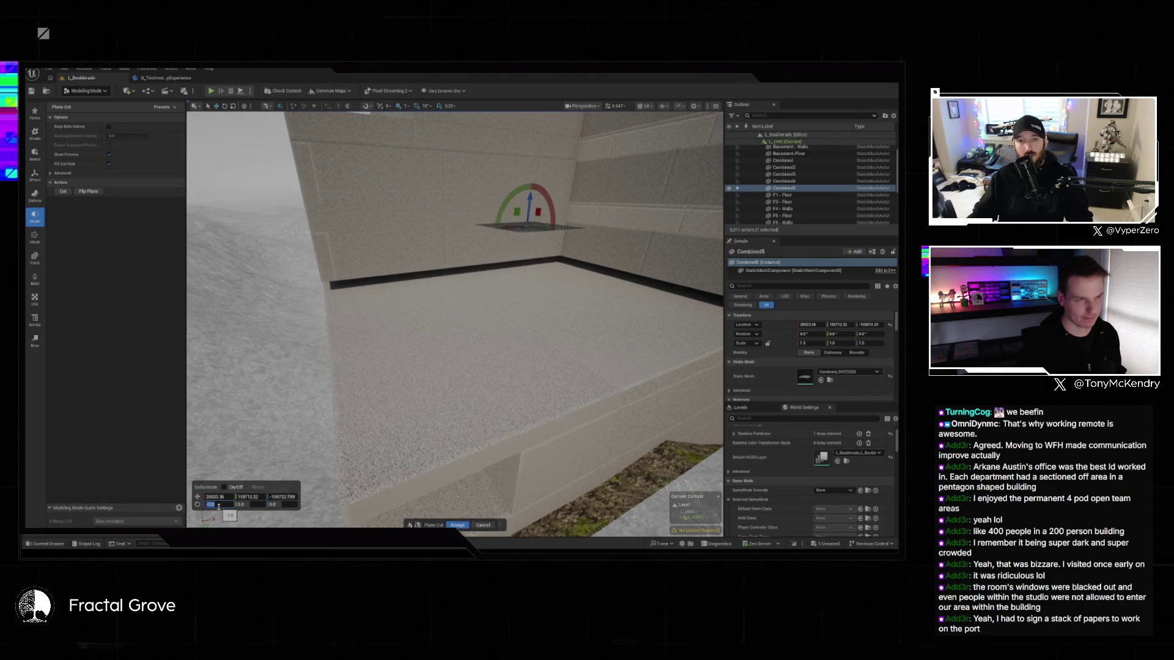
pyautogui.press('Return')
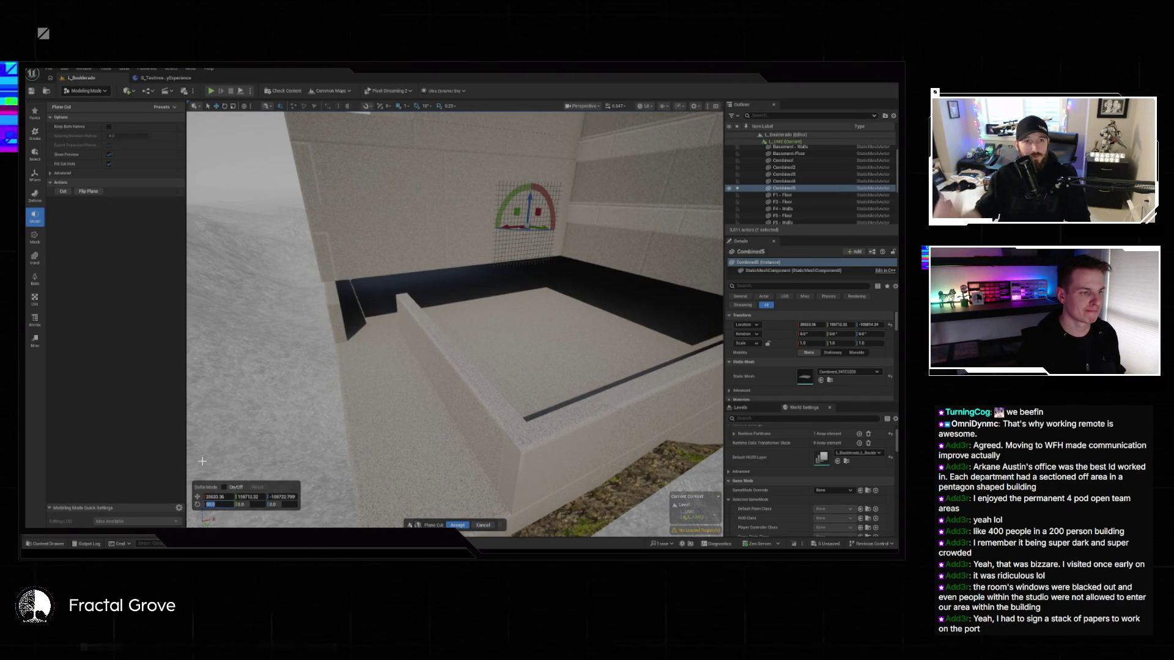
pyautogui.click(254, 505)
pyautogui.write('90')
pyautogui.press('Return')
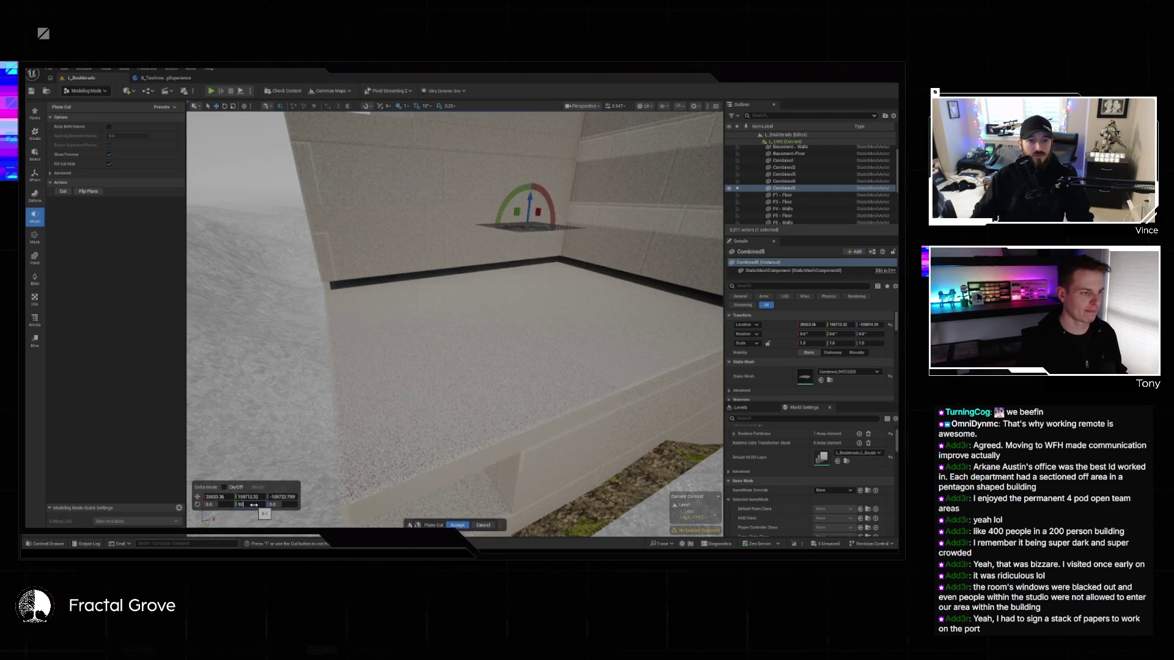
# - Slide the plane along X to the floor edge, keep both halves, and accept
pyautogui.moveTo(502, 228)
pyautogui.mouseDown()
pyautogui.moveTo(330, 235)
pyautogui.moveTo(325, 270)
pyautogui.moveTo(195, 384)
pyautogui.mouseUp()
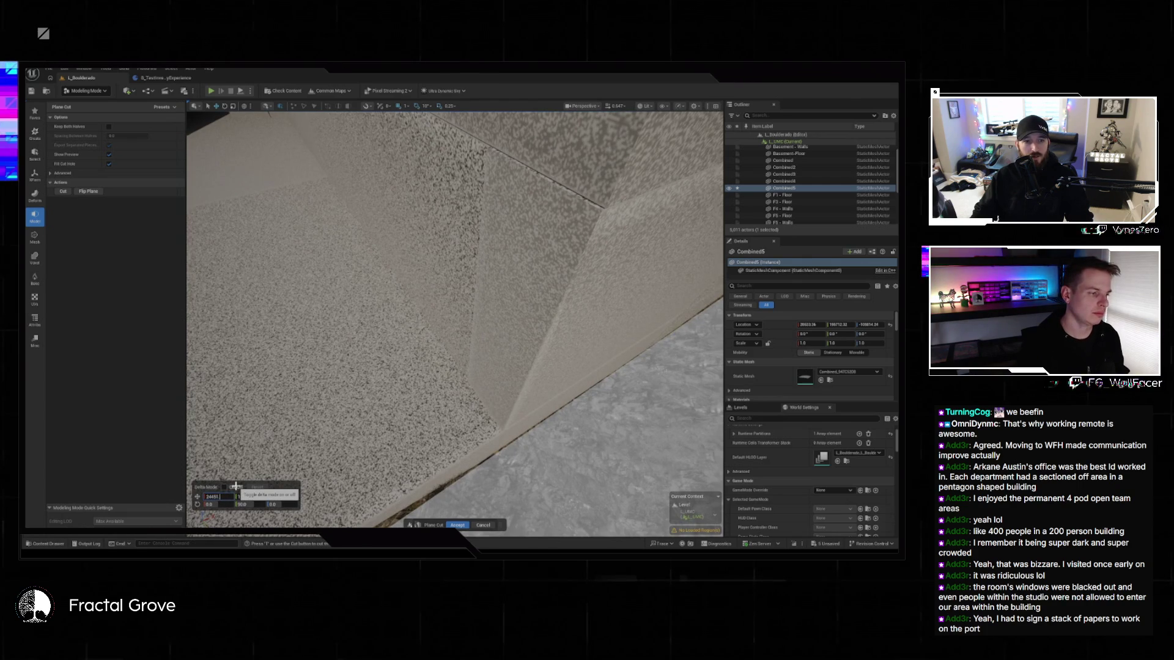
pyautogui.press('f')
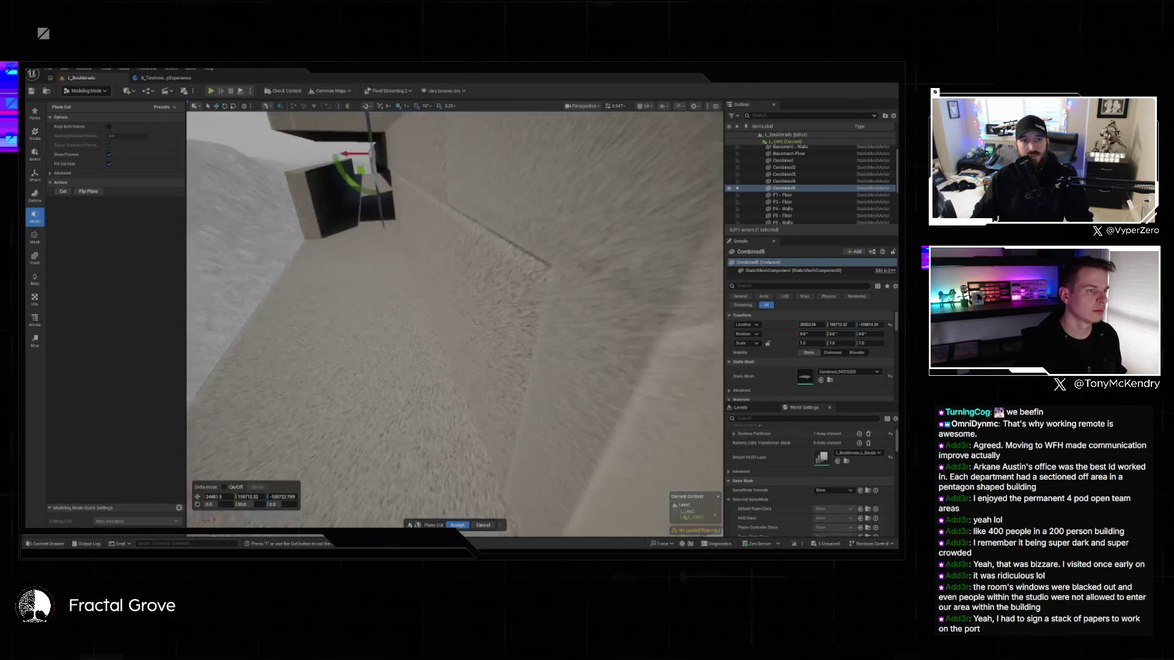
pyautogui.click(109, 127)
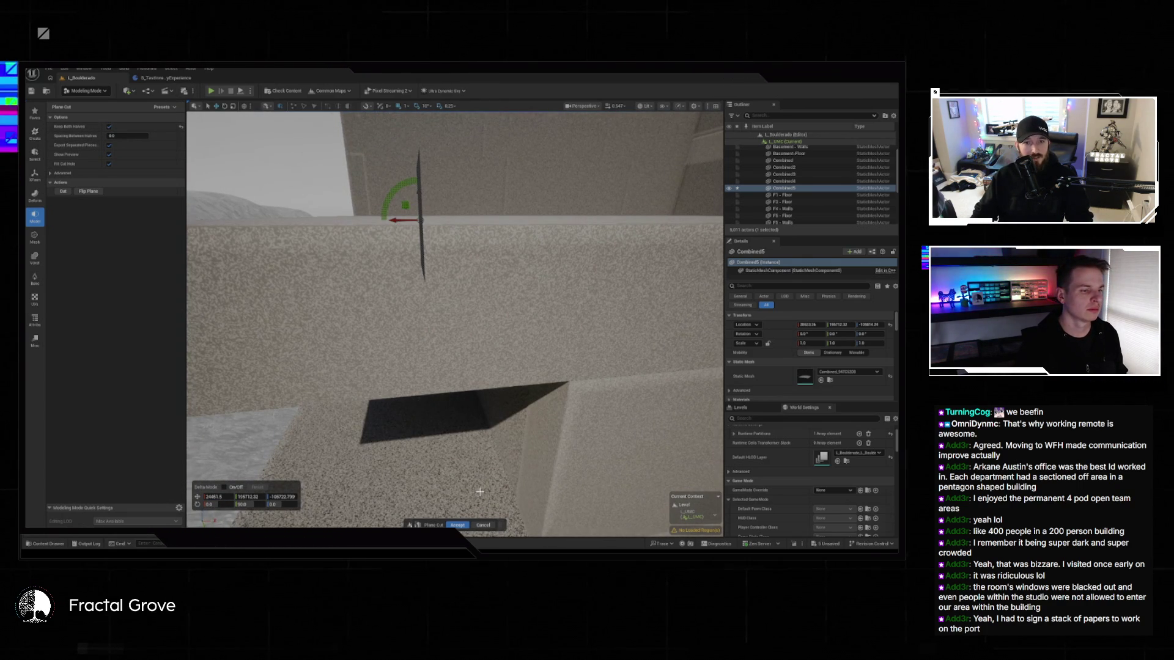
pyautogui.click(459, 526)
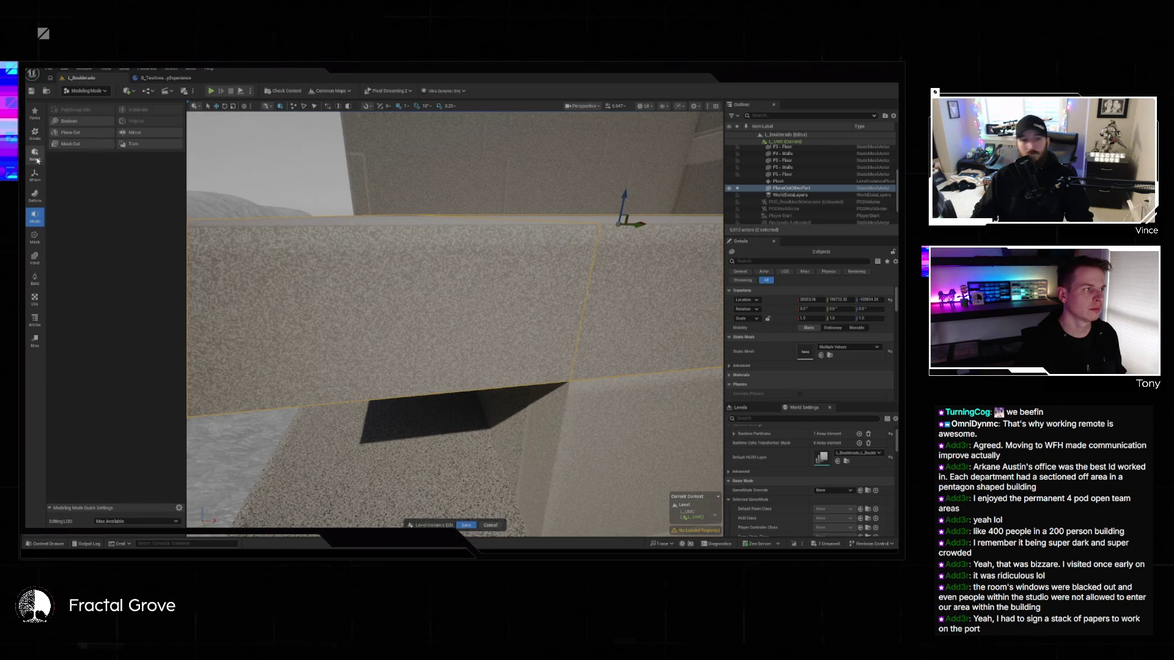
# - Merge the two parts back into the Combined6 mesh
pyautogui.click(34, 175)
pyautogui.click(85, 128)
pyautogui.click(456, 526)
pyautogui.press('f')
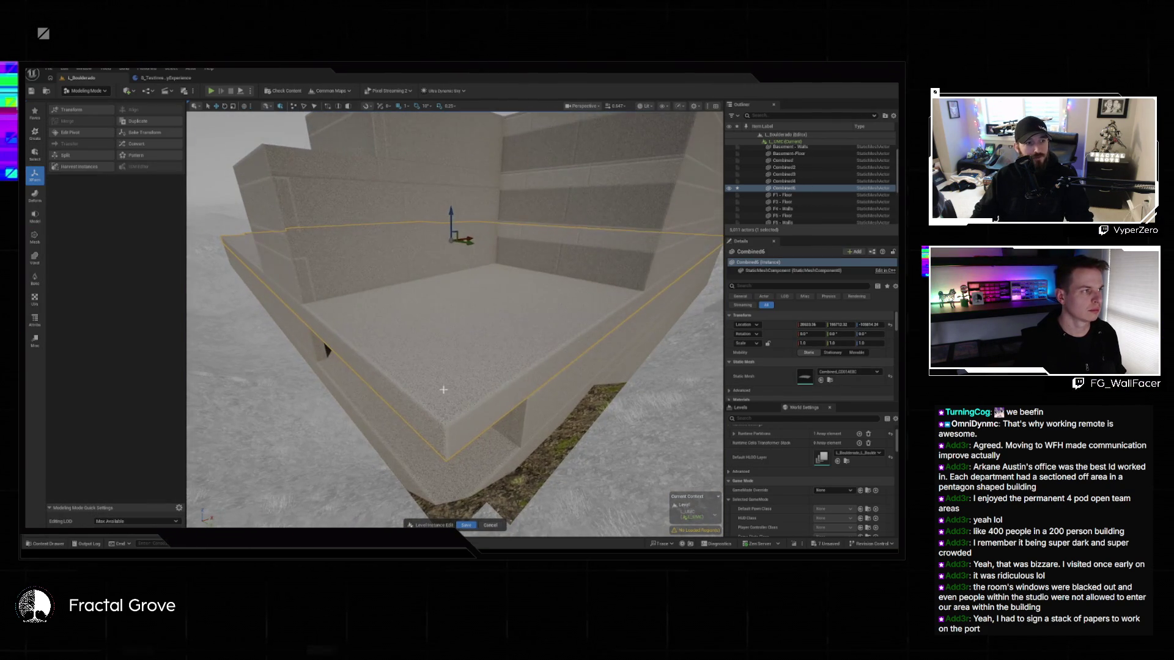
# - In PolyGroup Edit, extrude the platform's floor face downward twice
pyautogui.click(41, 191)
pyautogui.click(35, 217)
pyautogui.click(80, 110)
pyautogui.click(388, 355)
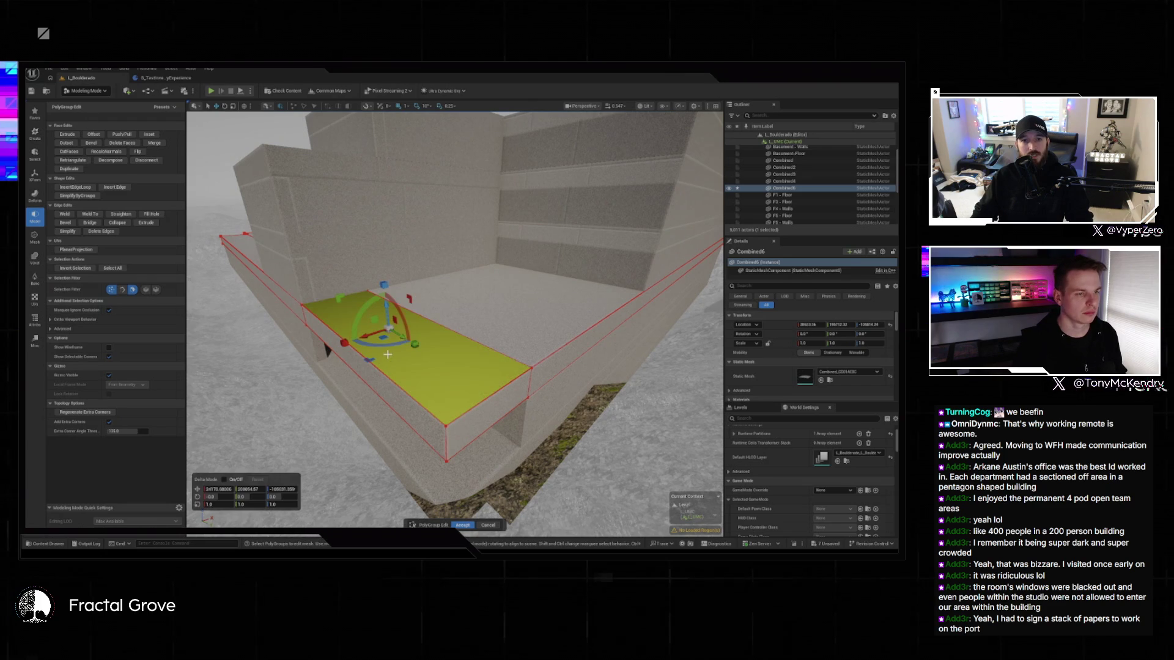
pyautogui.press('e')
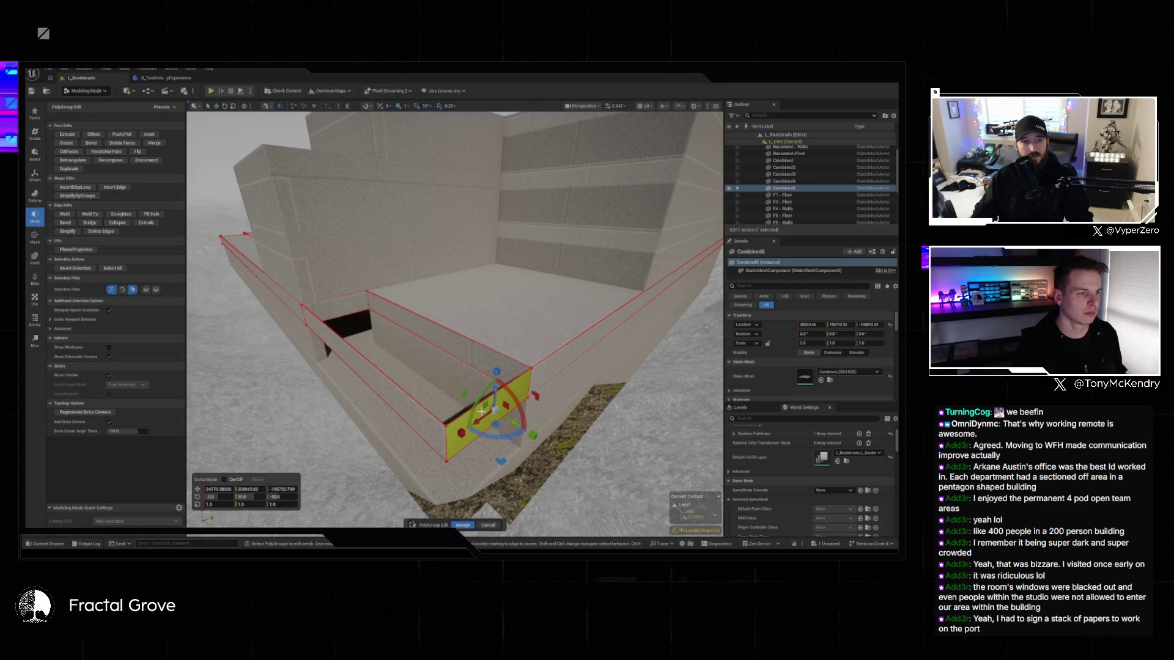
pyautogui.click(379, 392)
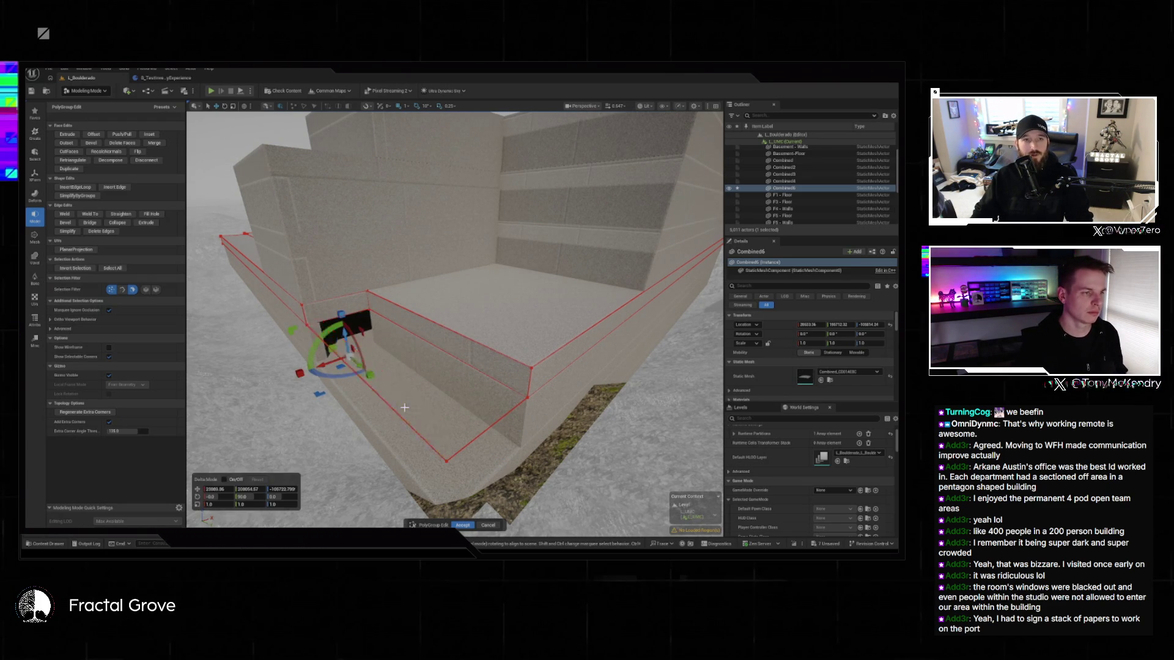
pyautogui.press('e')
pyautogui.click(409, 406)
pyautogui.press('Escape')
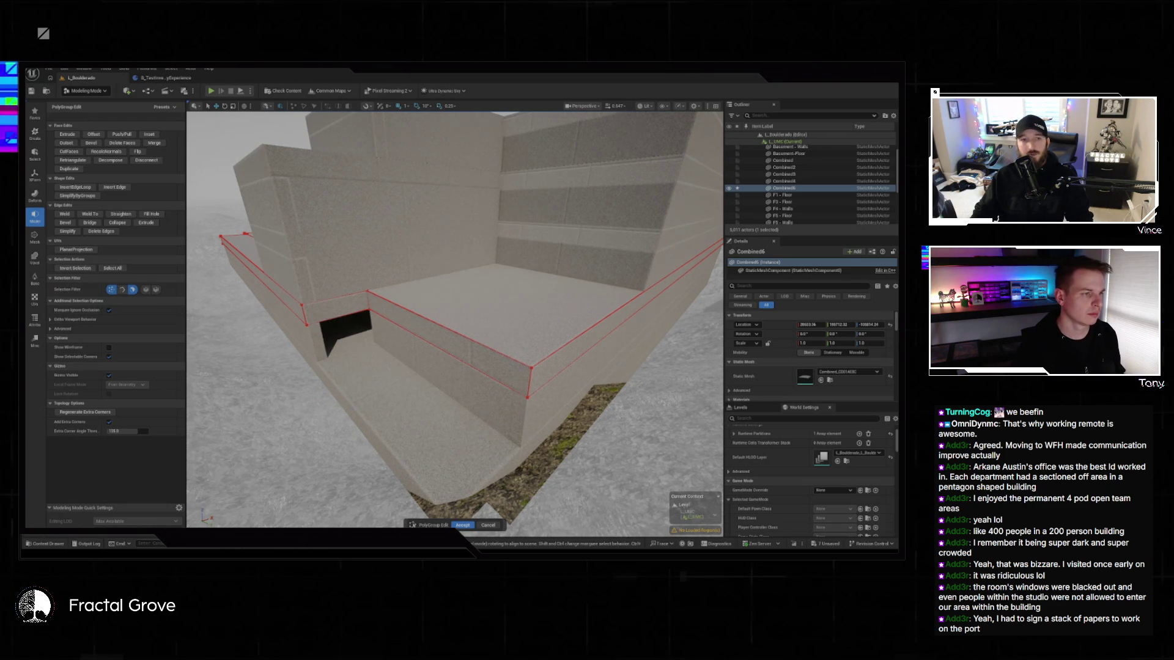
# - Pull the view back to inspect the step, then close the floating Google Maps window
pyautogui.press('w')
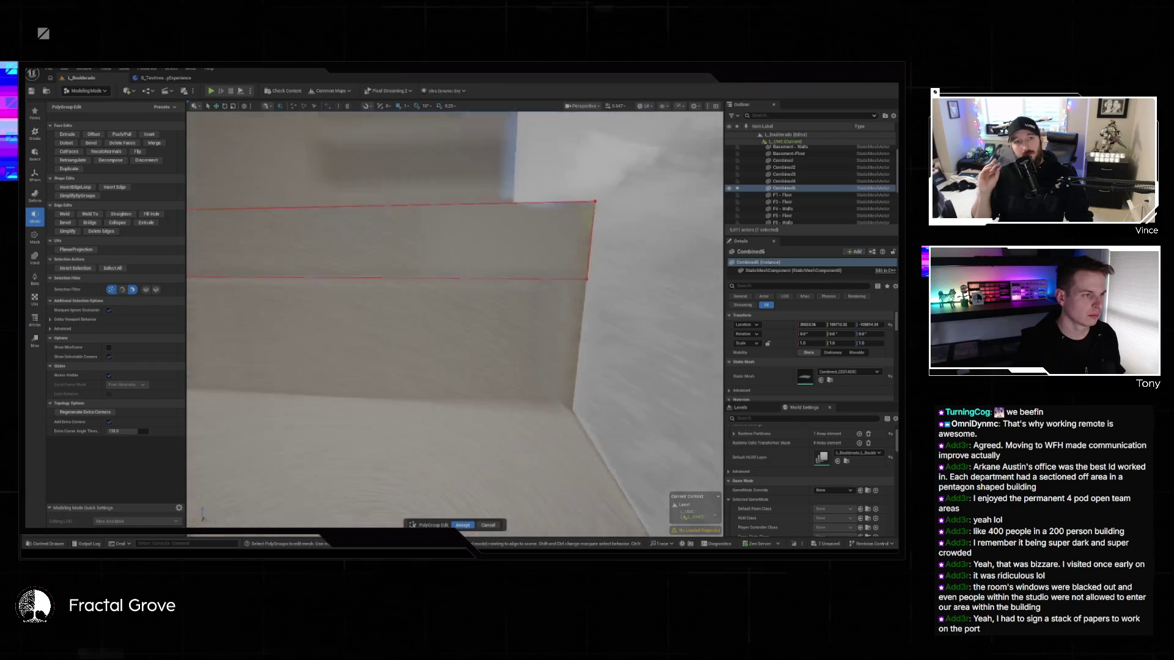
pyautogui.press('s')
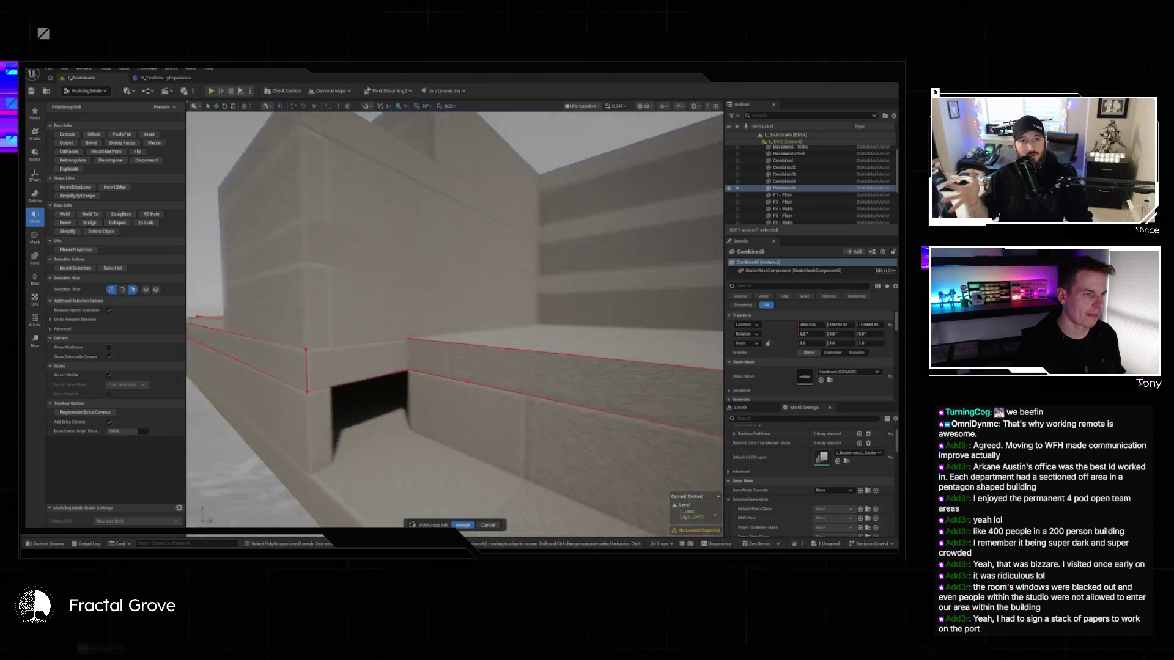
pyautogui.press('s')
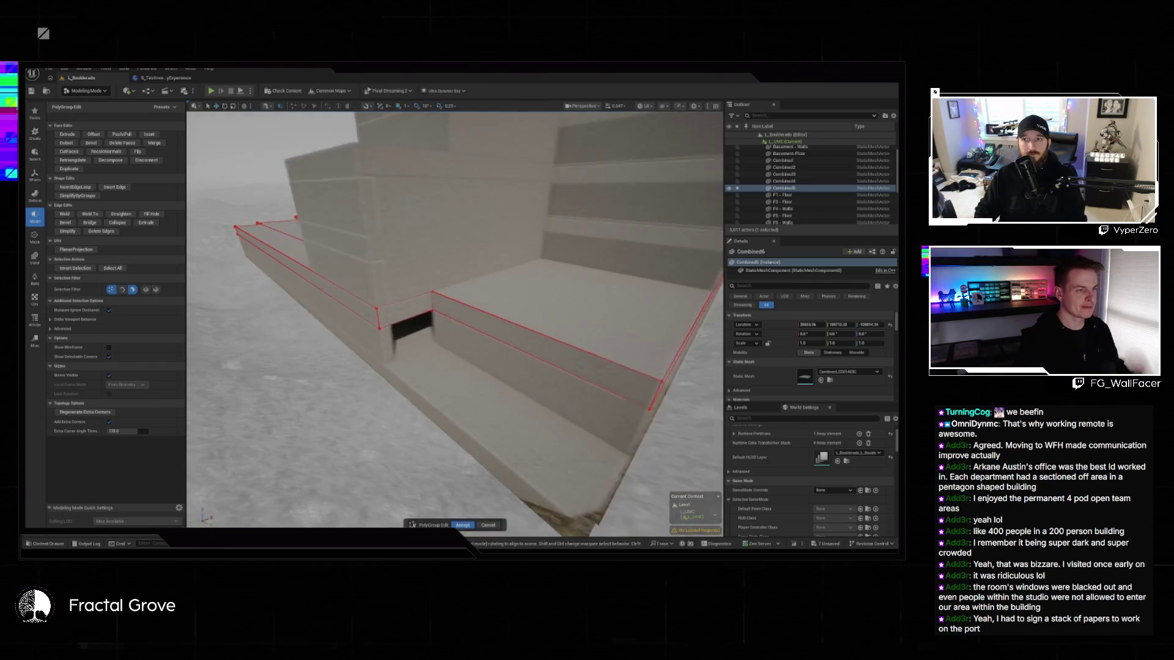
pyautogui.press('s')
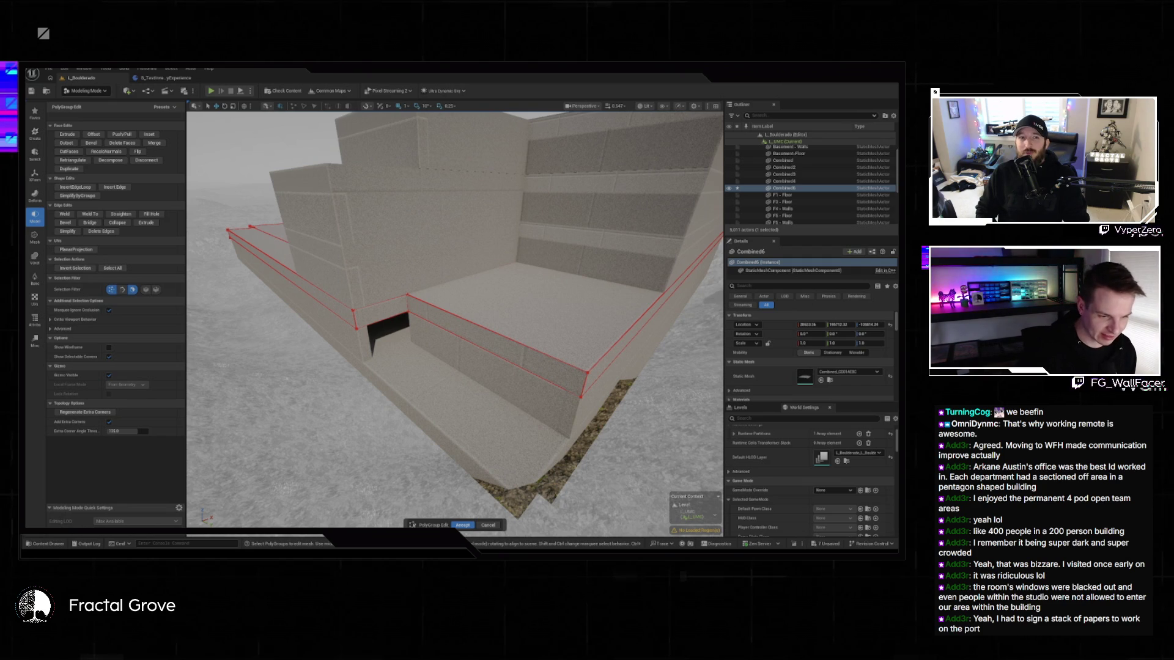
pyautogui.hotkey('alt', 'Tab')
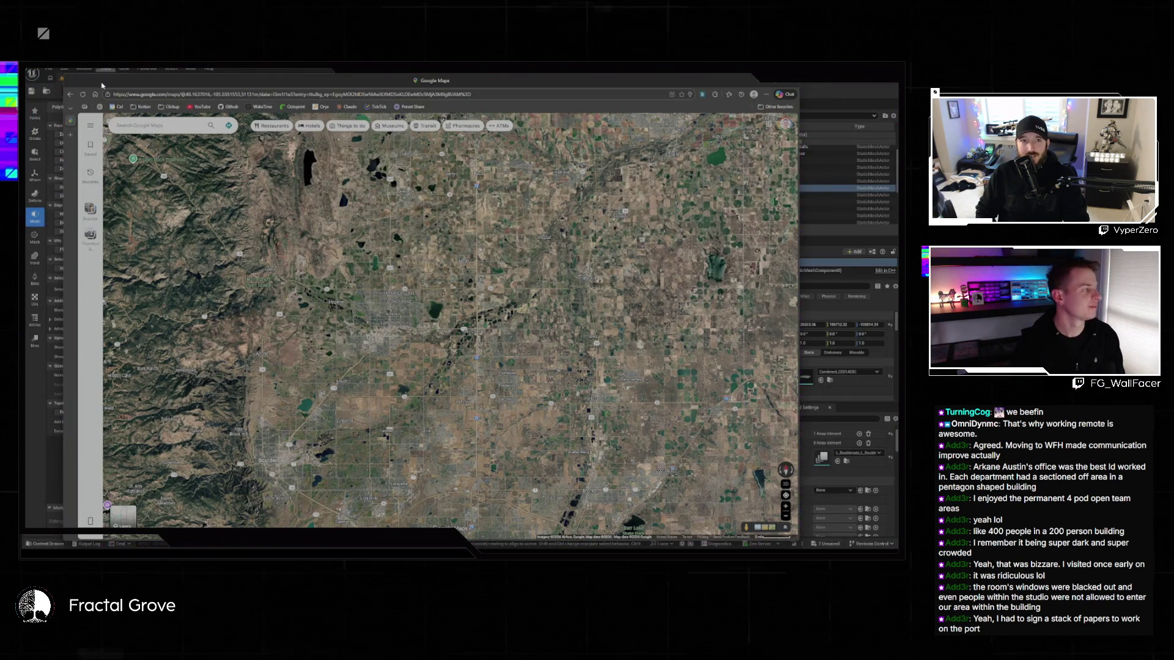
pyautogui.doubleClick(102, 85)
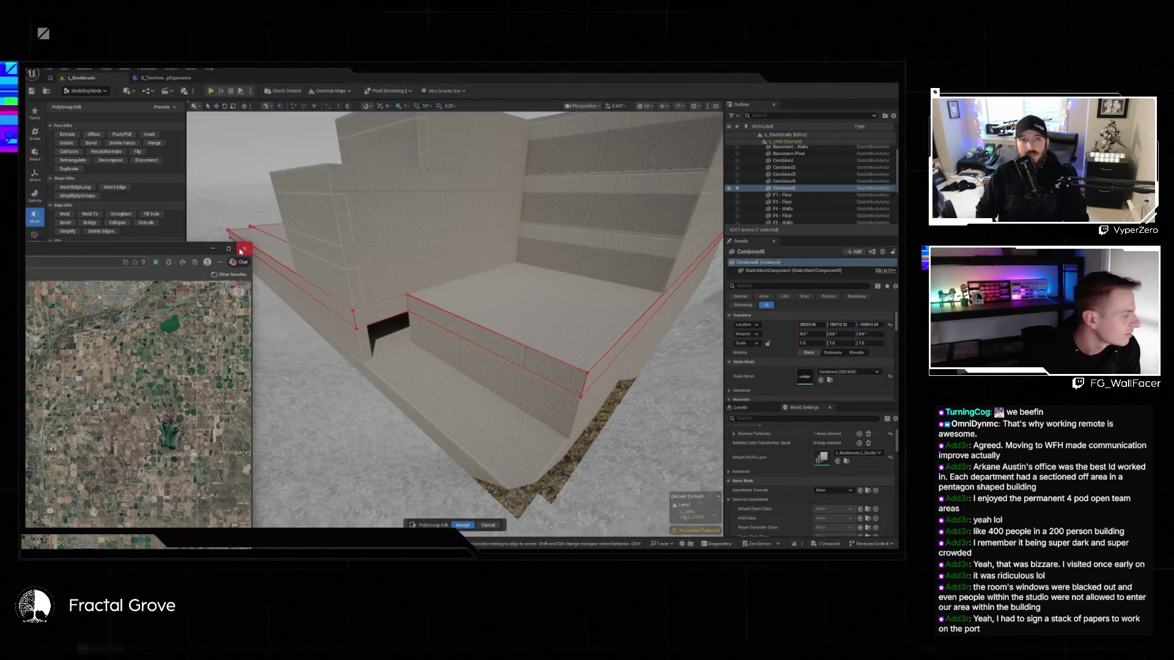
pyautogui.click(241, 251)
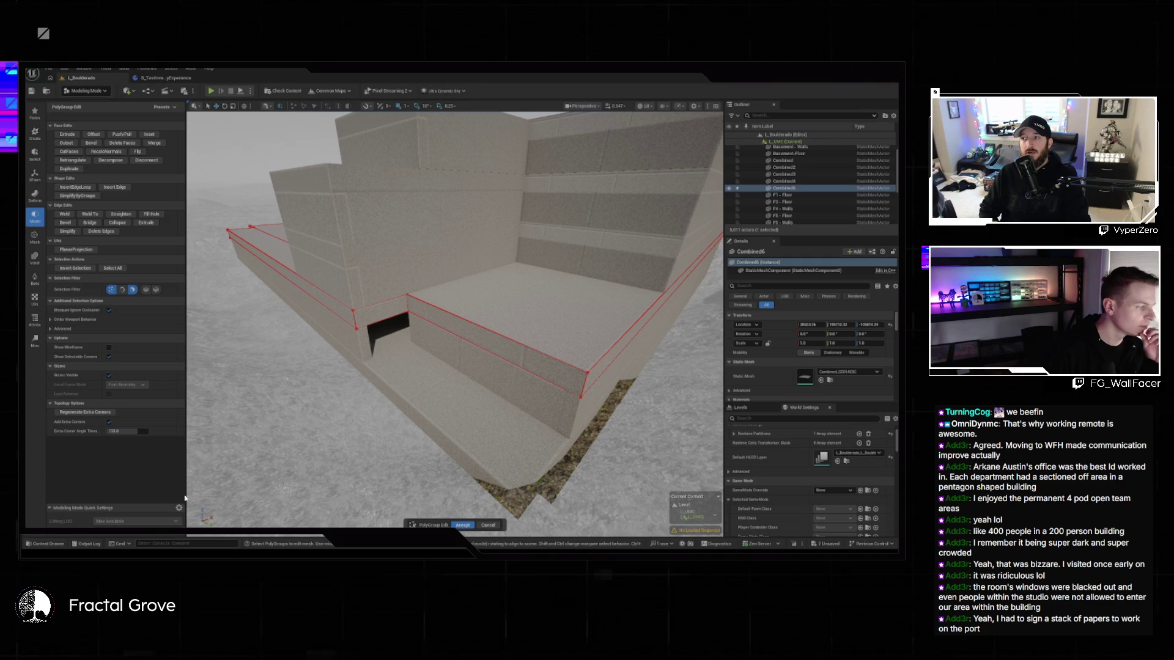
# - Pick Combined6's top floor face and focus the viewport on it with F
pyautogui.click(636, 309)
pyautogui.press('f')
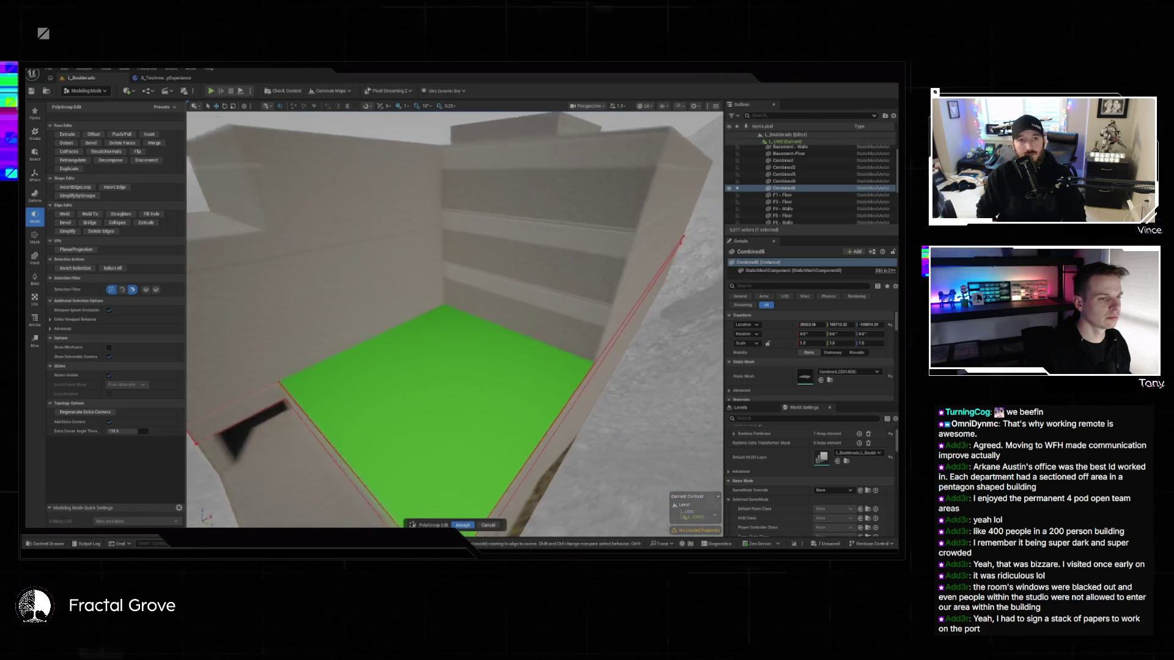
# - Finish Combined6's PolyGroup Edit, then select Combined4 and open PolyGroup Edit on it
pyautogui.click(342, 398)
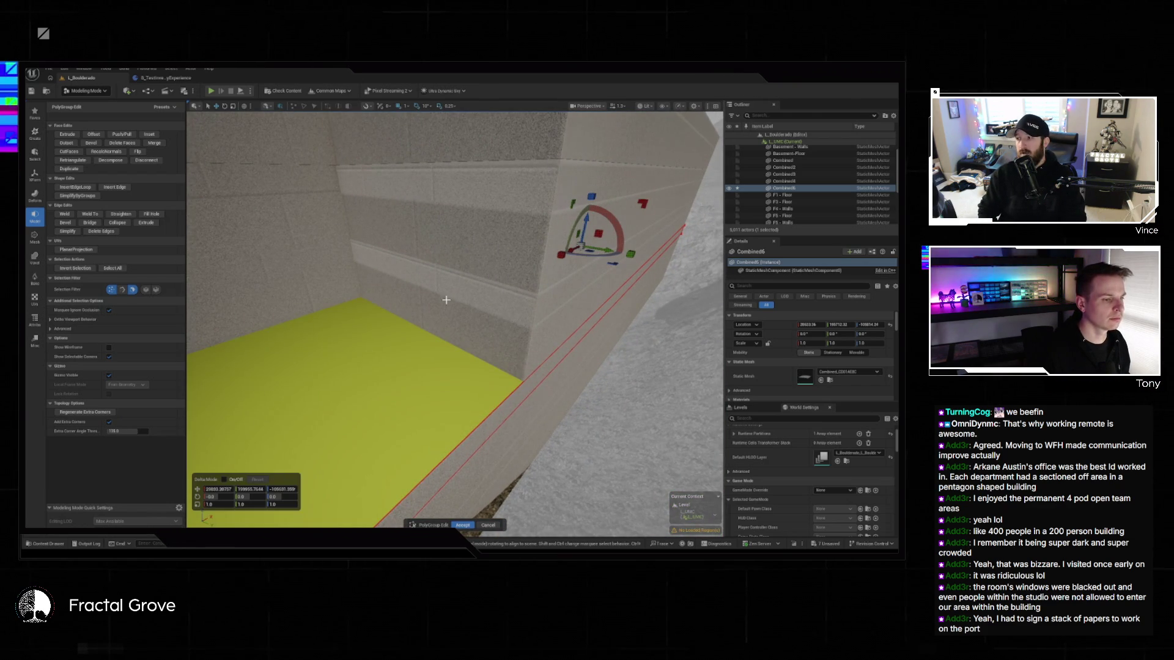
pyautogui.click(479, 527)
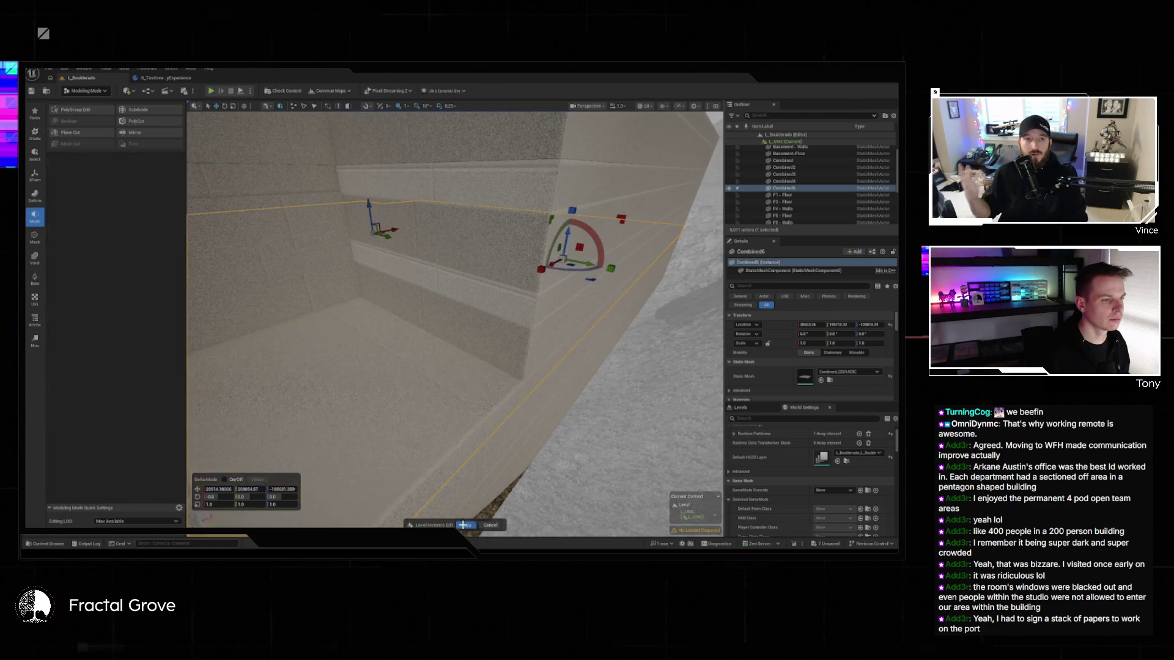
pyautogui.click(488, 336)
pyautogui.press('a')
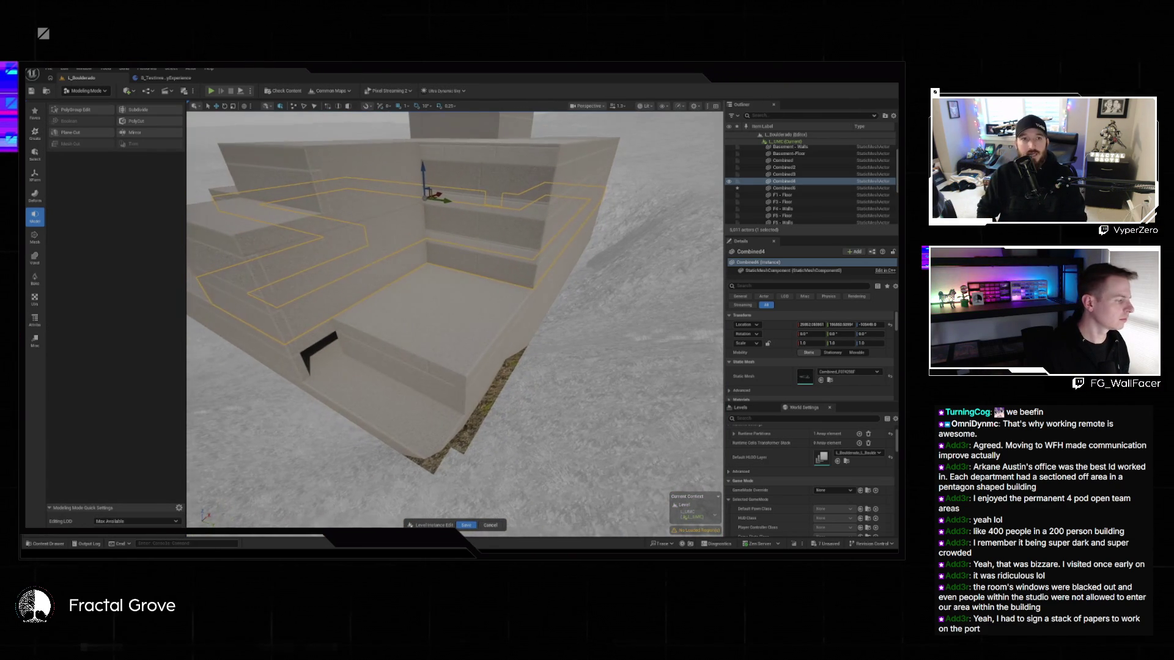
pyautogui.press('w')
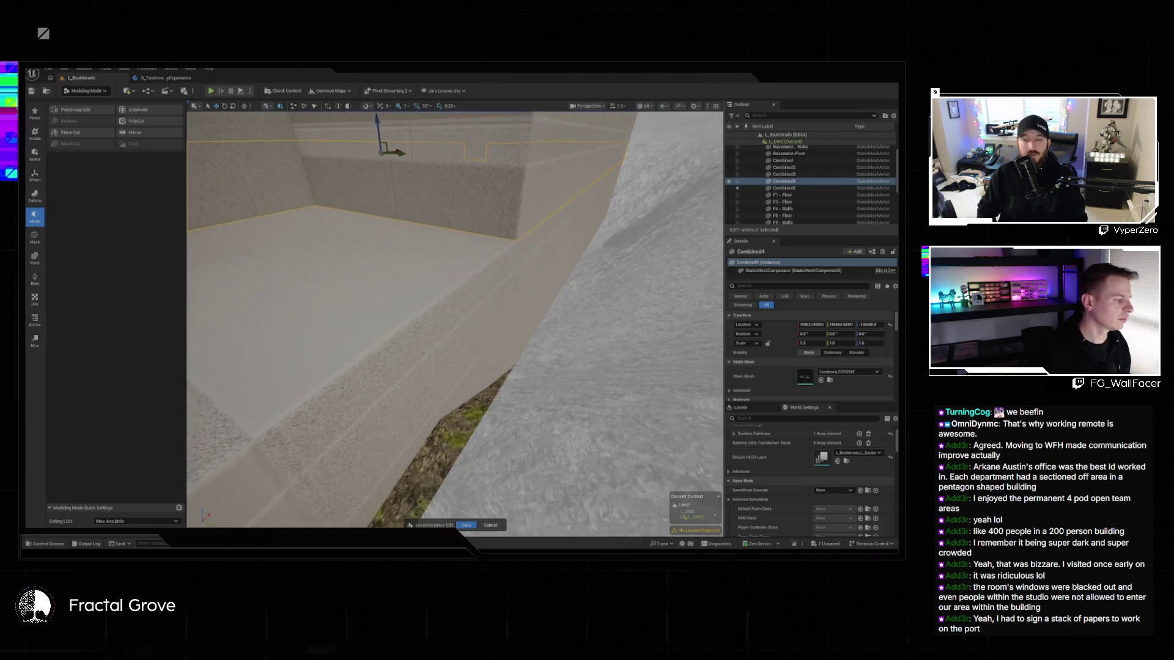
pyautogui.press('s')
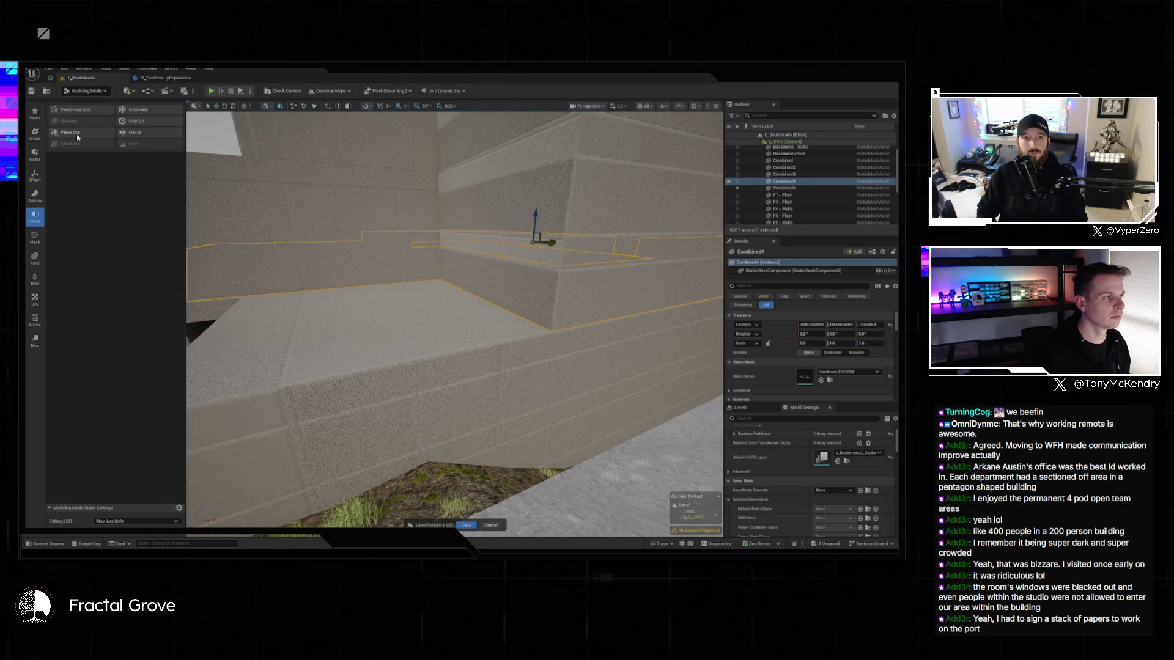
pyautogui.click(88, 114)
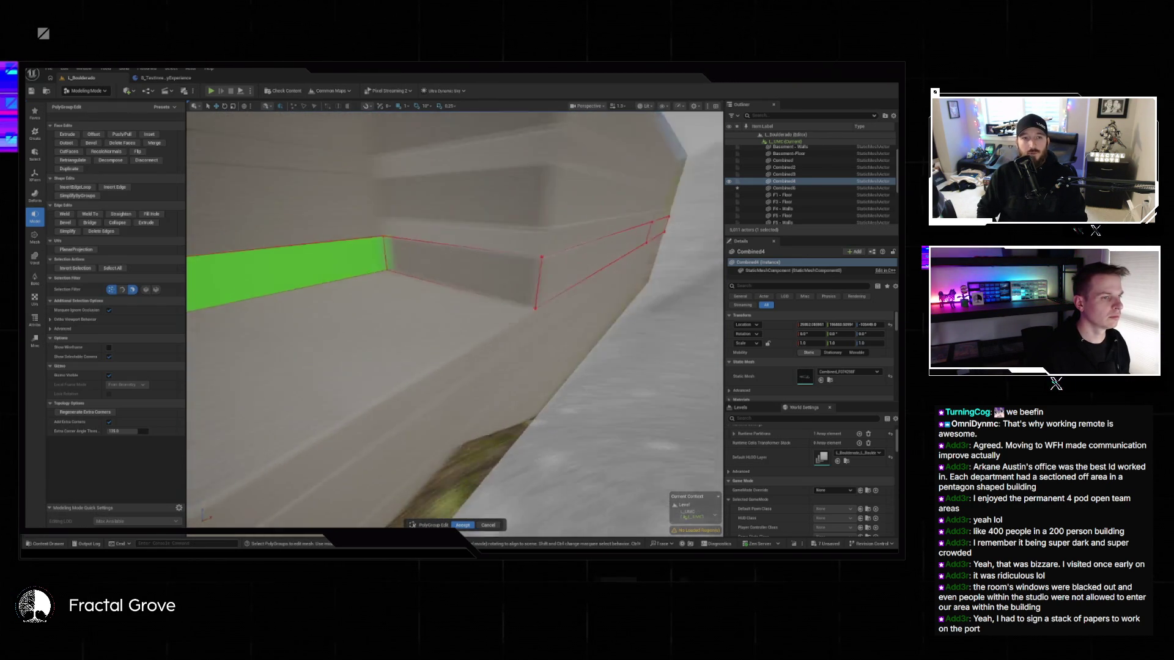
# - Fly into the room on Combined4 and pick a wall face
pyautogui.press('w')
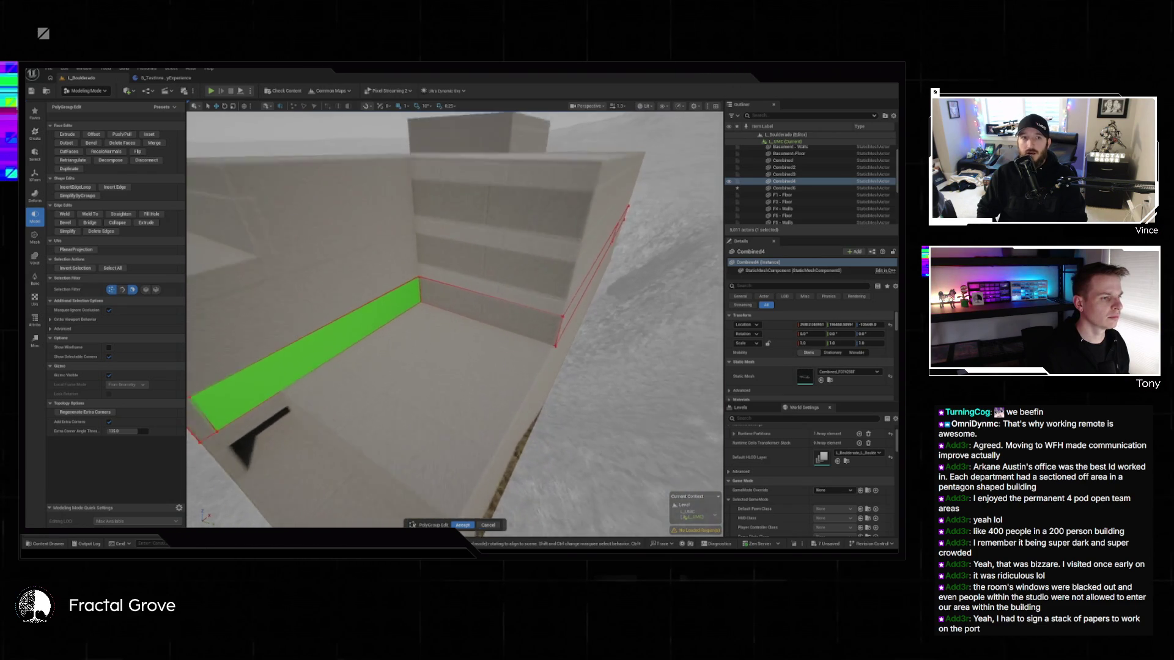
pyautogui.press('w')
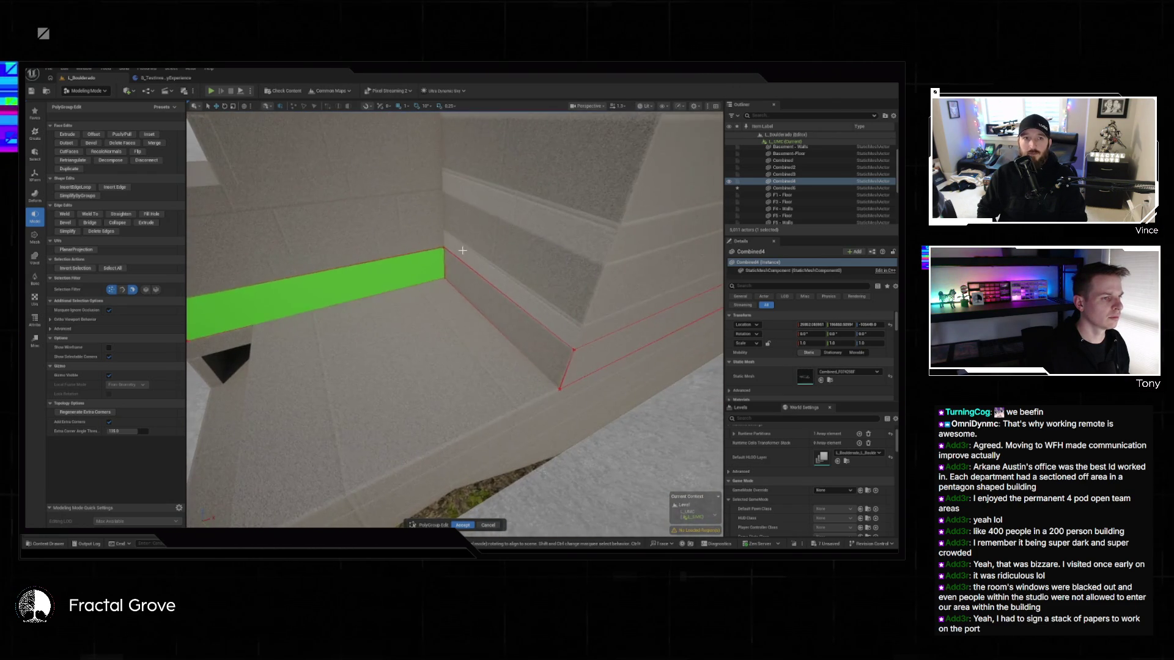
pyautogui.click(480, 302)
pyautogui.press('w')
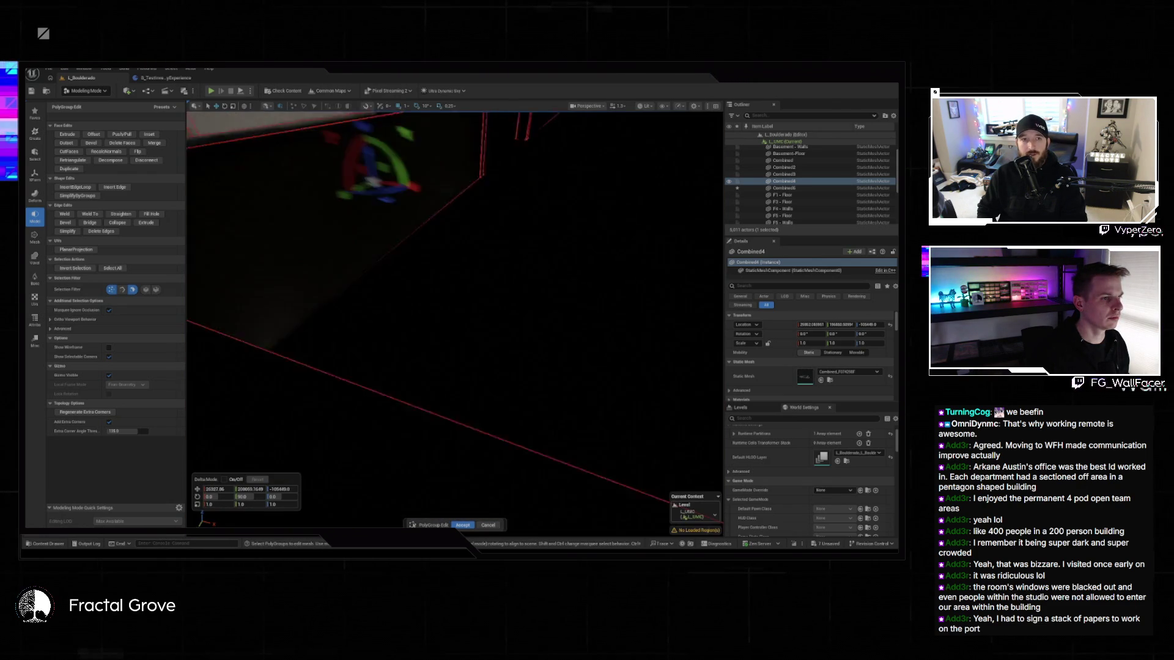
pyautogui.press('s')
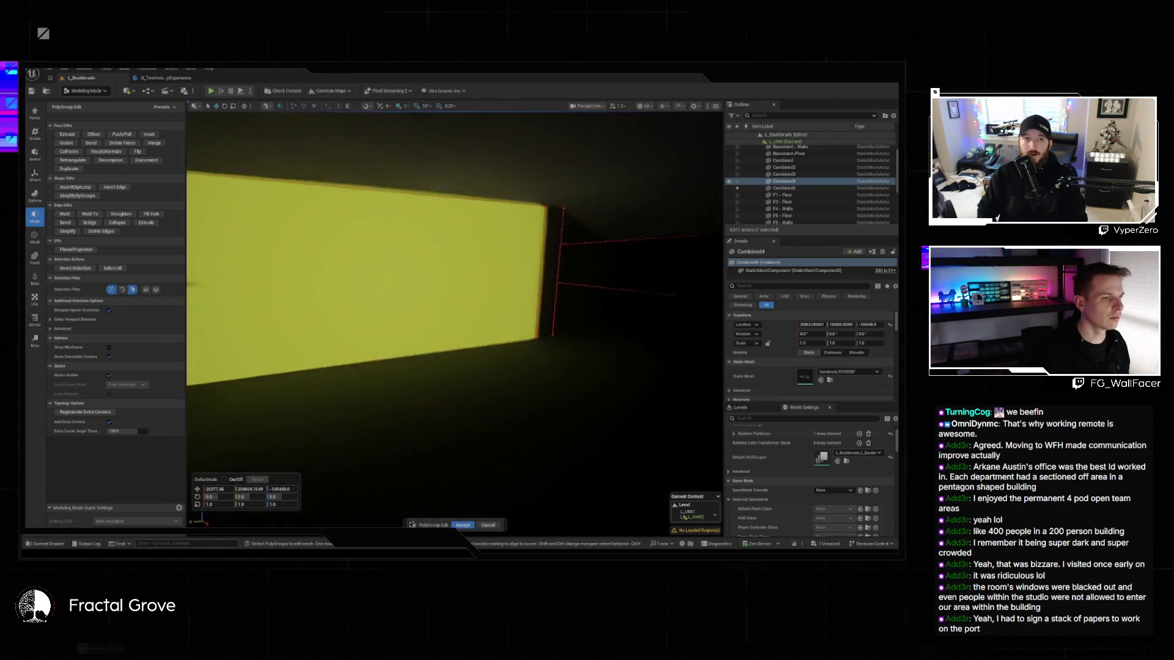
pyautogui.press('d')
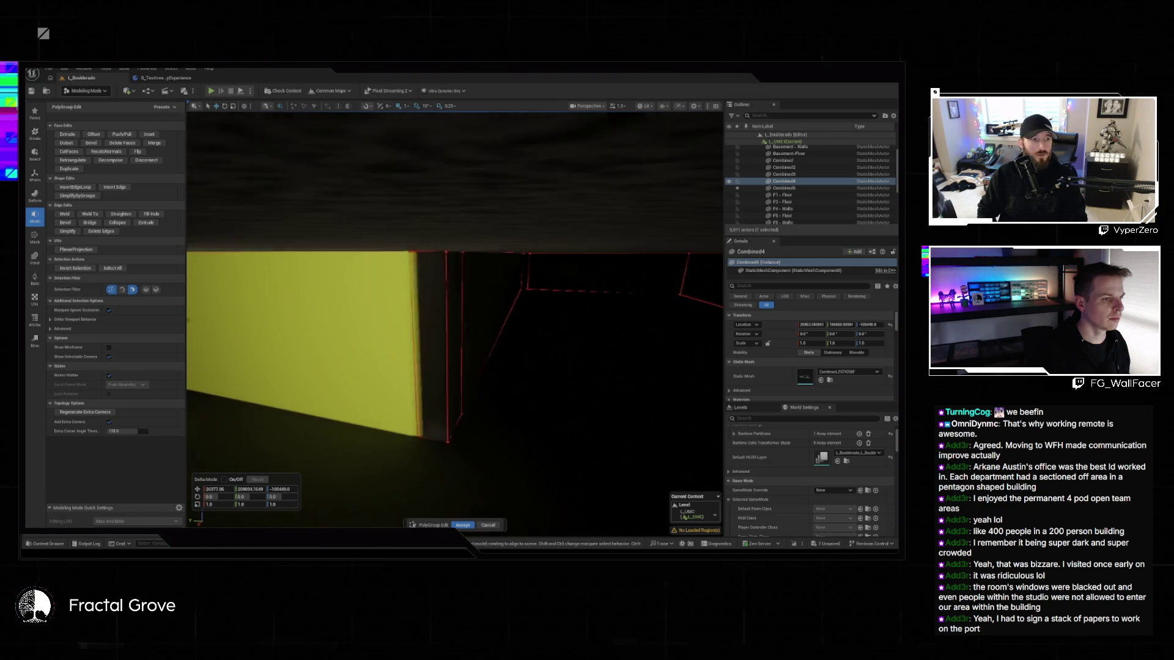
pyautogui.press('s')
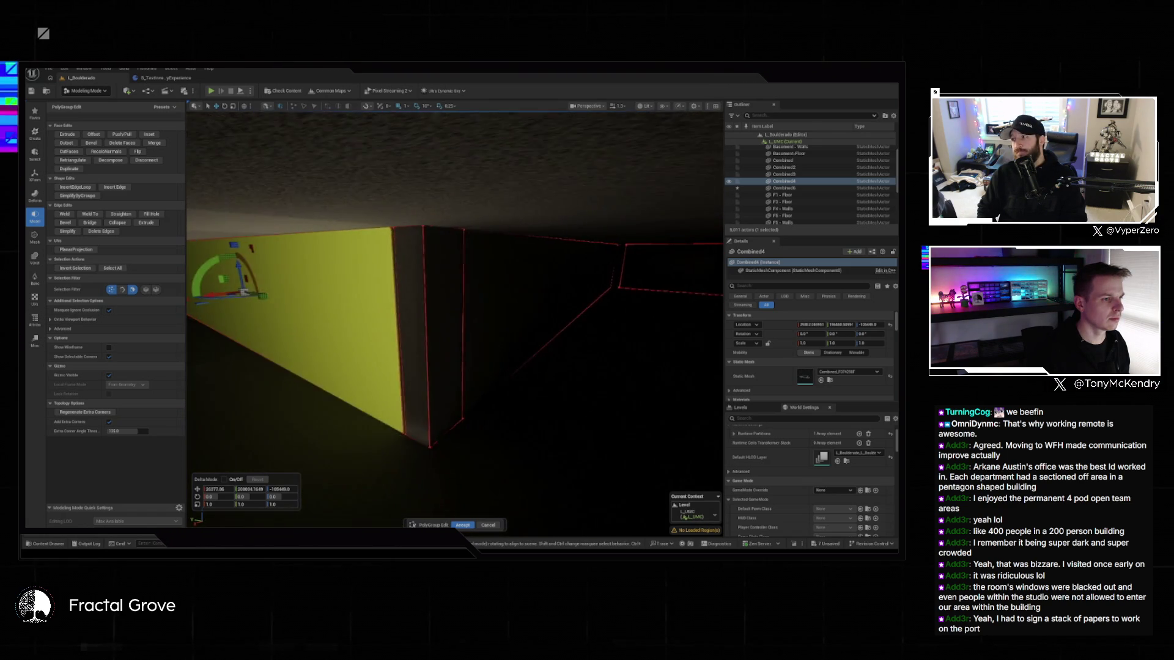
# - Move in close to the yellow-faced block and pick its thin face strip
pyautogui.press('w')
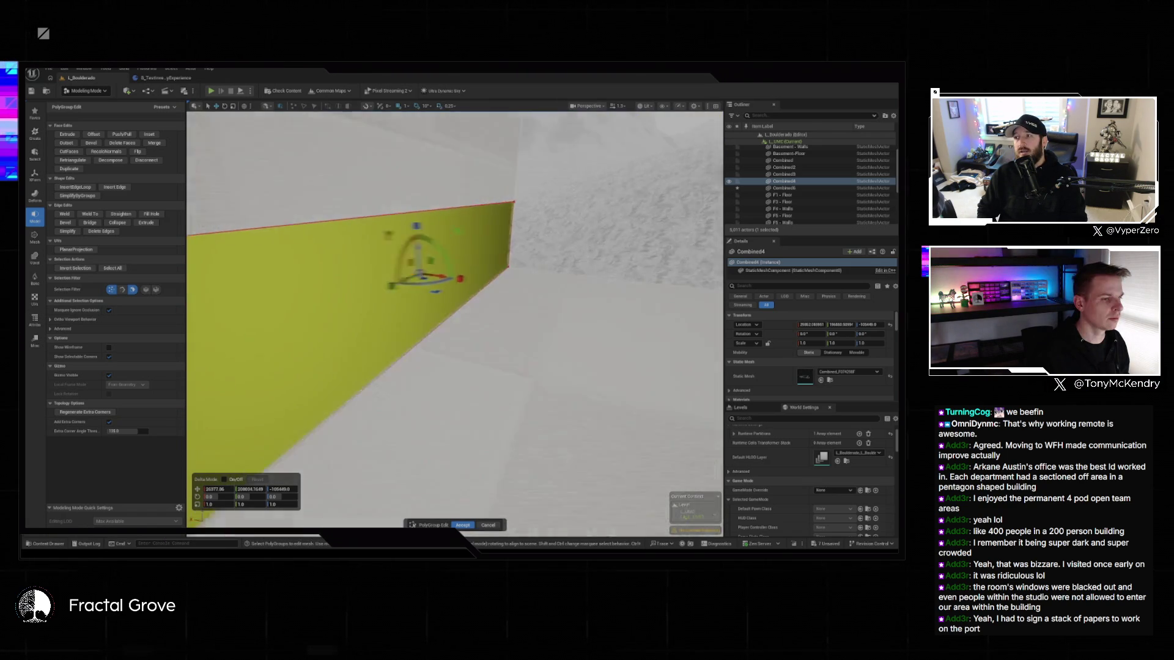
pyautogui.press('w')
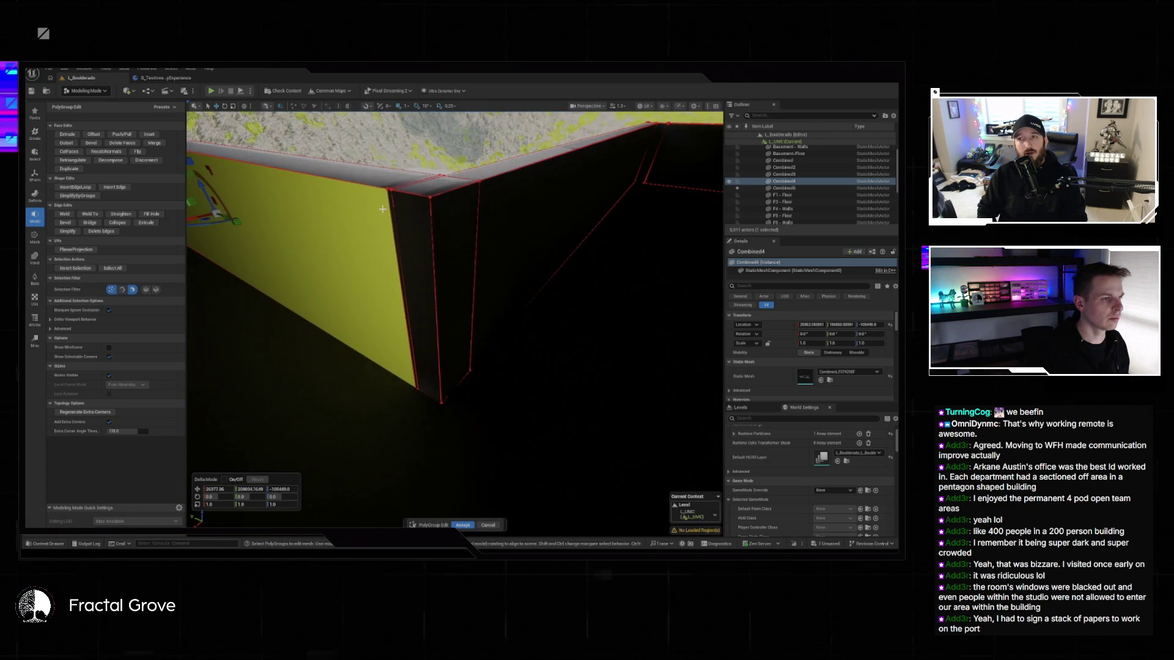
pyautogui.click(393, 214)
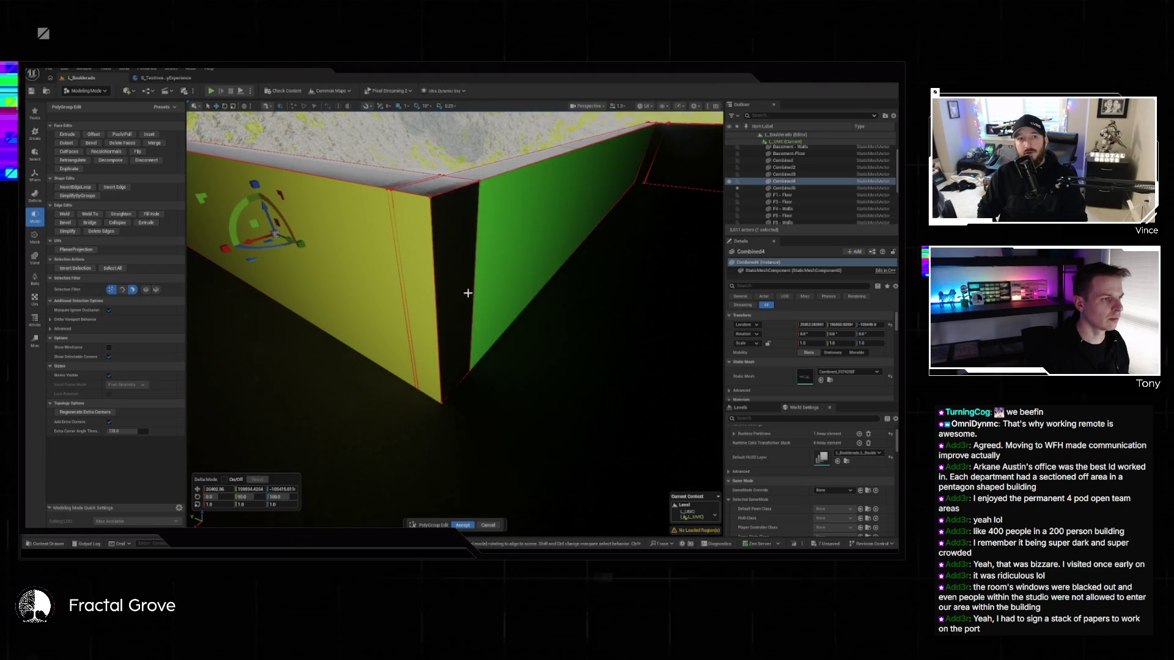
pyautogui.press('w')
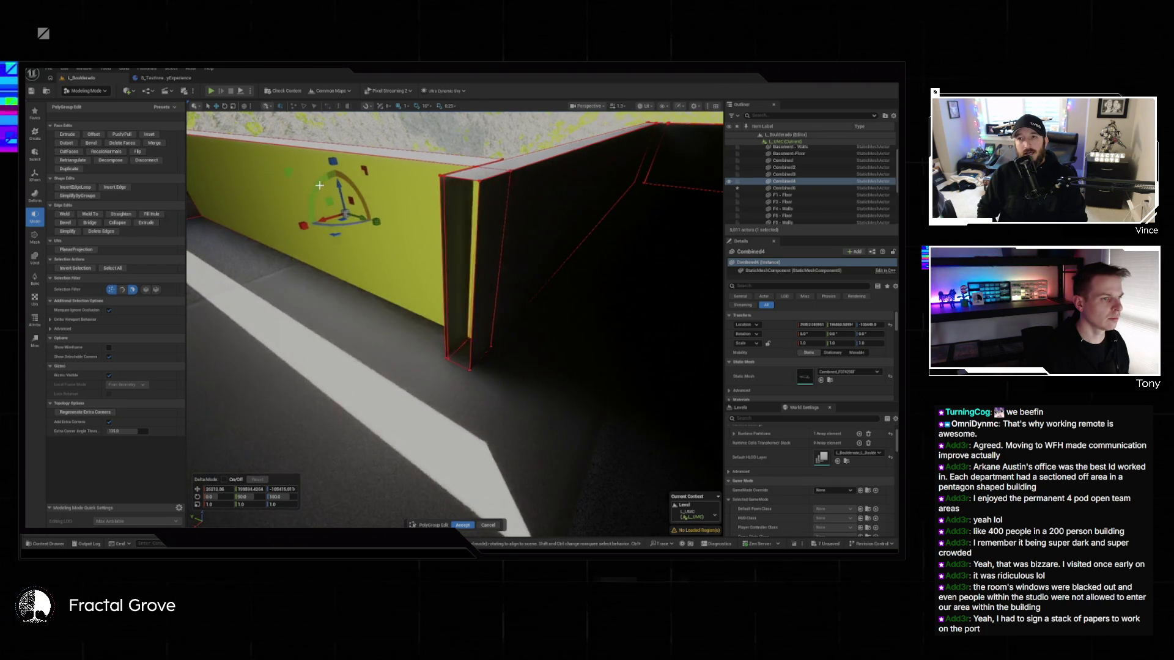
pyautogui.press('w')
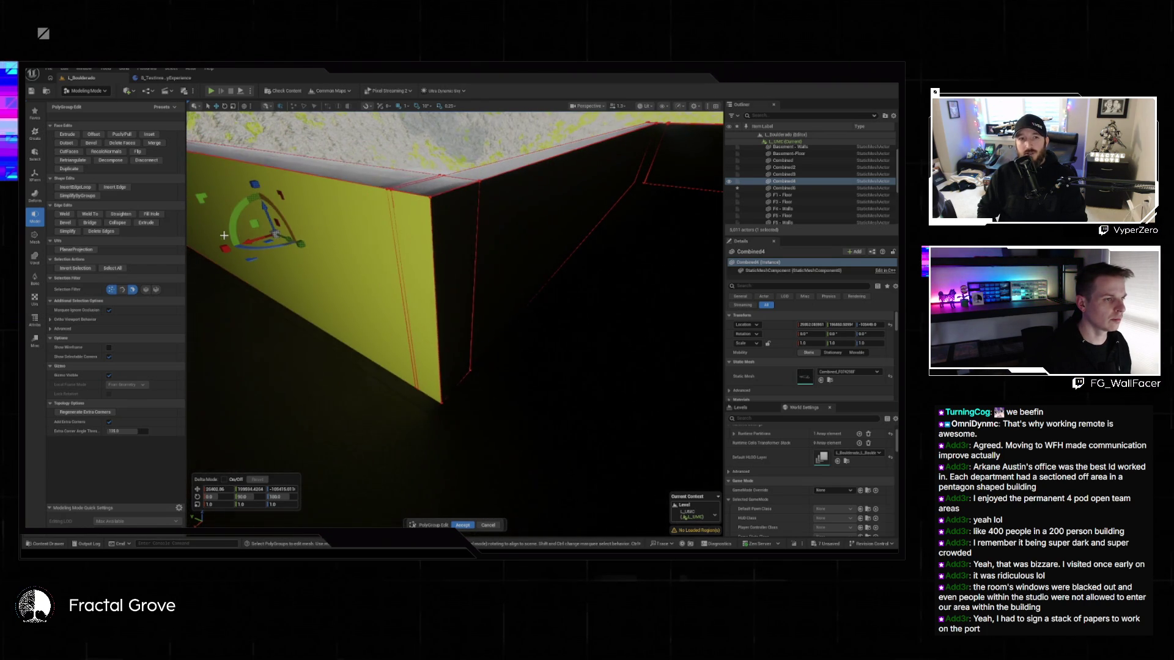
pyautogui.press('w')
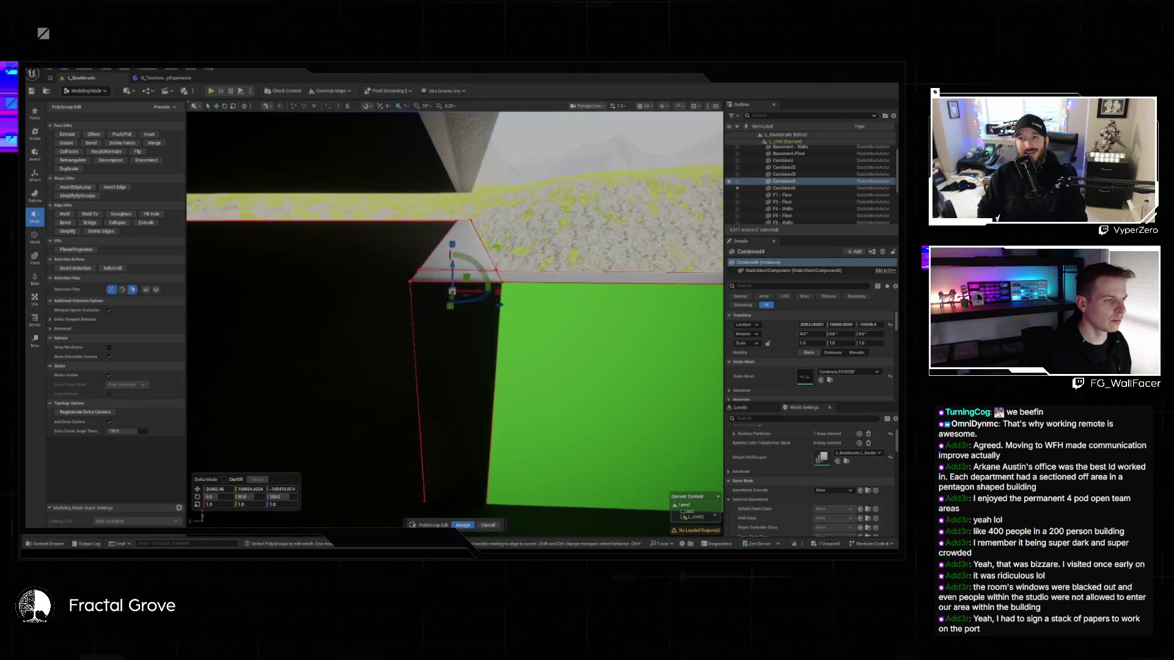
pyautogui.press('w')
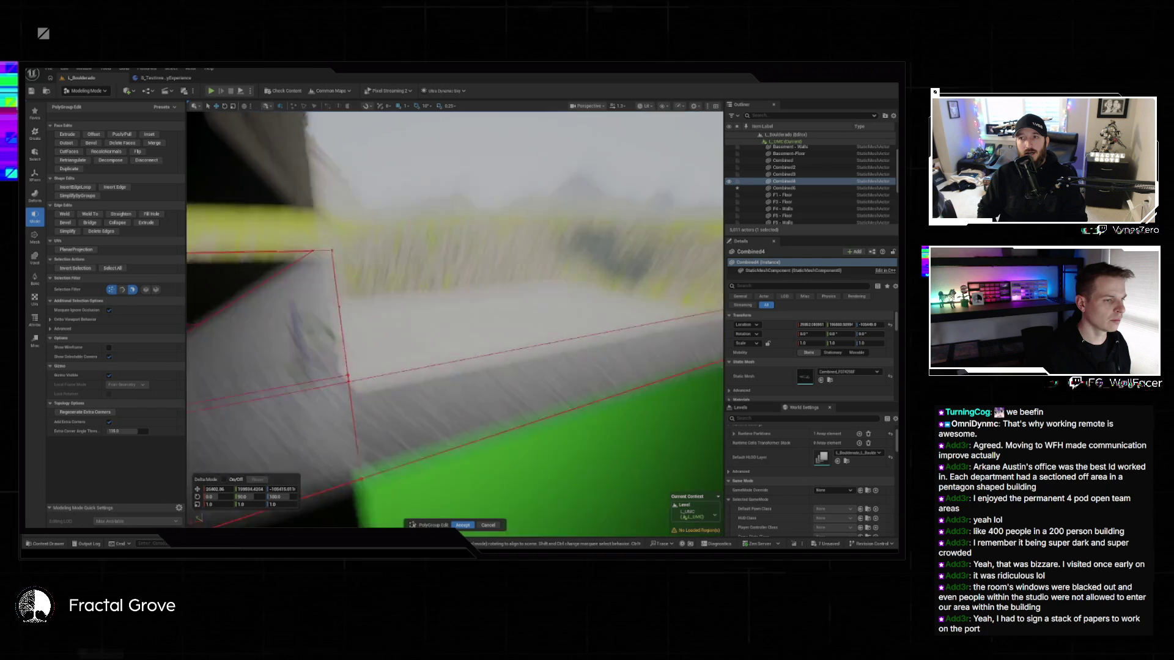
pyautogui.press('s')
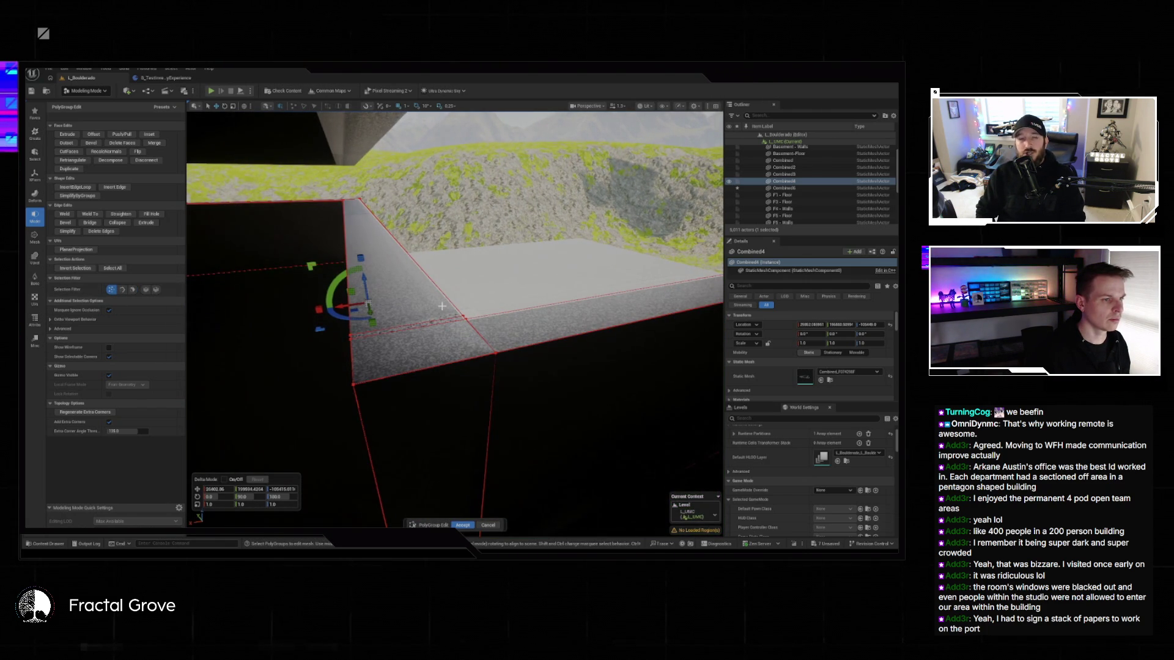
# - Frame the lower front wall face, then deselect it and pick the corner vertex
pyautogui.click(522, 348)
pyautogui.press('f')
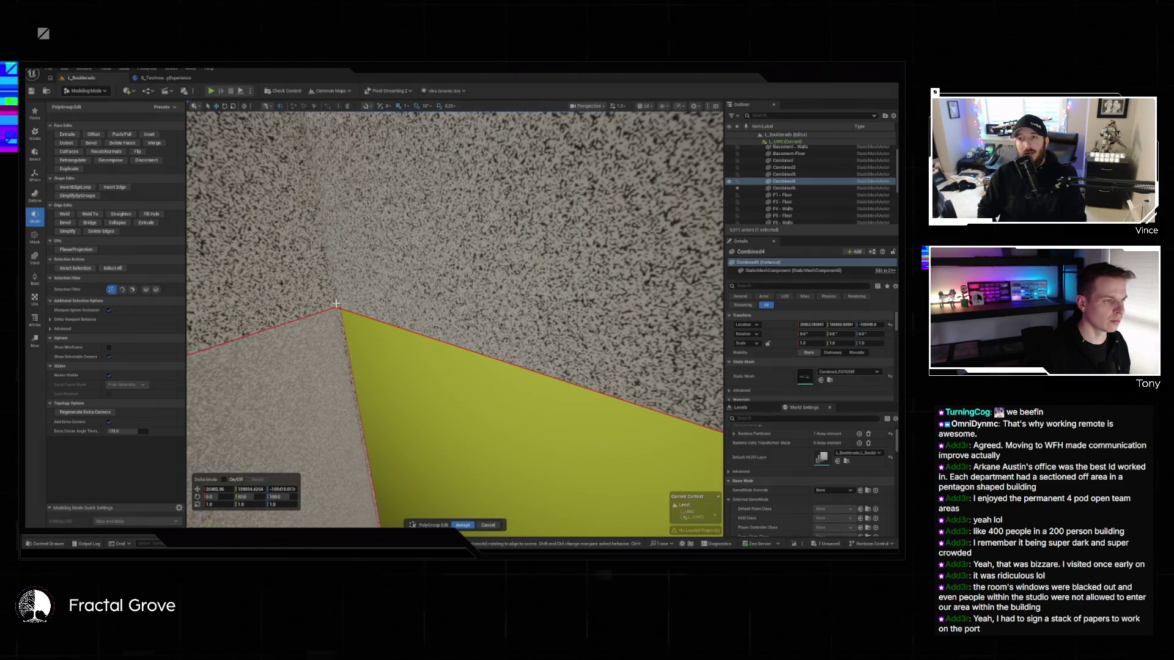
pyautogui.scroll(-5, 356, 318)
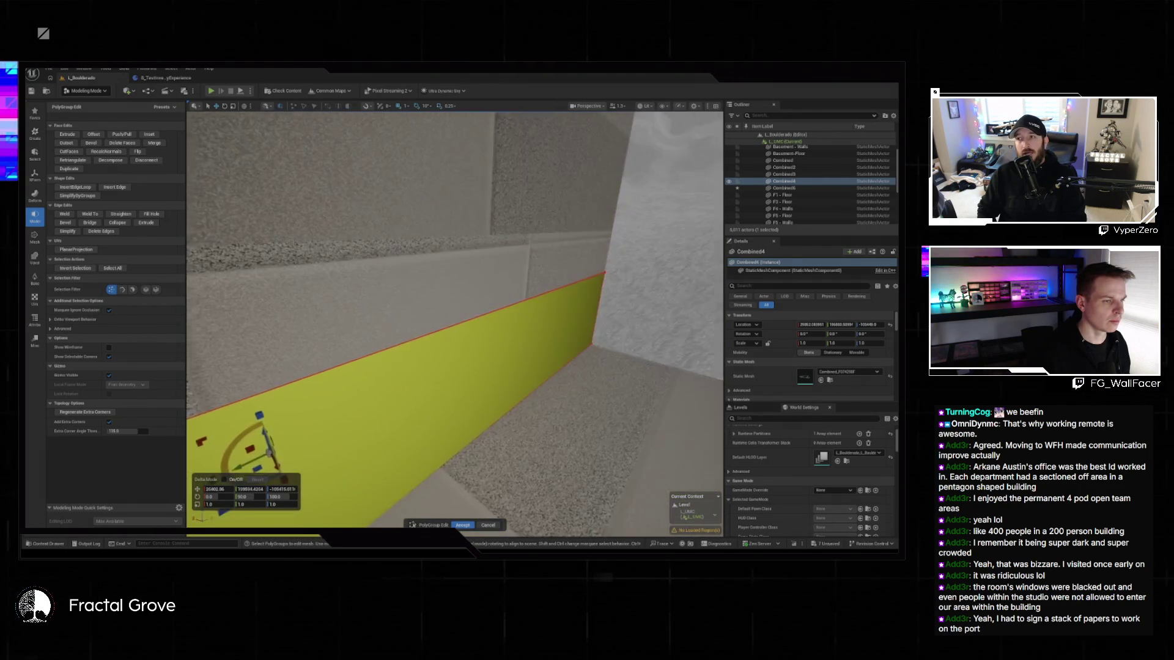
pyautogui.moveTo(455, 306); pyautogui.dragTo(424, 247)
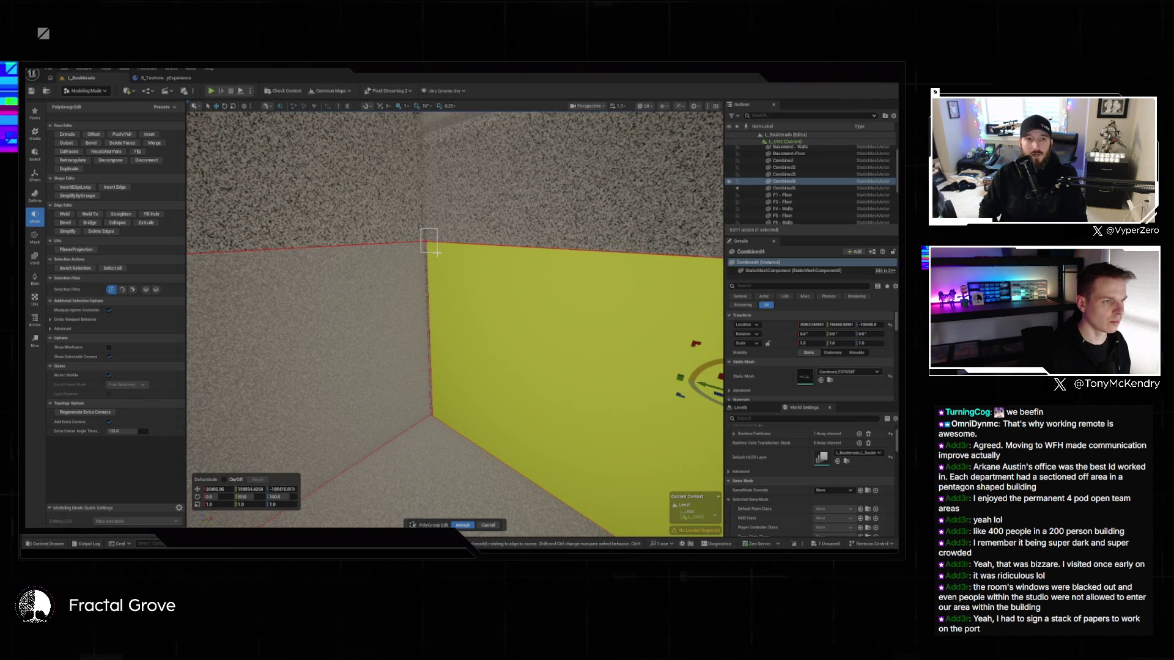
pyautogui.click(454, 403)
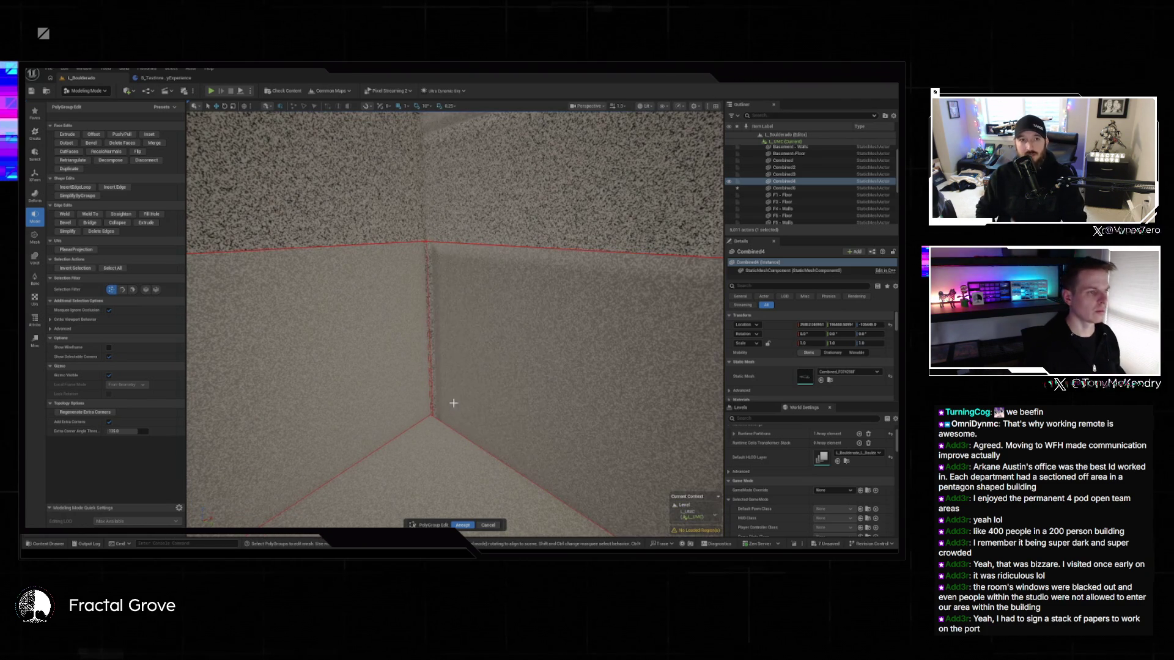
pyautogui.click(445, 261)
pyautogui.moveTo(445, 261); pyautogui.dragTo(446, 262)
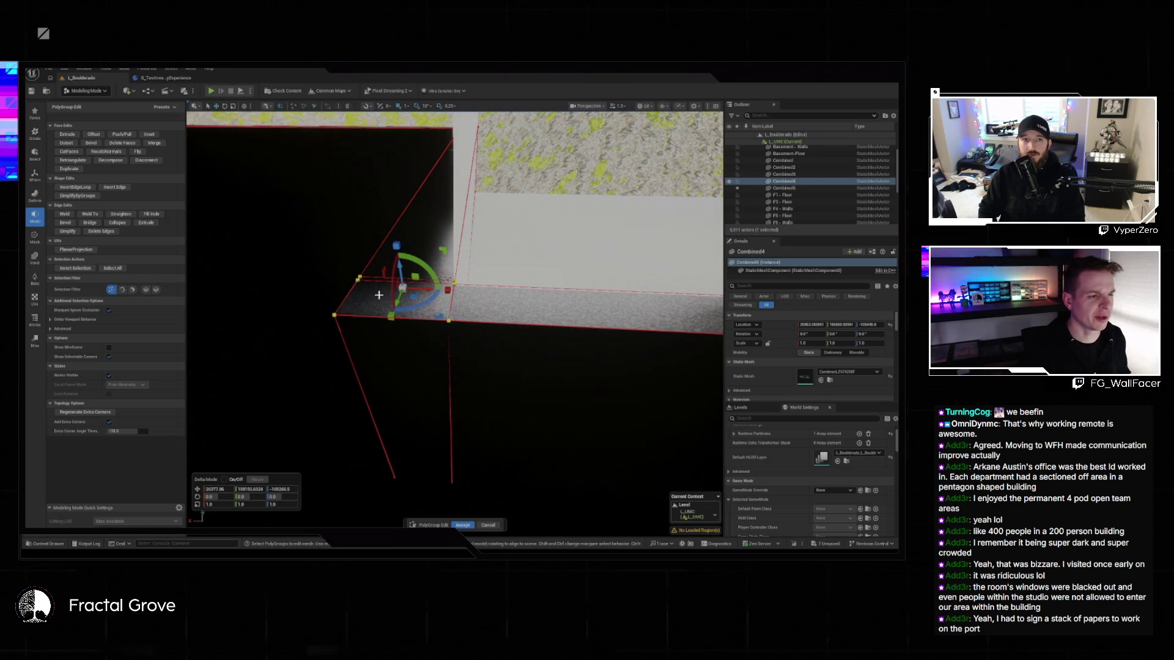
pyautogui.moveTo(409, 312); pyautogui.dragTo(408, 312)
# - Box-select the wall-corner vertices and drag them inward to open a gap
pyautogui.moveTo(414, 241); pyautogui.dragTo(569, 334)
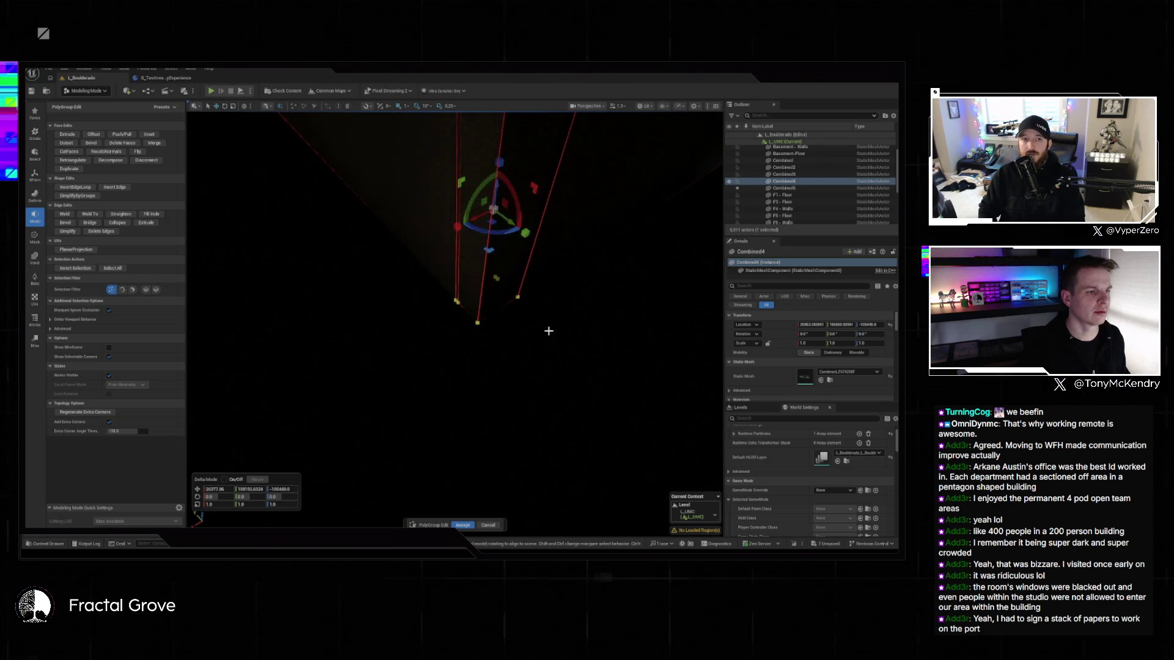
pyautogui.press('f')
pyautogui.moveTo(455, 318); pyautogui.dragTo(455, 318)
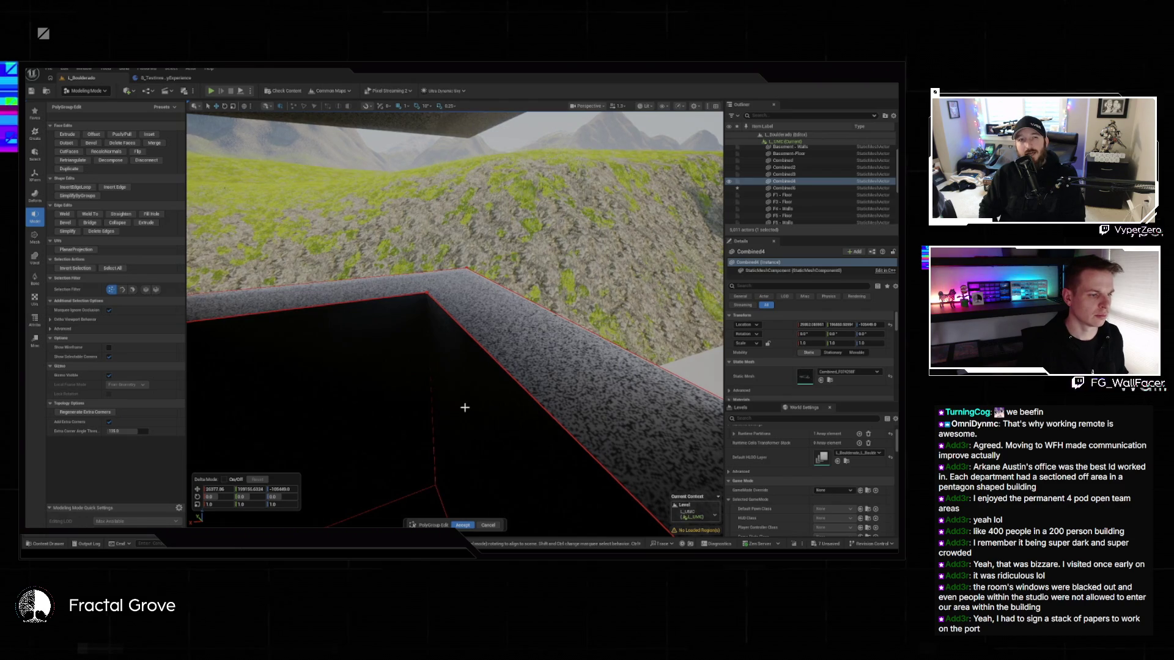
pyautogui.moveTo(389, 236); pyautogui.dragTo(552, 499)
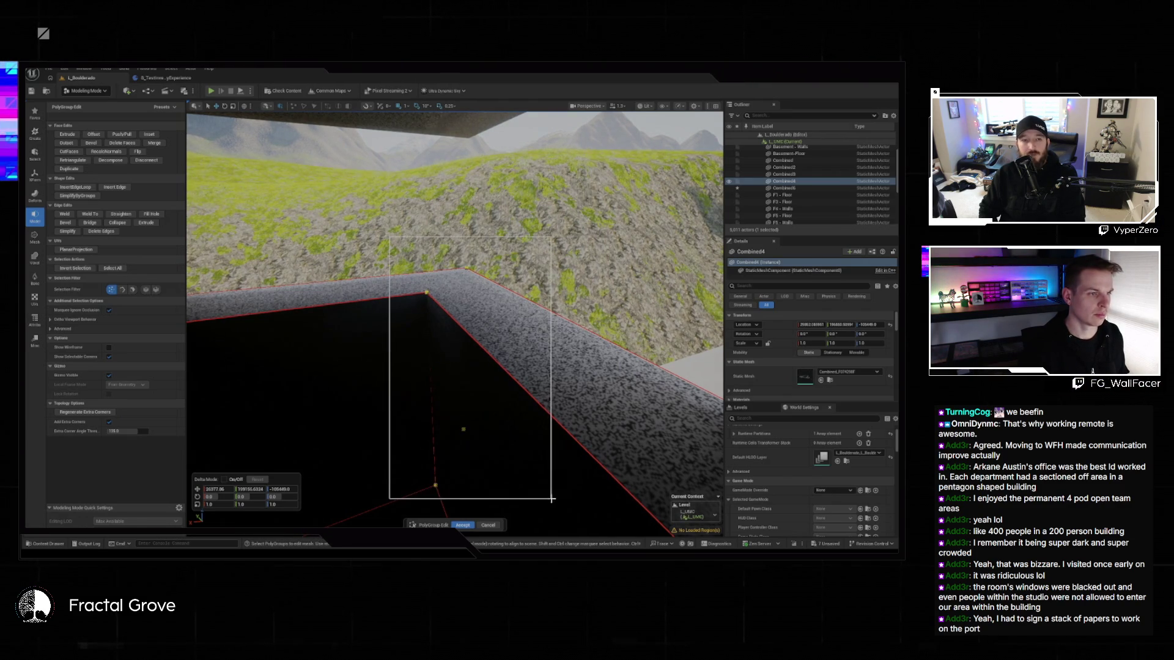
pyautogui.press('f')
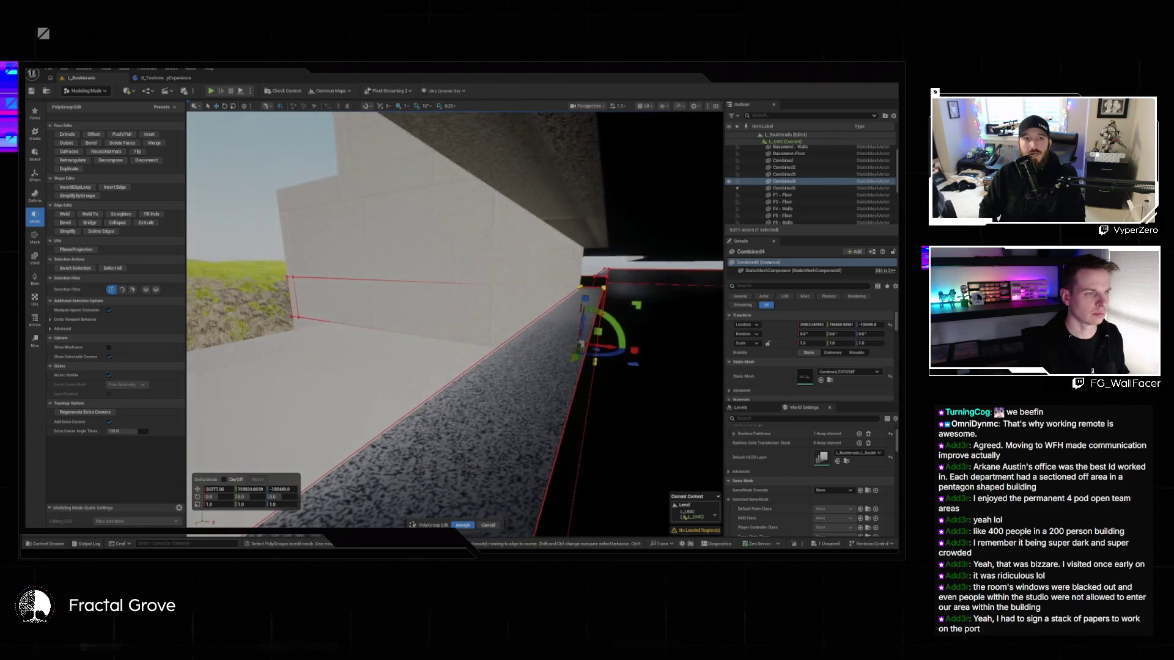
pyautogui.moveTo(566, 448); pyautogui.dragTo(566, 449)
pyautogui.moveTo(491, 313)
pyautogui.mouseDown()
pyautogui.moveTo(379, 344)
pyautogui.moveTo(283, 350)
pyautogui.mouseUp()
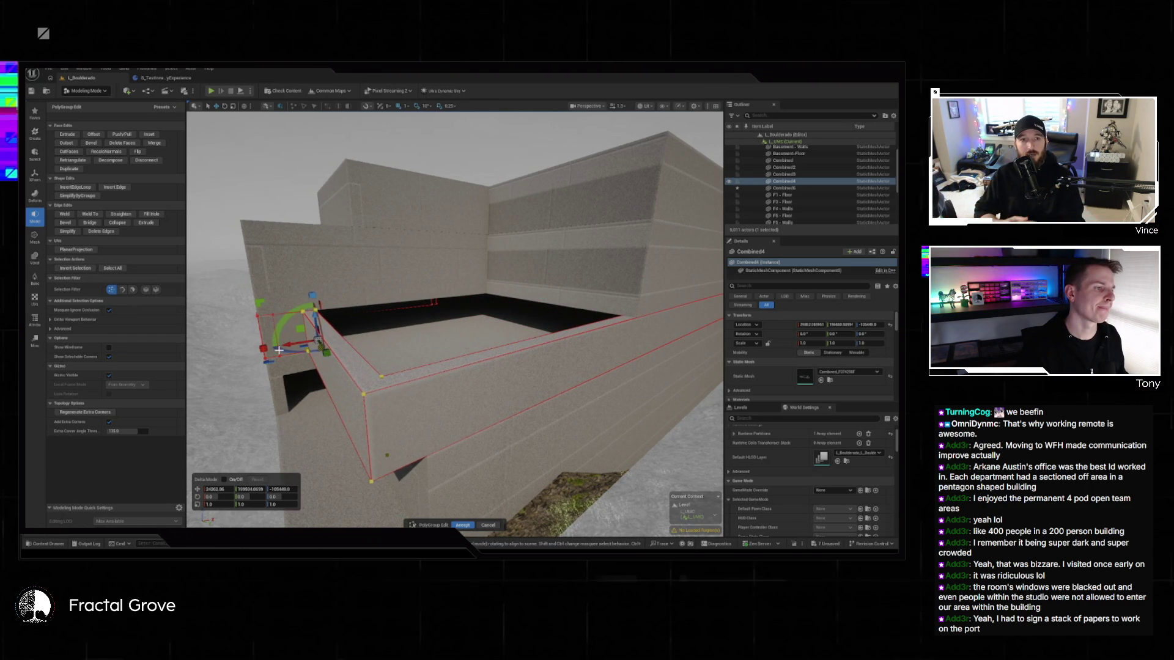
# - Inspect the reshaped wall corner from several angles and accept the edit
pyautogui.moveTo(266, 416); pyautogui.dragTo(305, 422)
pyautogui.moveTo(483, 384)
pyautogui.mouseDown()
pyautogui.moveTo(406, 470)
pyautogui.moveTo(383, 468)
pyautogui.moveTo(357, 414)
pyautogui.moveTo(379, 422)
pyautogui.moveTo(571, 372)
pyautogui.moveTo(596, 397)
pyautogui.mouseUp()
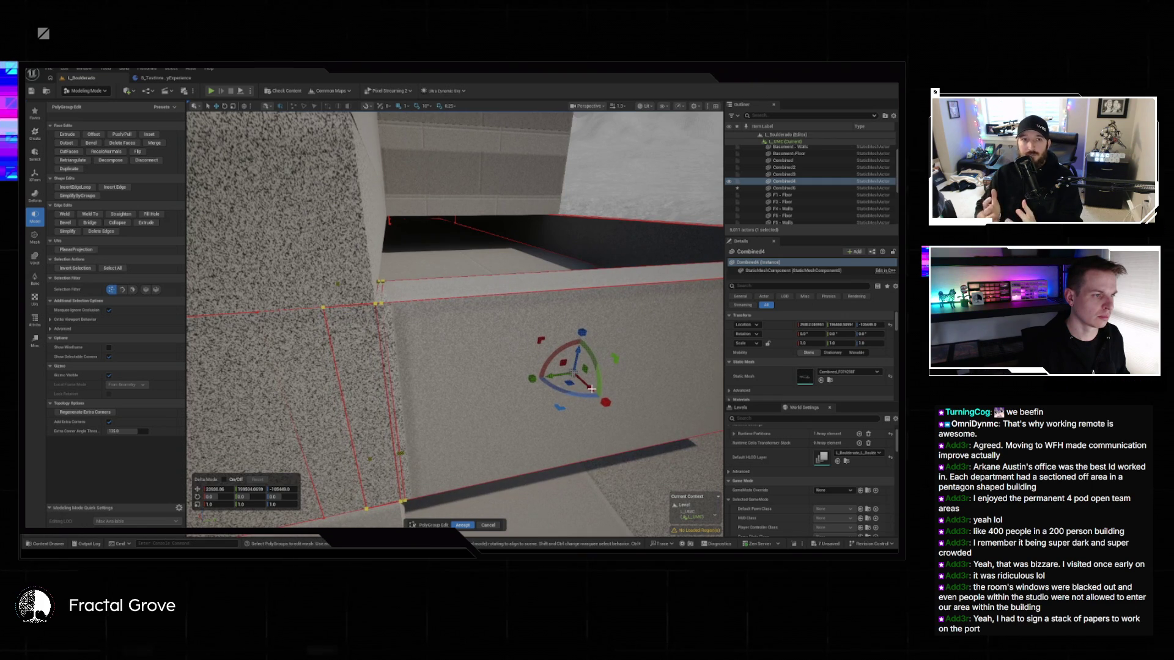
pyautogui.moveTo(591, 388)
pyautogui.mouseDown()
pyautogui.moveTo(575, 343)
pyautogui.moveTo(538, 324)
pyautogui.mouseUp()
pyautogui.scroll(10, 412, 398)
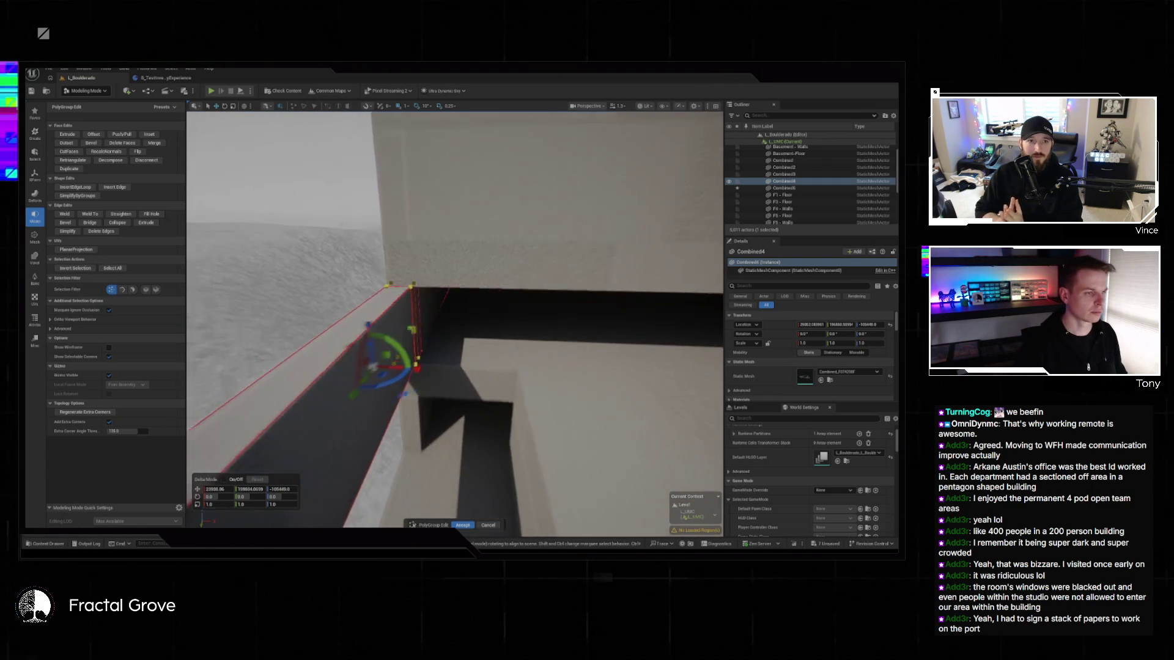
pyautogui.moveTo(374, 382); pyautogui.dragTo(453, 384)
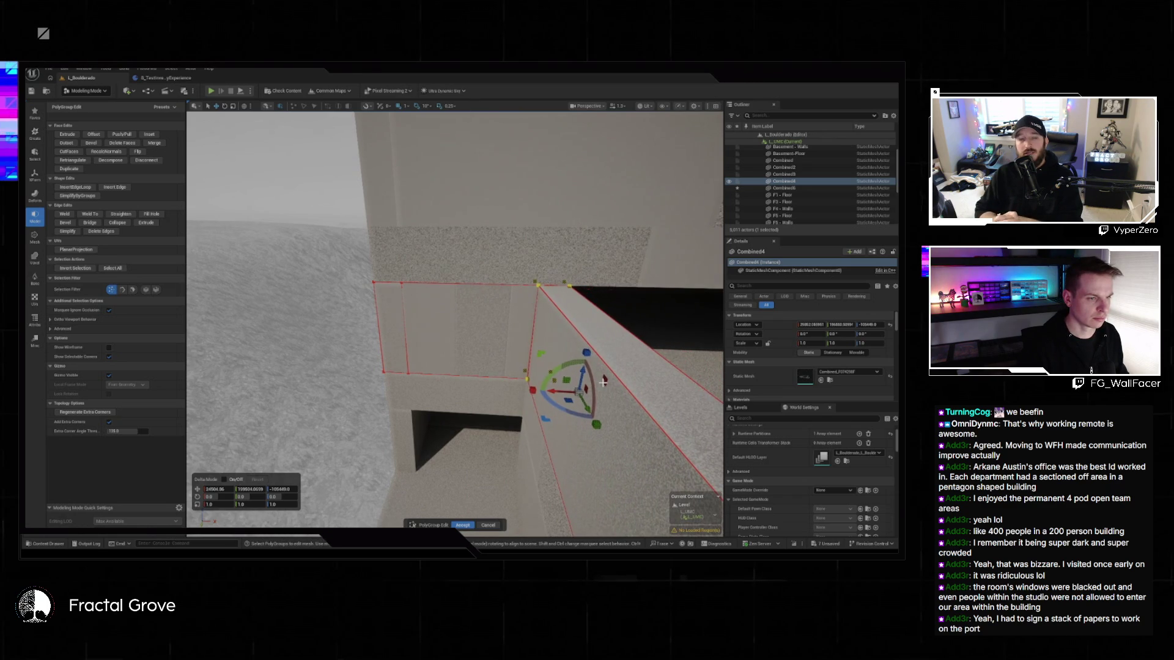
pyautogui.moveTo(603, 381)
pyautogui.mouseDown()
pyautogui.moveTo(569, 367)
pyautogui.moveTo(593, 355)
pyautogui.mouseUp()
pyautogui.moveTo(455, 318)
pyautogui.mouseDown()
pyautogui.moveTo(489, 297)
pyautogui.moveTo(480, 288)
pyautogui.moveTo(467, 281)
pyautogui.moveTo(489, 293)
pyautogui.moveTo(471, 306)
pyautogui.moveTo(452, 292)
pyautogui.moveTo(572, 392)
pyautogui.mouseUp()
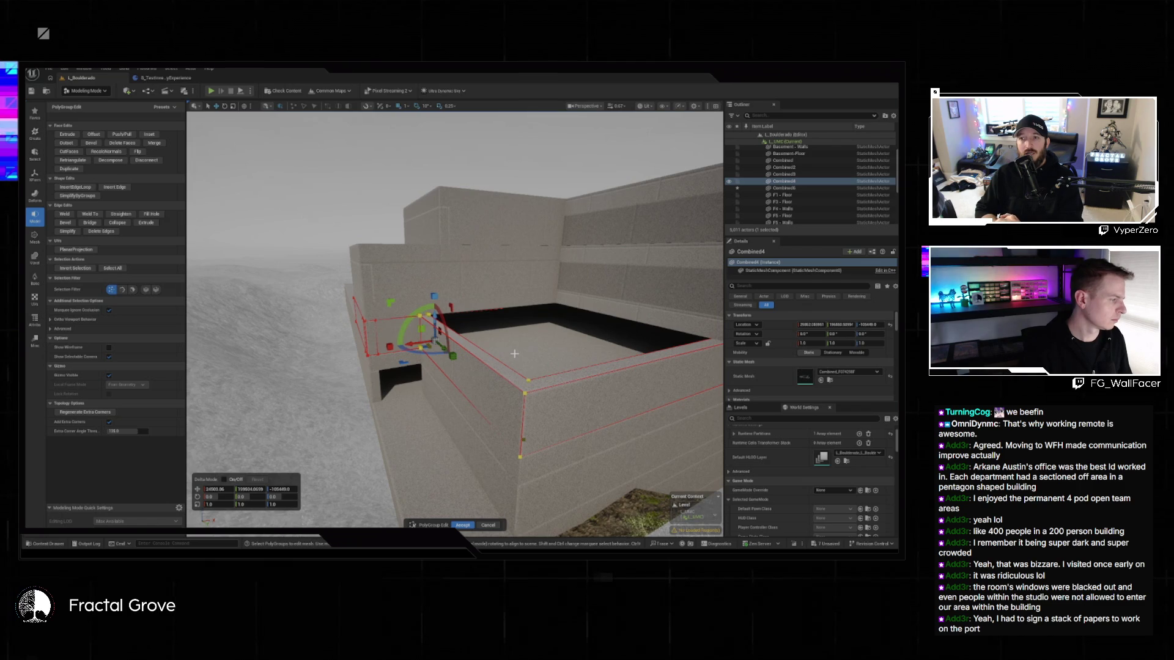
pyautogui.moveTo(522, 351); pyautogui.dragTo(483, 346)
pyautogui.click(463, 526)
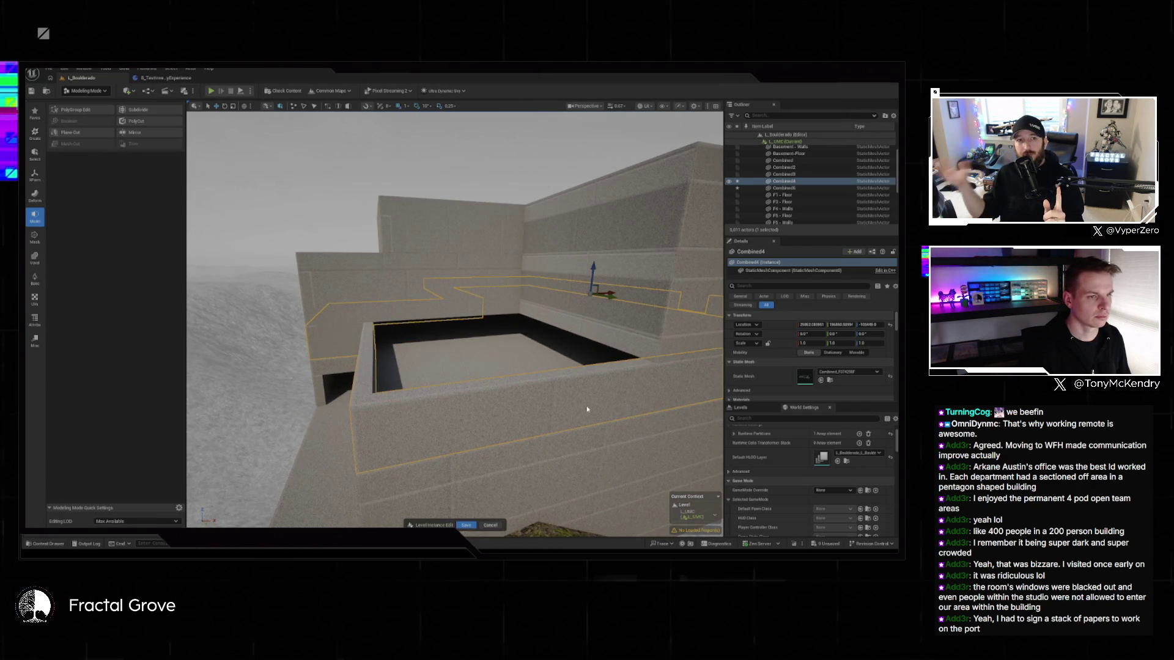
# - In PolyGroup Edit, push the F3 - Floor wall face inward along X and accept
pyautogui.click(612, 353)
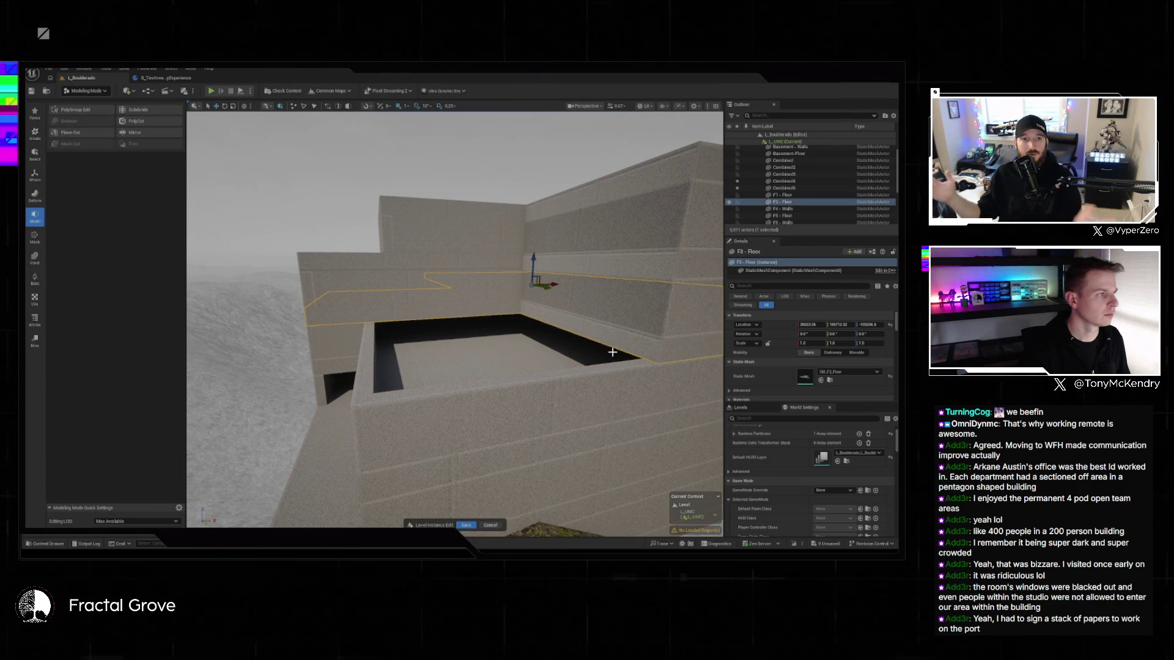
pyautogui.click(96, 112)
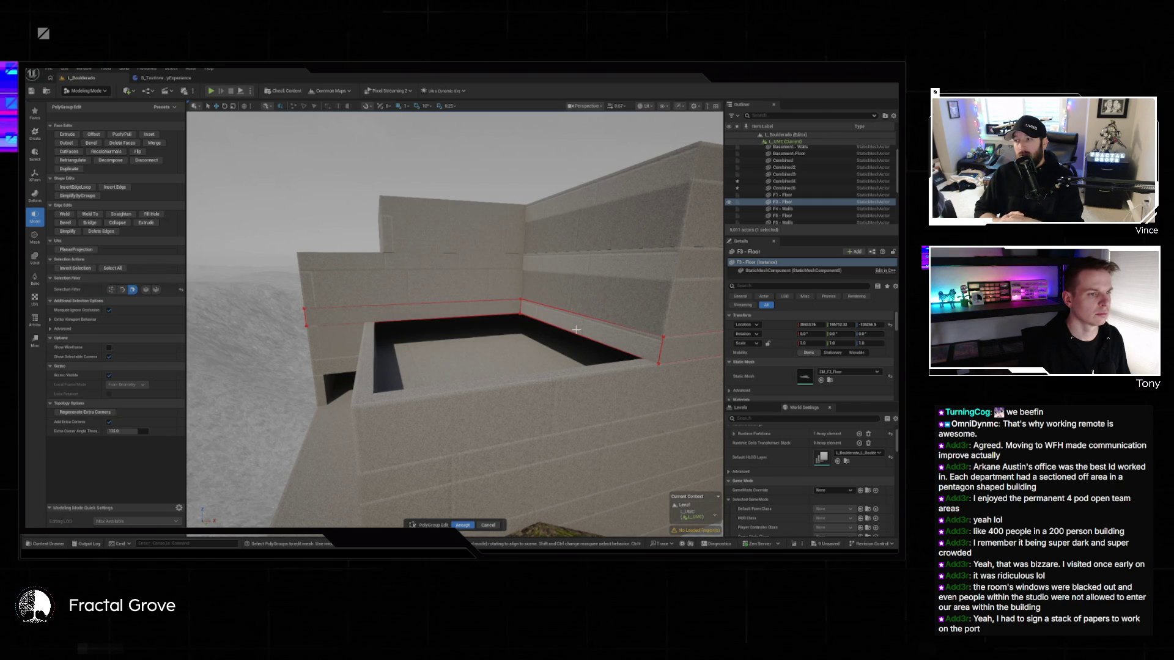
pyautogui.click(577, 329)
pyautogui.moveTo(548, 323)
pyautogui.mouseDown()
pyautogui.moveTo(294, 340)
pyautogui.moveTo(332, 206)
pyautogui.mouseUp()
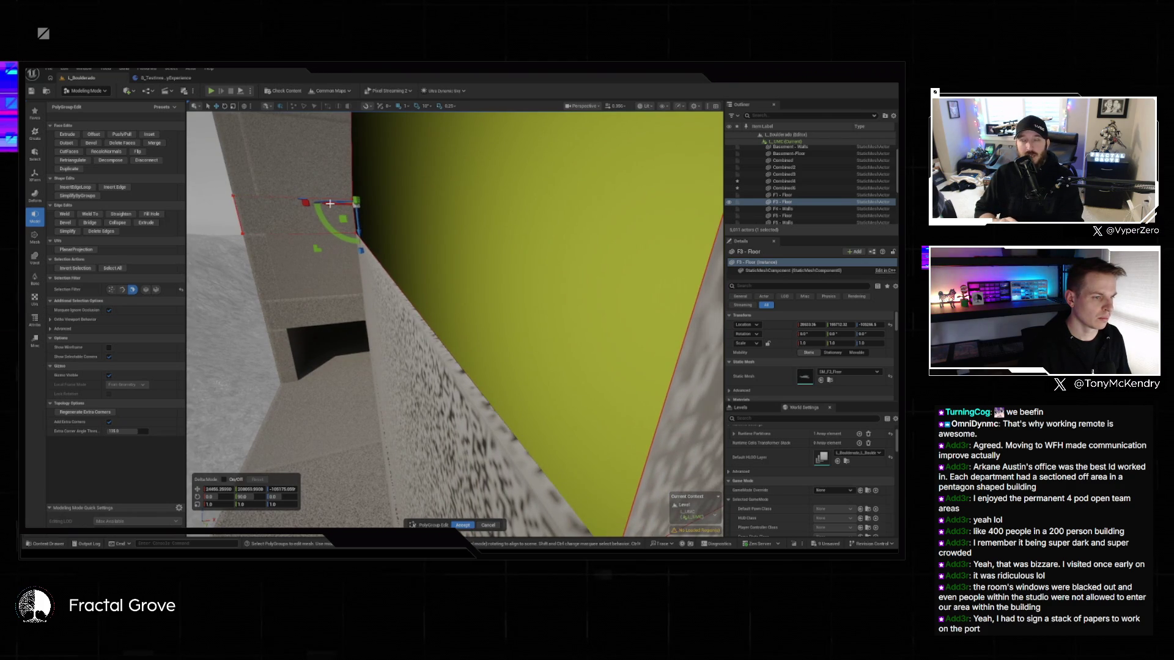
pyautogui.moveTo(356, 202); pyautogui.dragTo(420, 459)
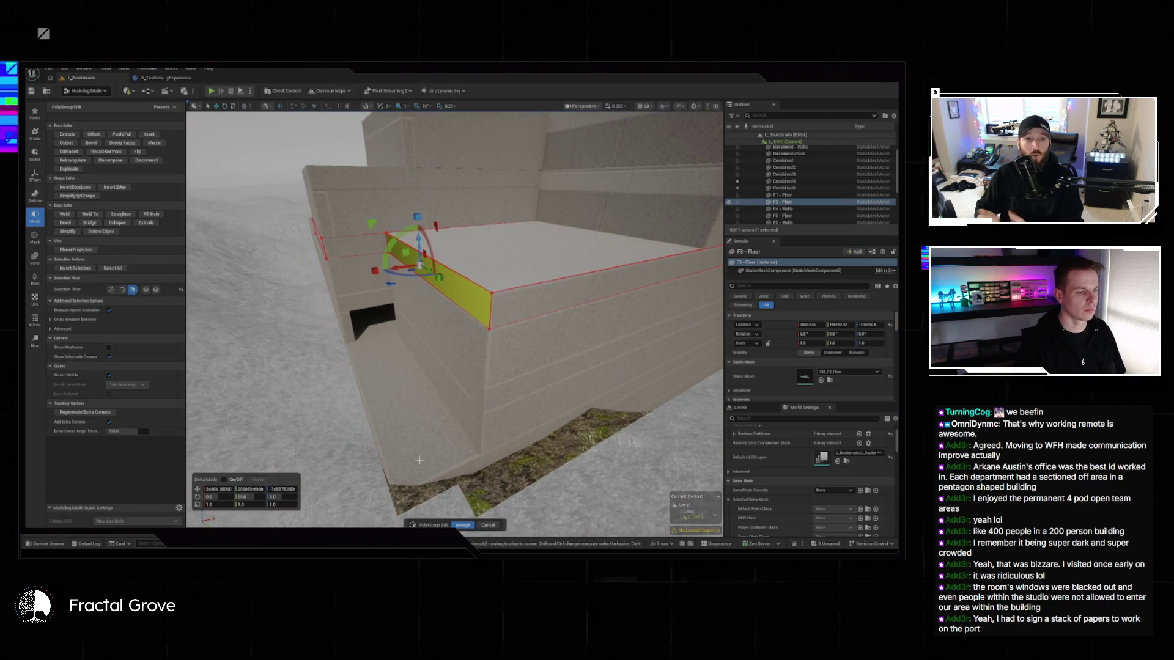
pyautogui.click(462, 525)
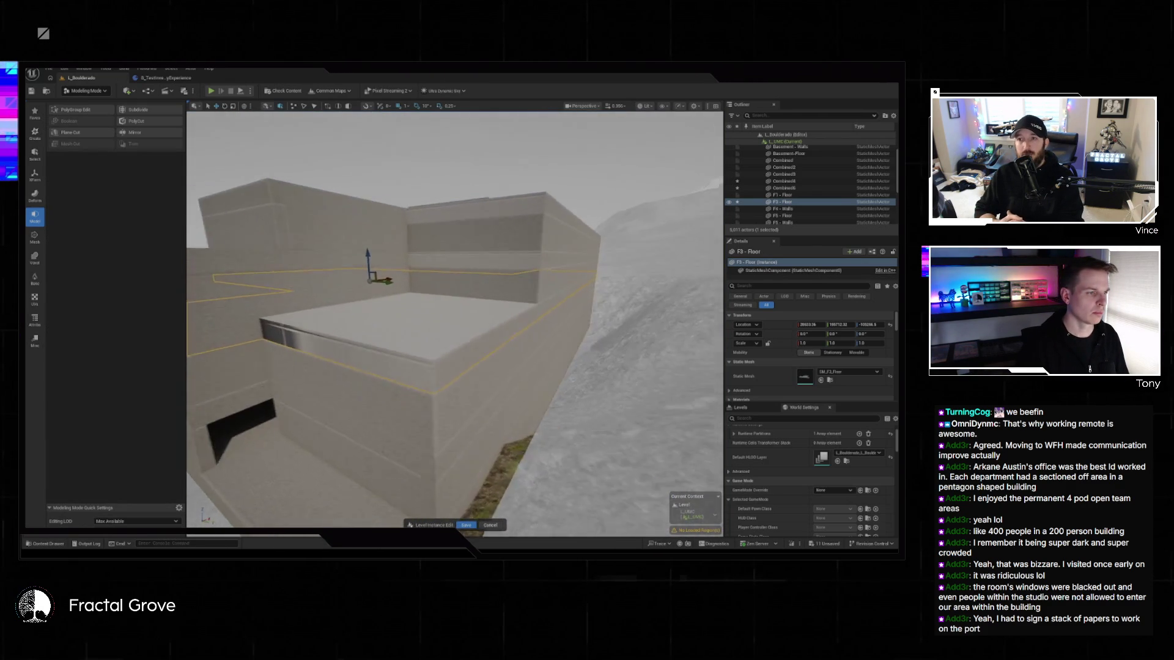
pyautogui.moveTo(456, 367); pyautogui.dragTo(450, 275)
pyautogui.moveTo(424, 458); pyautogui.dragTo(424, 513)
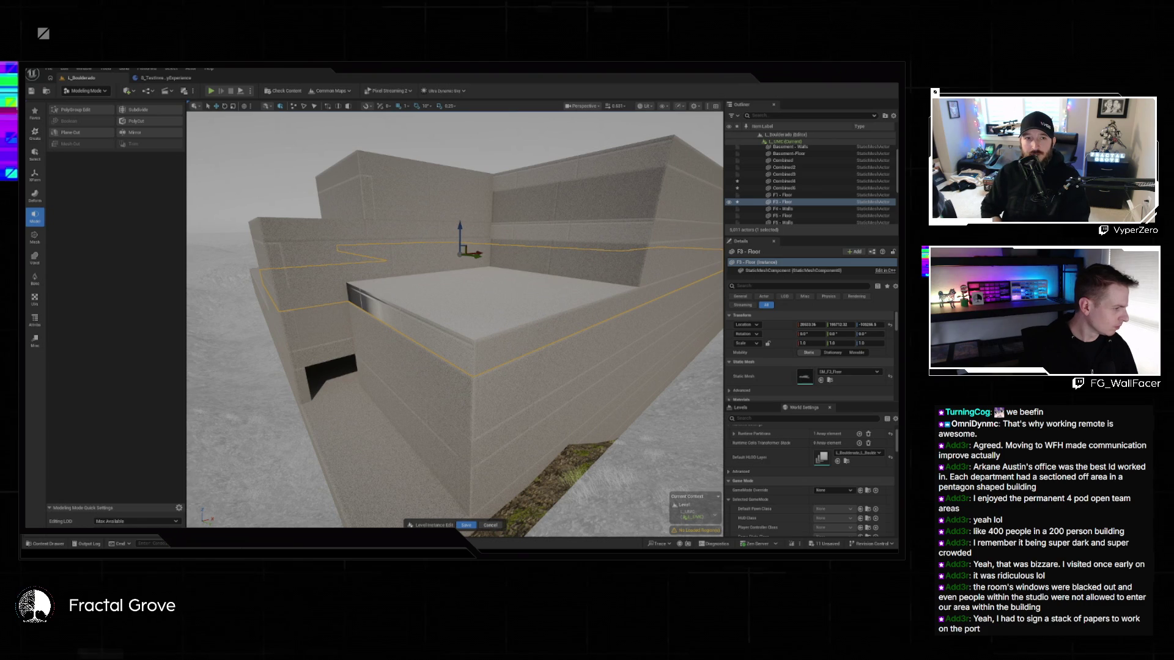
pyautogui.moveTo(465, 388); pyautogui.dragTo(462, 382)
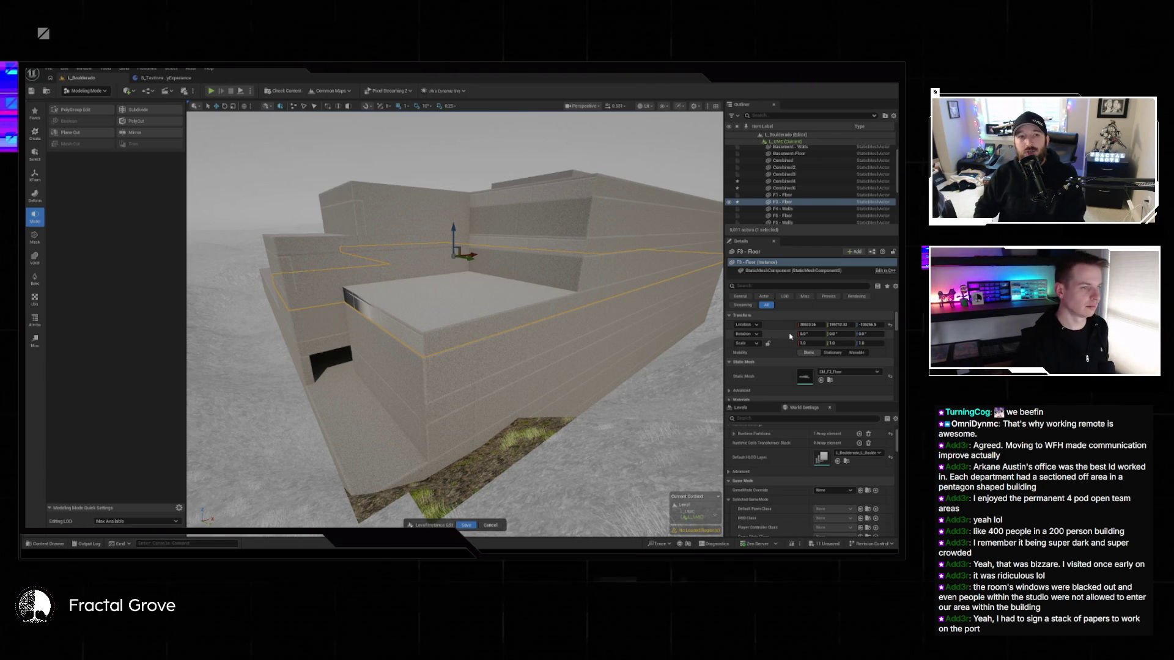
pyautogui.moveTo(547, 353)
pyautogui.mouseDown()
pyautogui.moveTo(547, 306)
pyautogui.moveTo(546, 353)
pyautogui.mouseUp()
# - Push the Combined2 wall face inward along X, accept it, and save the level instance
pyautogui.click(530, 359)
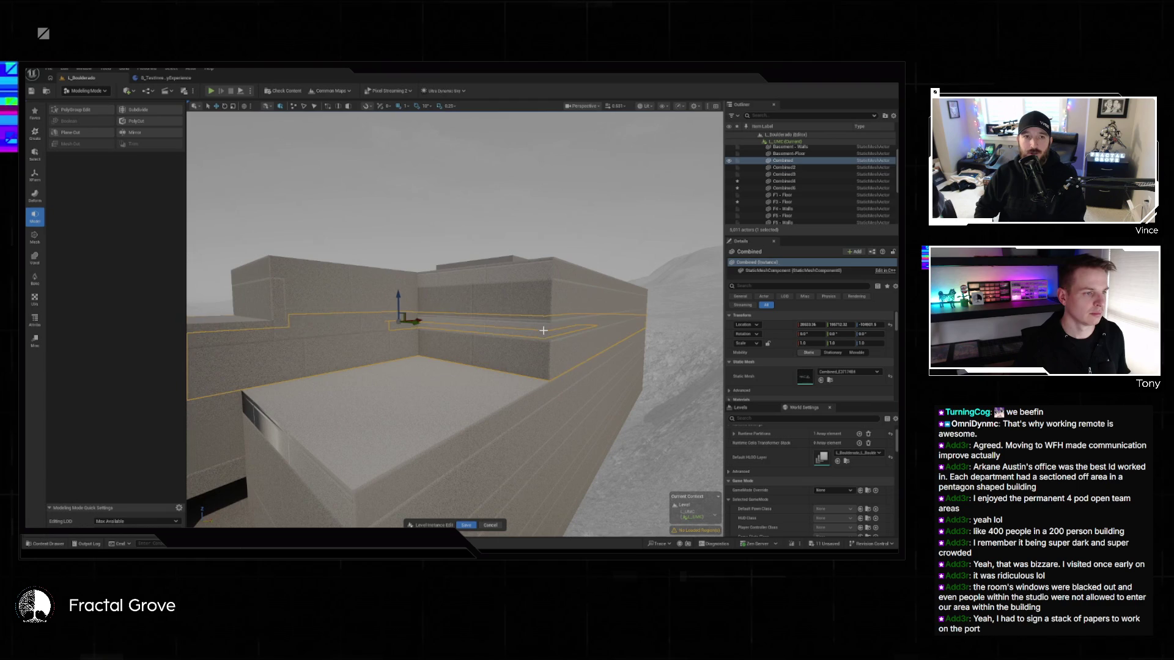
pyautogui.click(544, 330)
pyautogui.click(70, 109)
pyautogui.click(505, 329)
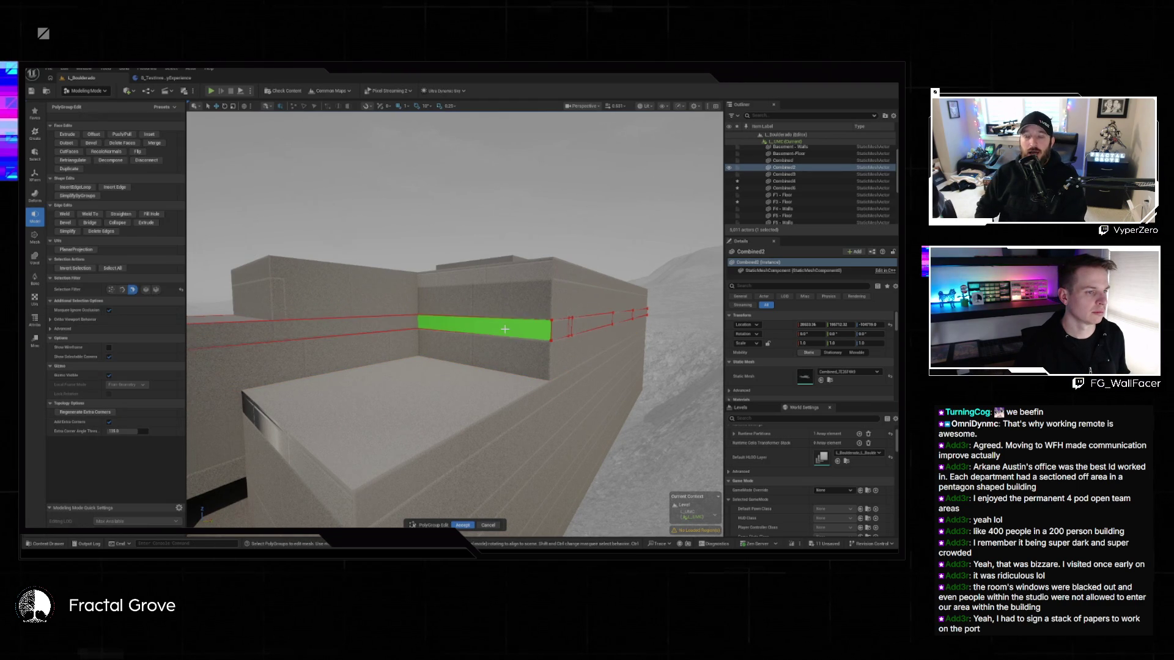
pyautogui.click(505, 329)
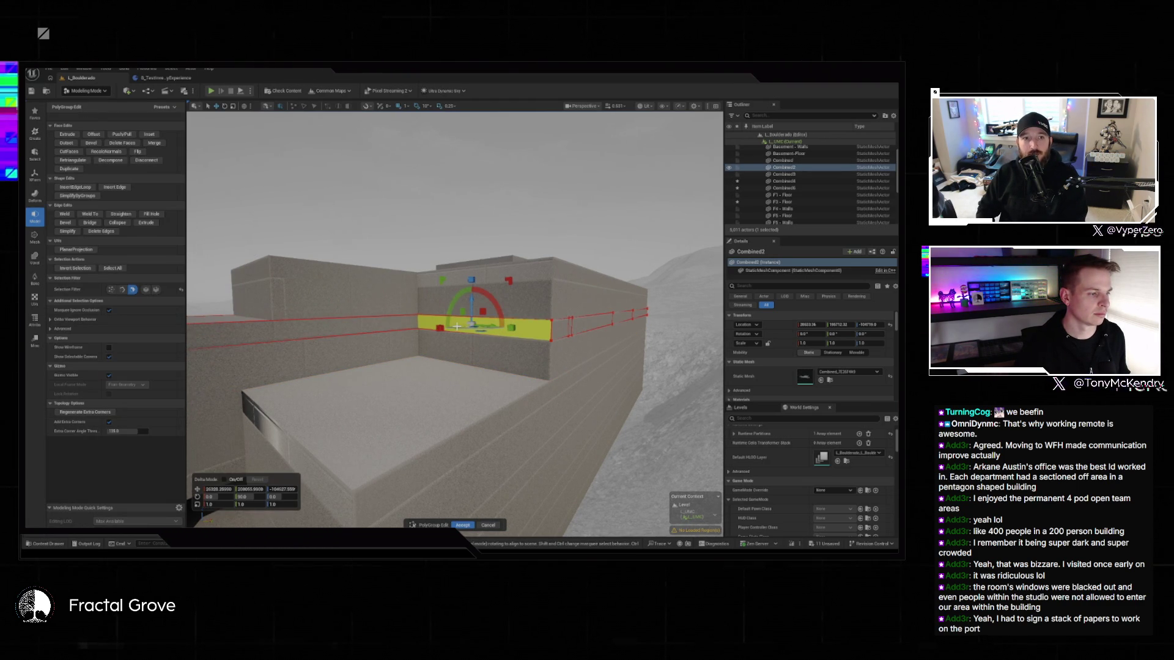
pyautogui.moveTo(457, 326); pyautogui.dragTo(232, 331)
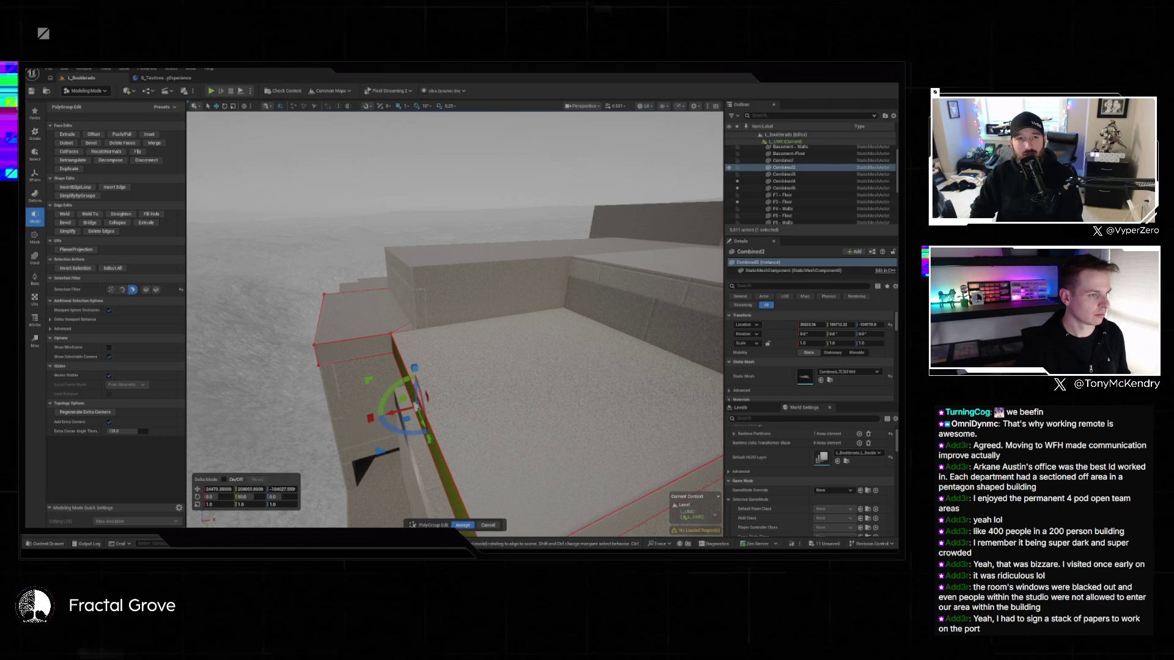
pyautogui.moveTo(456, 471)
pyautogui.mouseDown()
pyautogui.moveTo(340, 450)
pyautogui.moveTo(278, 371)
pyautogui.moveTo(471, 405)
pyautogui.moveTo(588, 381)
pyautogui.moveTo(568, 348)
pyautogui.moveTo(444, 341)
pyautogui.mouseUp()
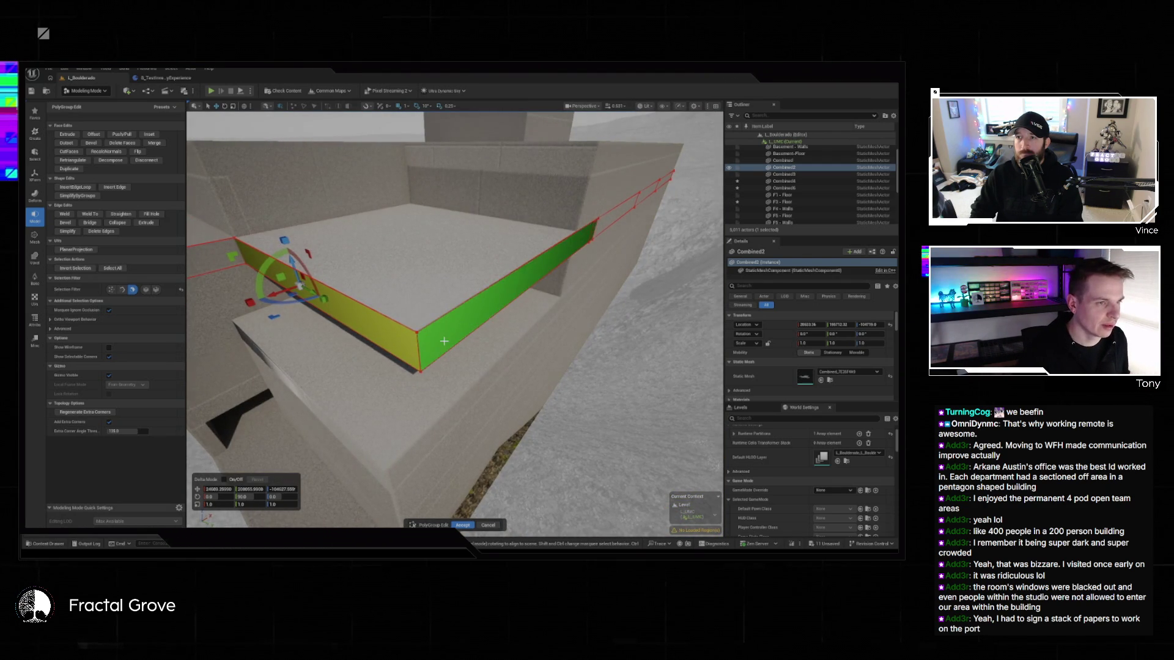
pyautogui.click(465, 525)
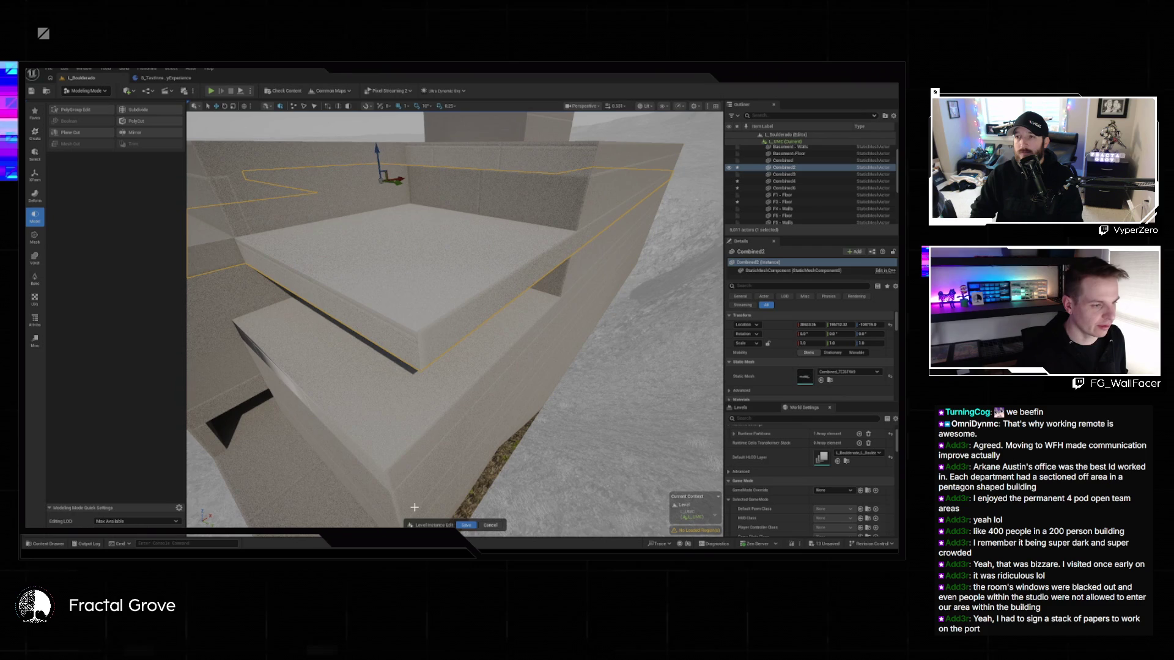
pyautogui.click(465, 524)
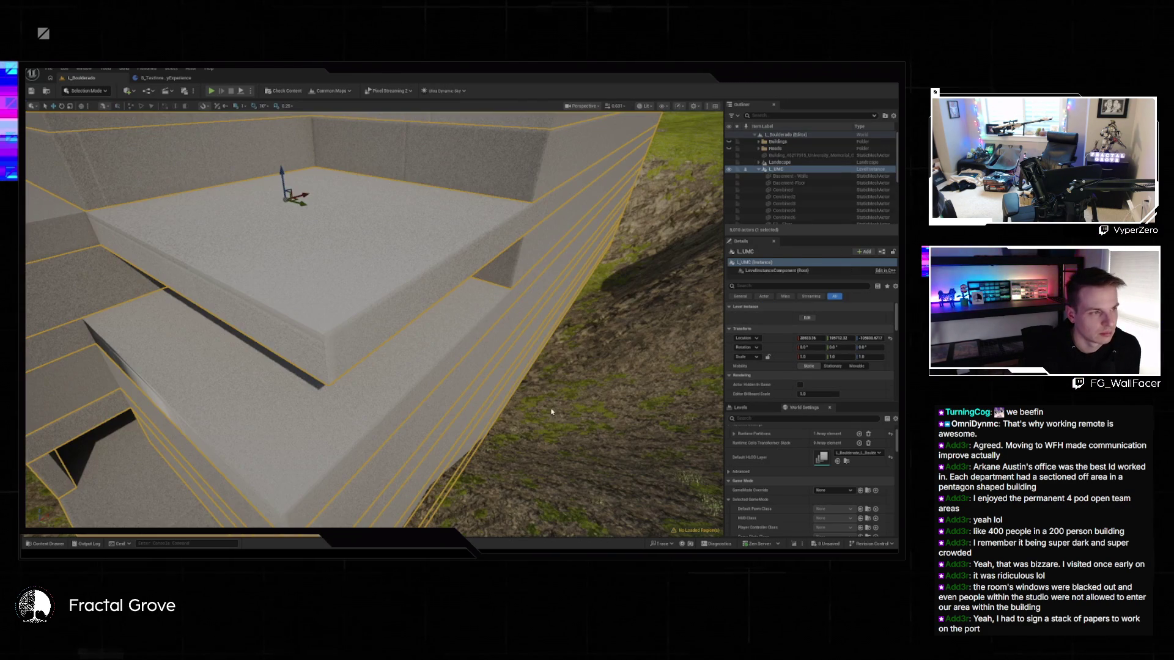
# - Show the Recent Levels list from the File menu
pyautogui.click(52, 73)
pyautogui.click(54, 77)
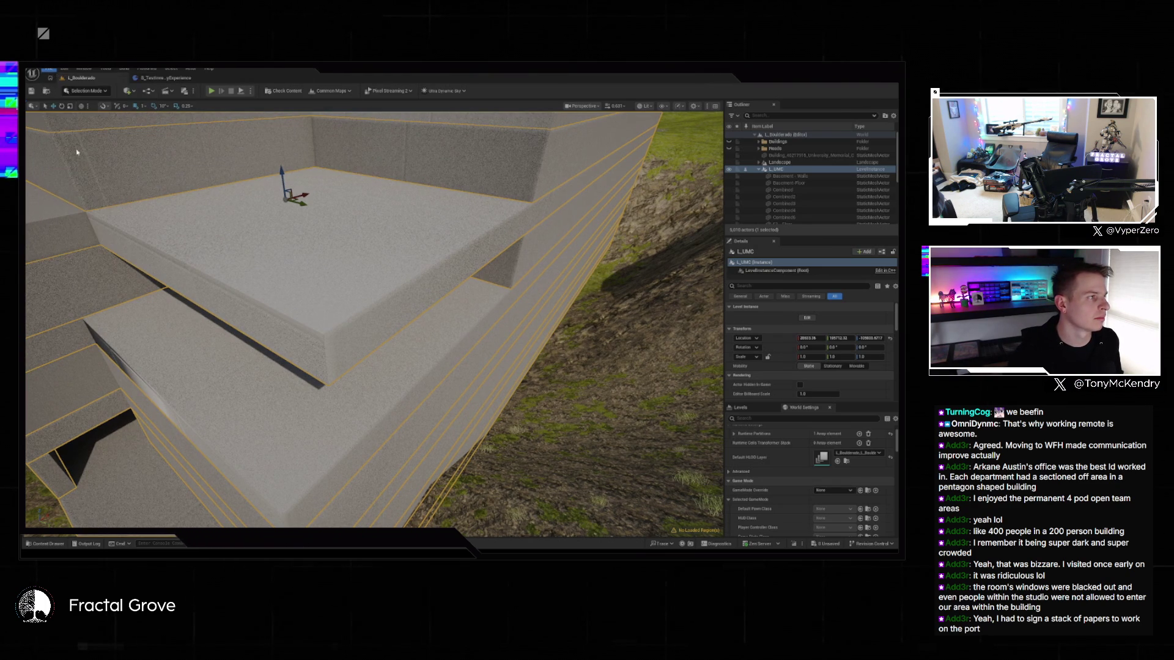
pyautogui.click(51, 69)
pyautogui.moveTo(71, 119)
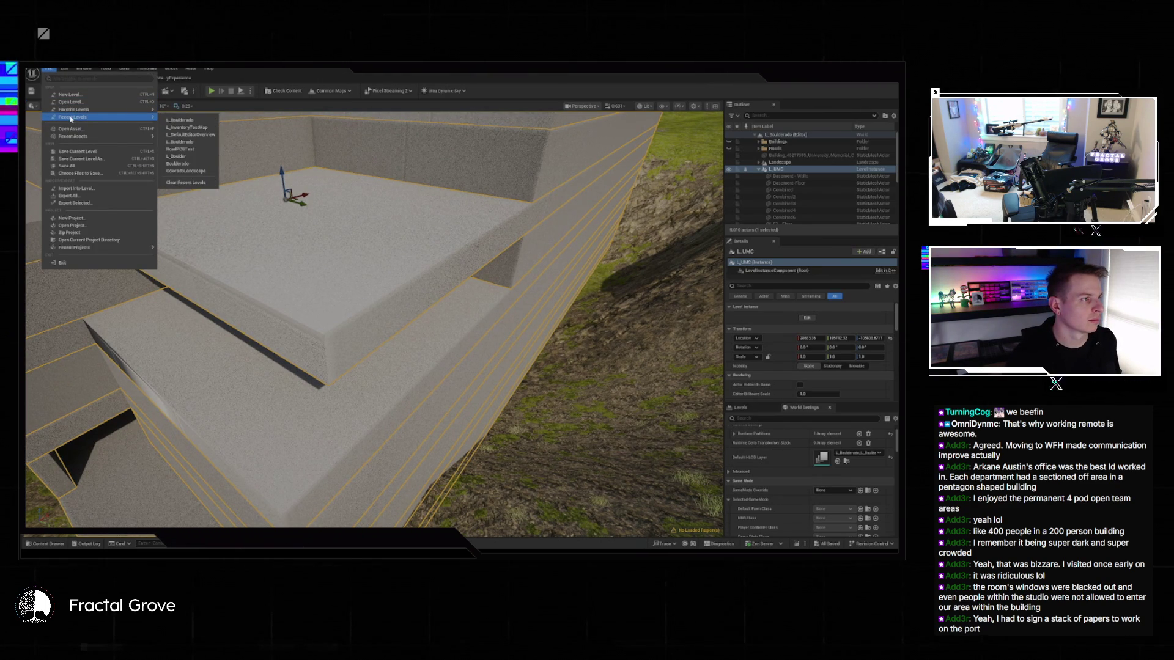
# - Filter the Content Drawer to Level assets and load L_FiringRange_WP
pyautogui.click(46, 544)
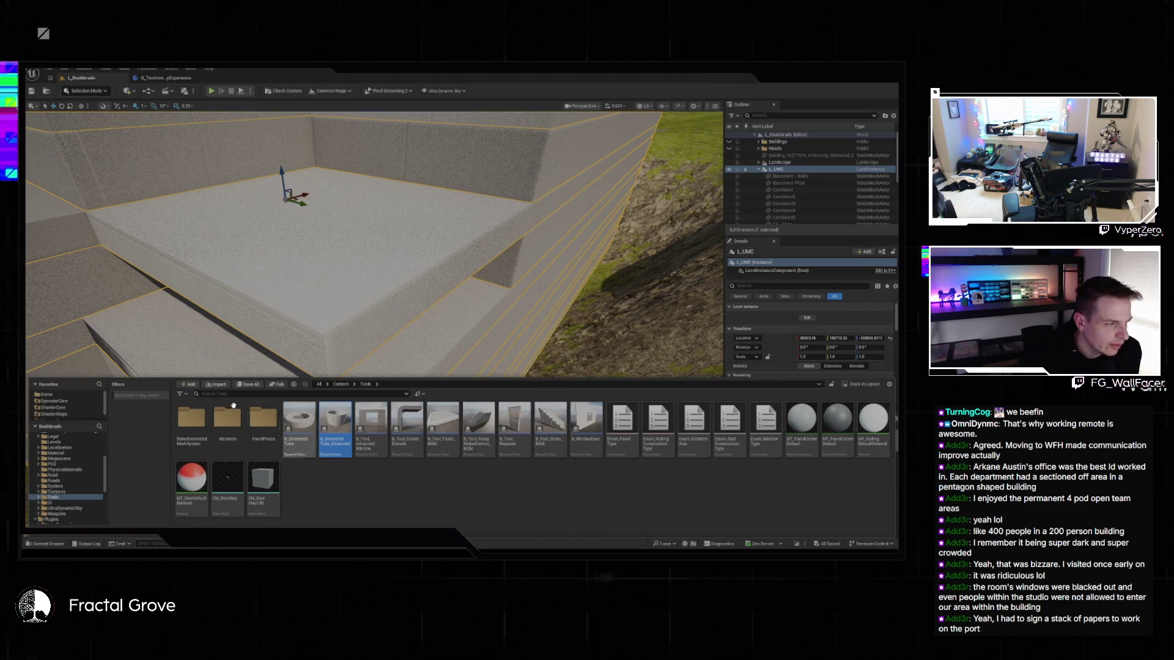
pyautogui.scroll(2, 67, 477)
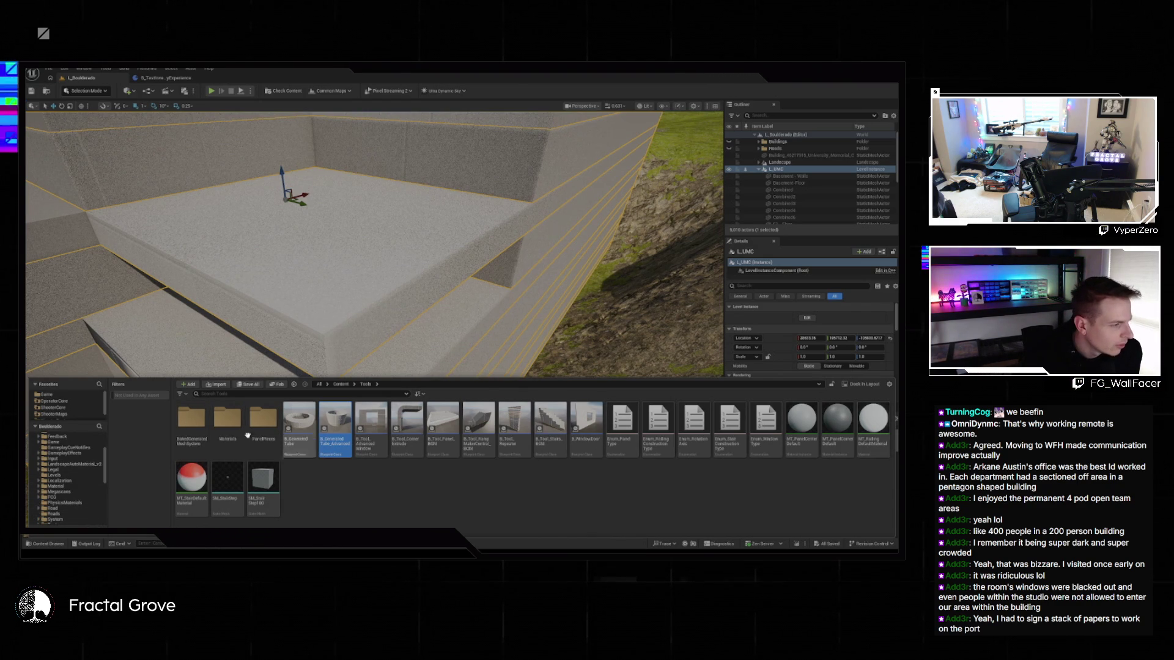
pyautogui.scroll(3, 73, 483)
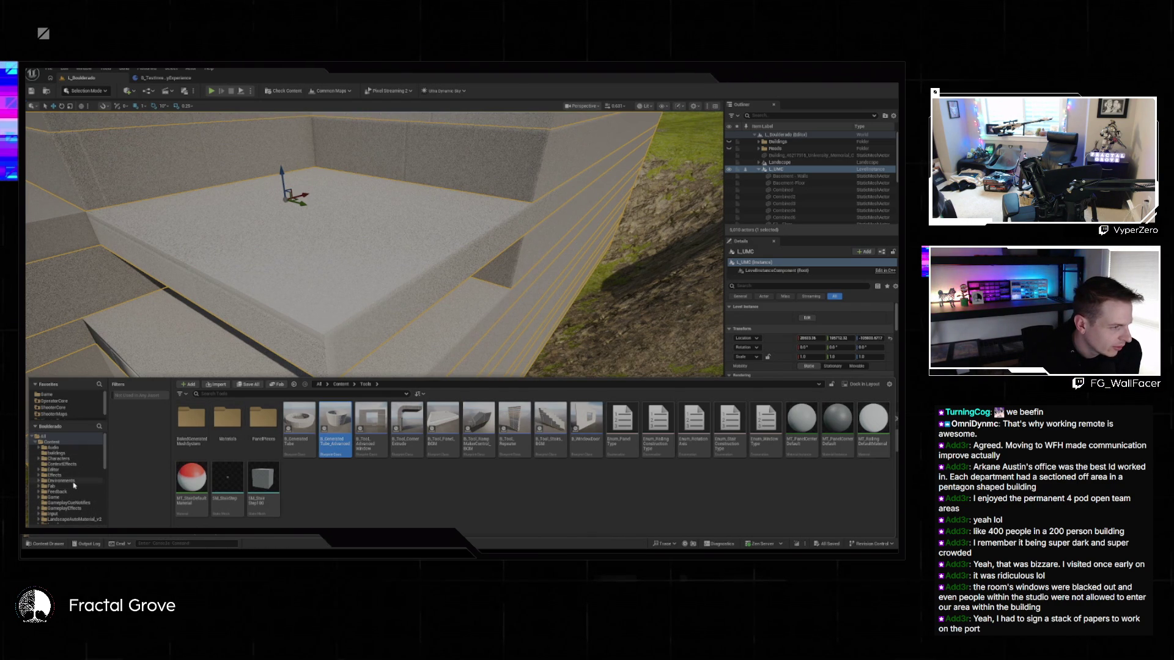
pyautogui.scroll(-3, 73, 486)
pyautogui.click(68, 499)
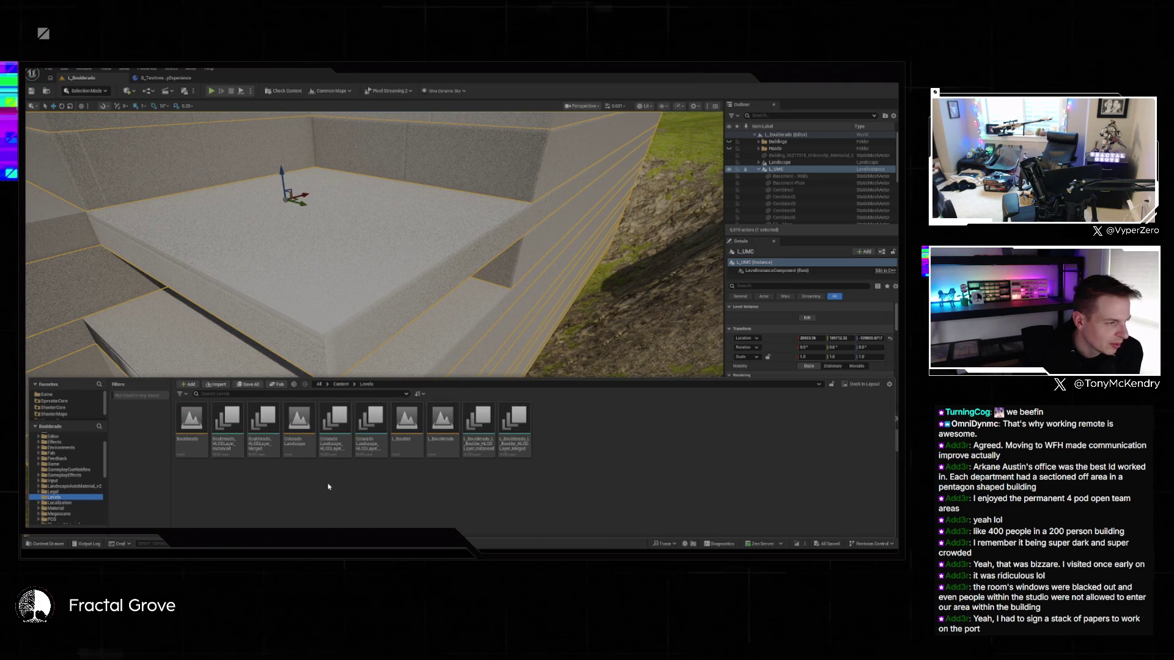
pyautogui.scroll(3, 67, 477)
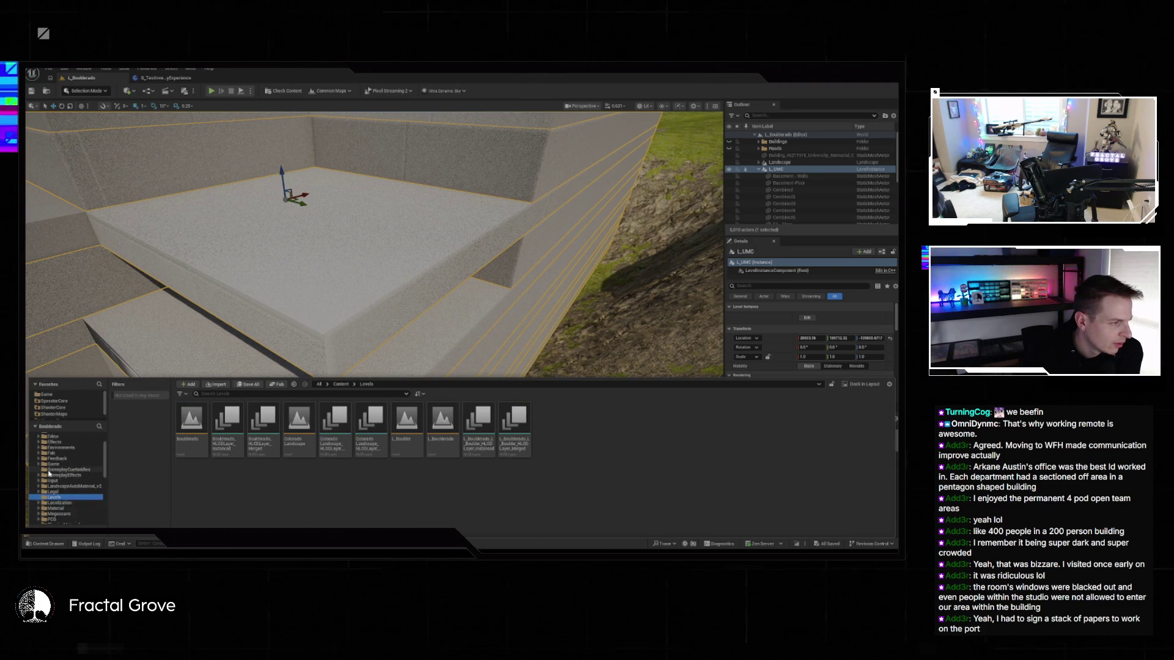
pyautogui.click(43, 436)
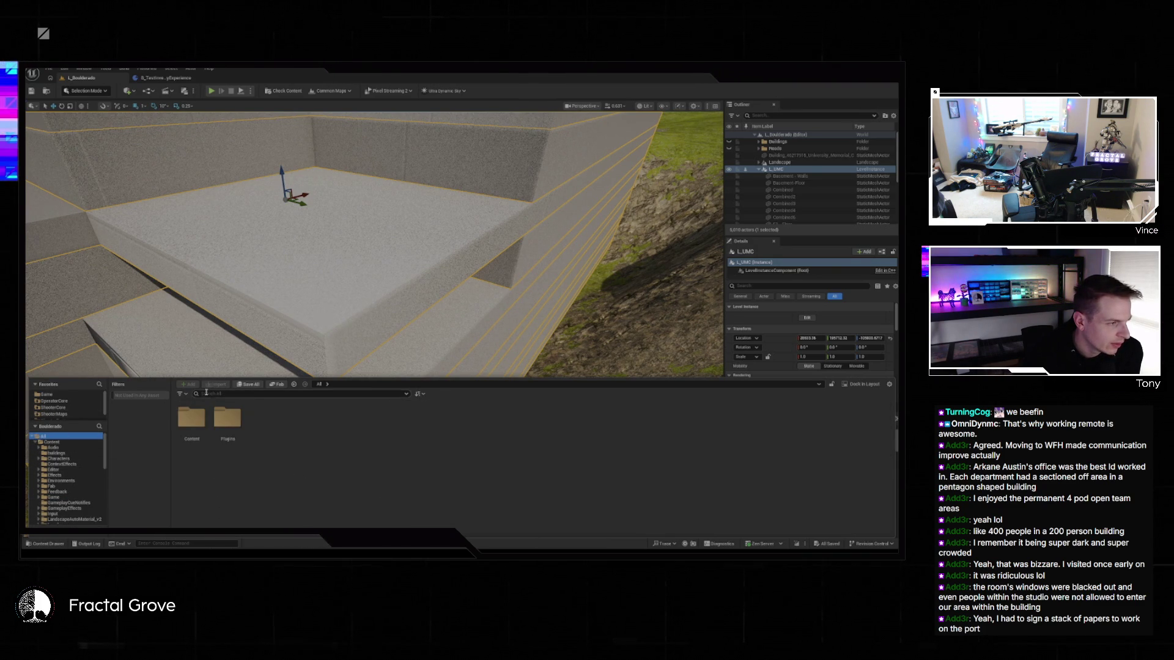
pyautogui.click(188, 395)
pyautogui.click(185, 524)
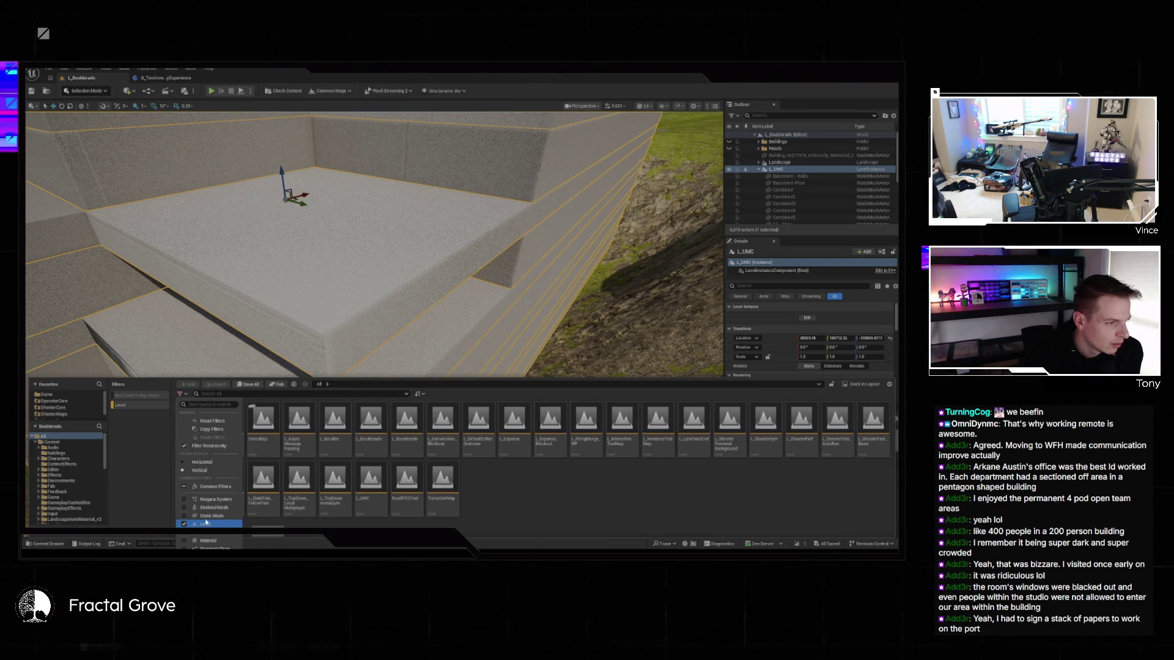
pyautogui.click(471, 524)
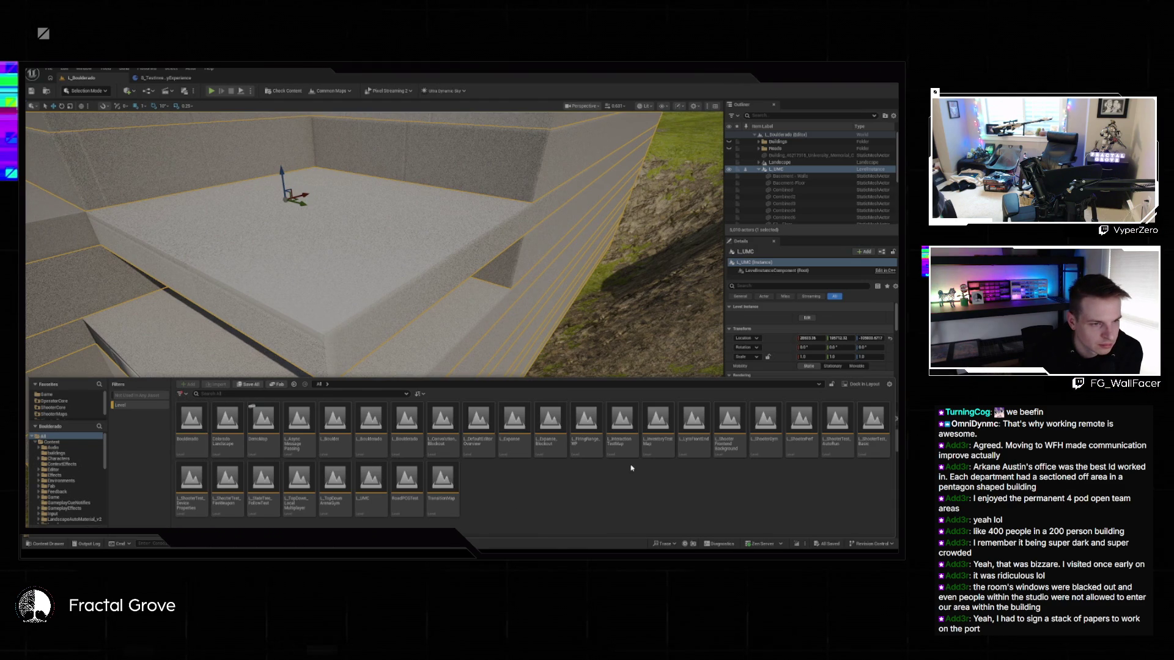
pyautogui.doubleClick(586, 428)
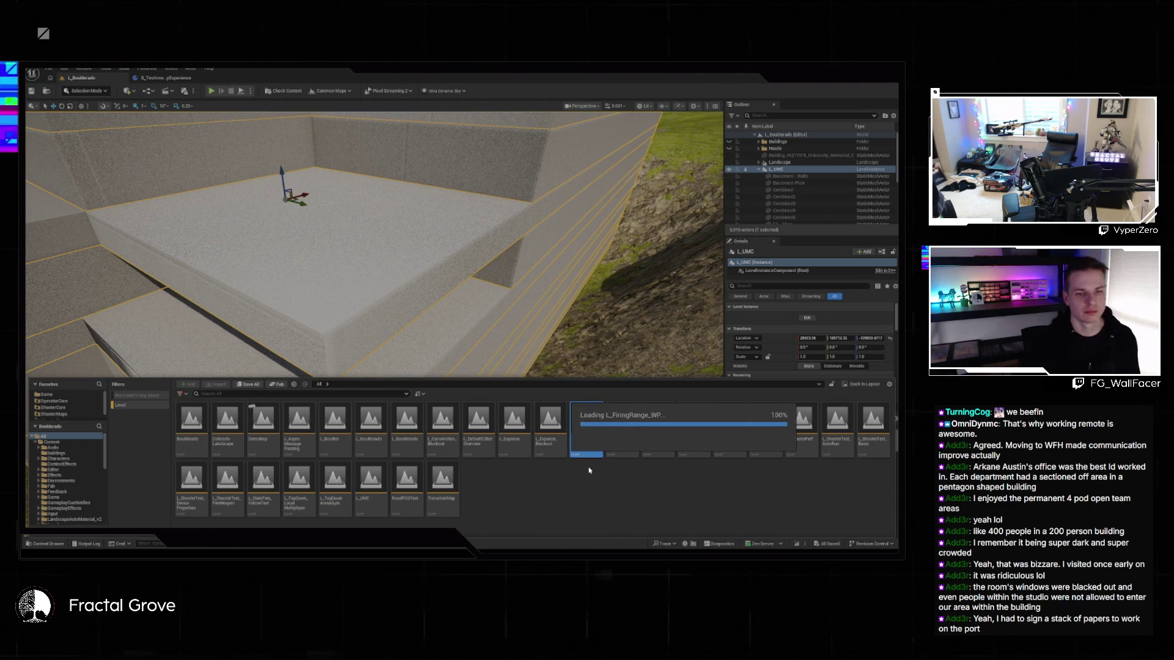
pyautogui.moveTo(397, 258)
pyautogui.mouseDown()
pyautogui.moveTo(209, 249)
pyautogui.moveTo(232, 242)
pyautogui.moveTo(201, 233)
pyautogui.moveTo(233, 208)
pyautogui.moveTo(244, 238)
pyautogui.moveTo(263, 232)
pyautogui.mouseUp()
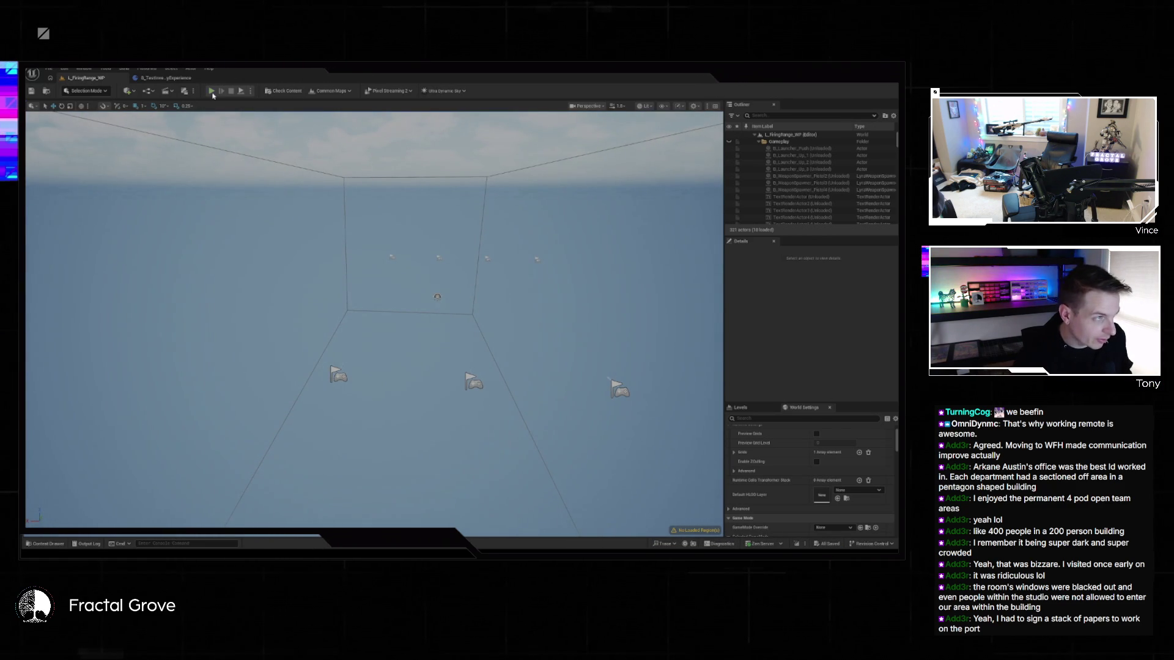
pyautogui.hotkey('alt', 'p')
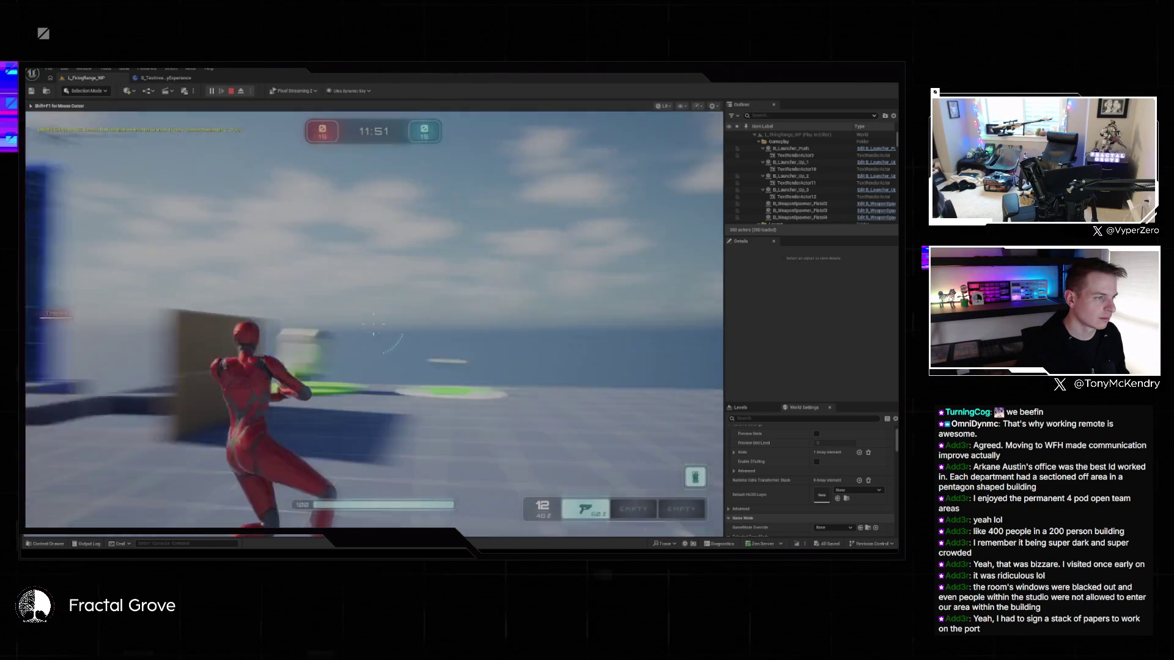
pyautogui.press('Escape')
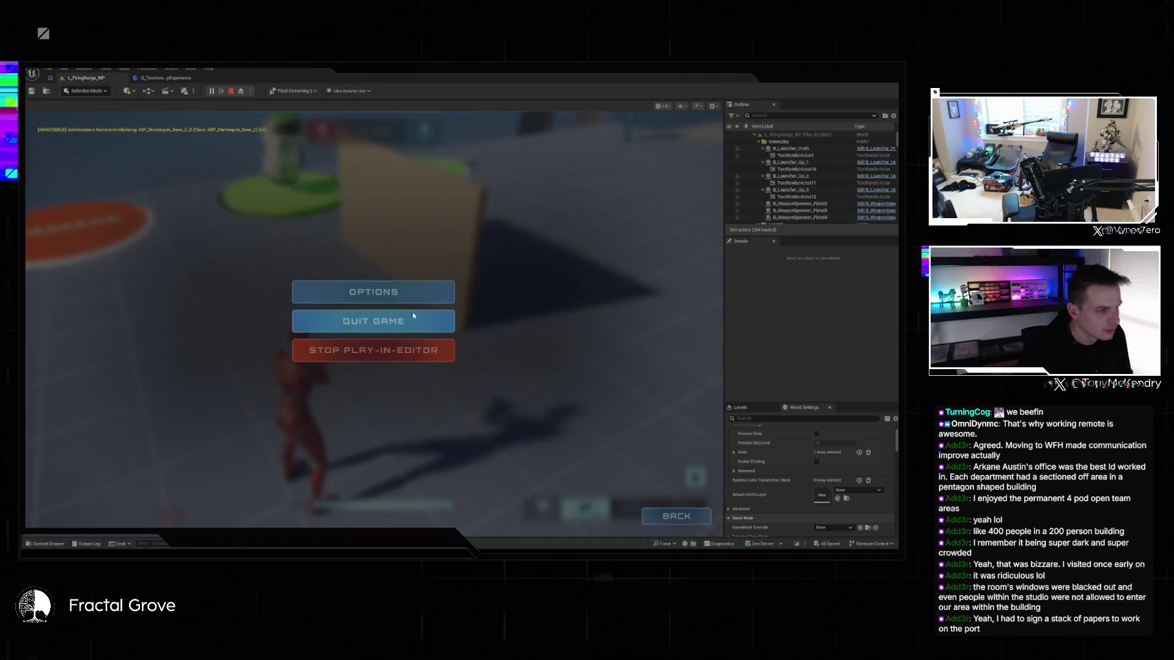
pyautogui.click(380, 359)
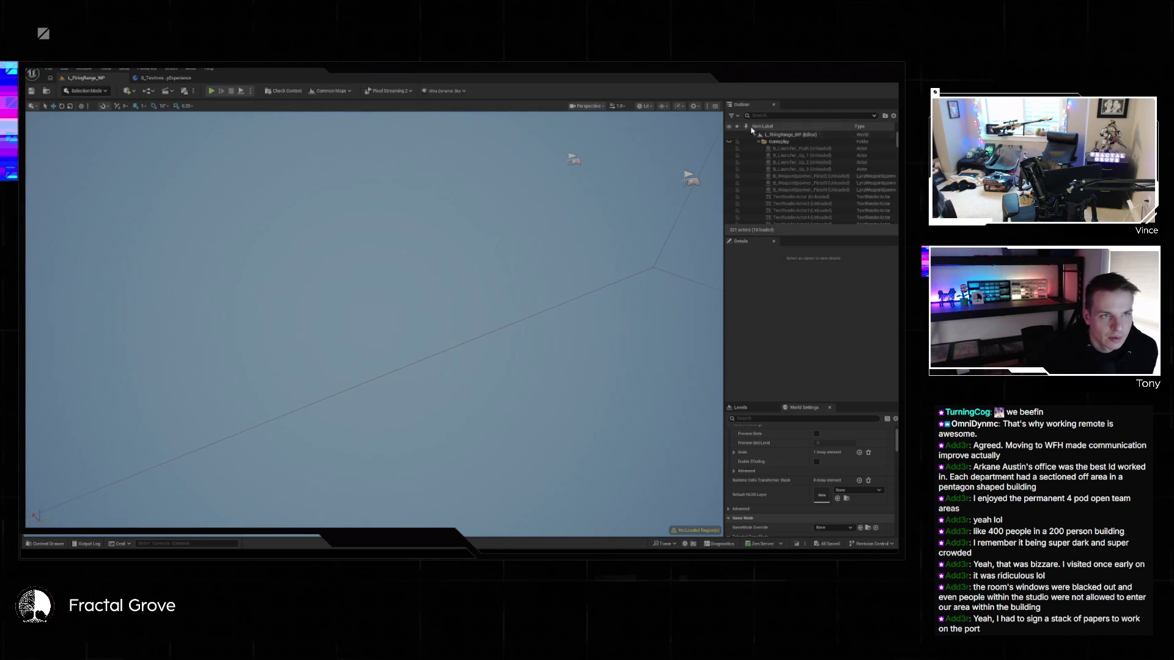
# - Select the range of wall actors in the Outliner and focus the view on them
pyautogui.scroll(-4, 792, 185)
pyautogui.scroll(-2, 792, 185)
pyautogui.click(796, 188)
pyautogui.moveTo(897, 144); pyautogui.dragTo(896, 190)
pyautogui.scroll(-10, 829, 211)
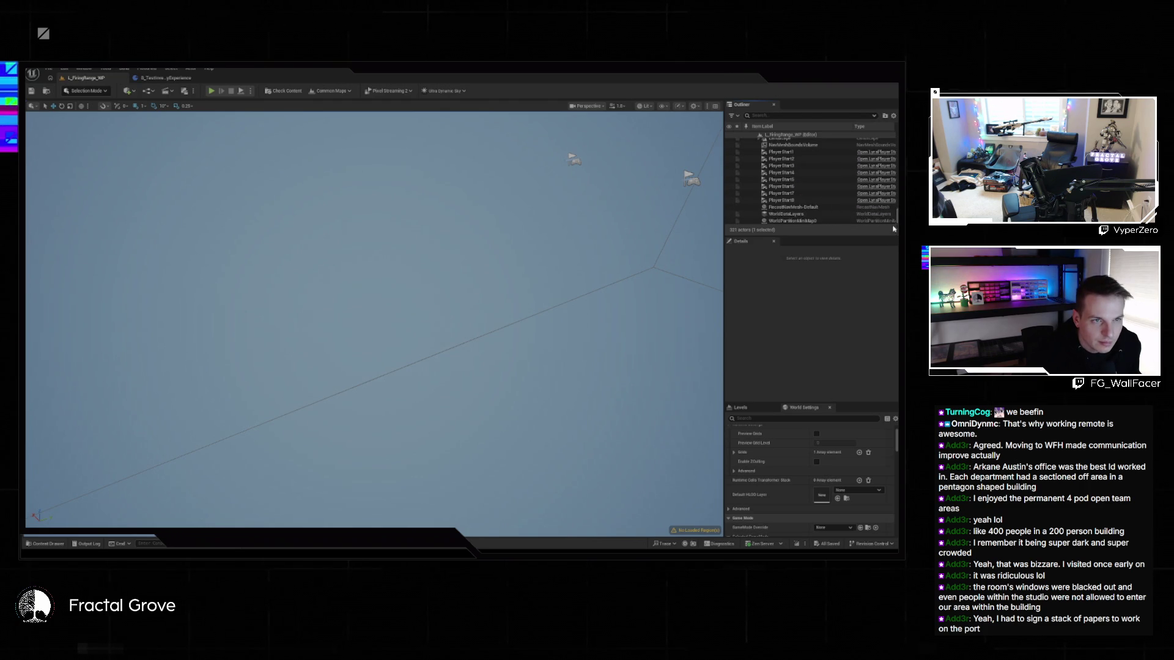
pyautogui.scroll(2, 829, 211)
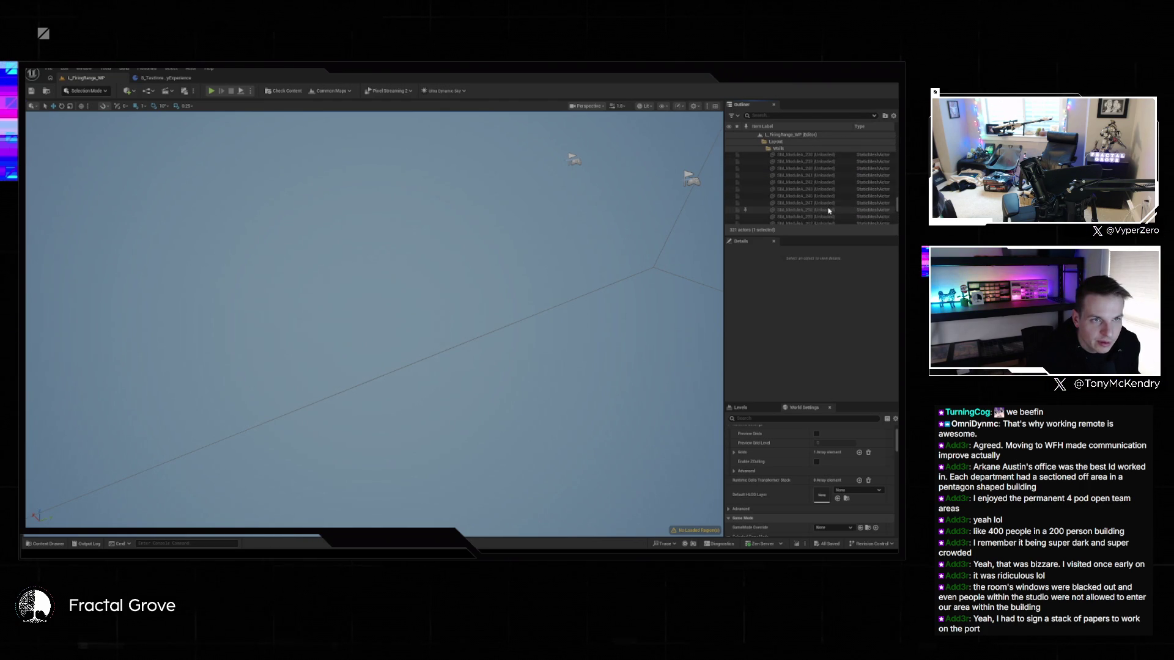
pyautogui.keyDown('shift'); pyautogui.click(822, 202); pyautogui.keyUp('shift')
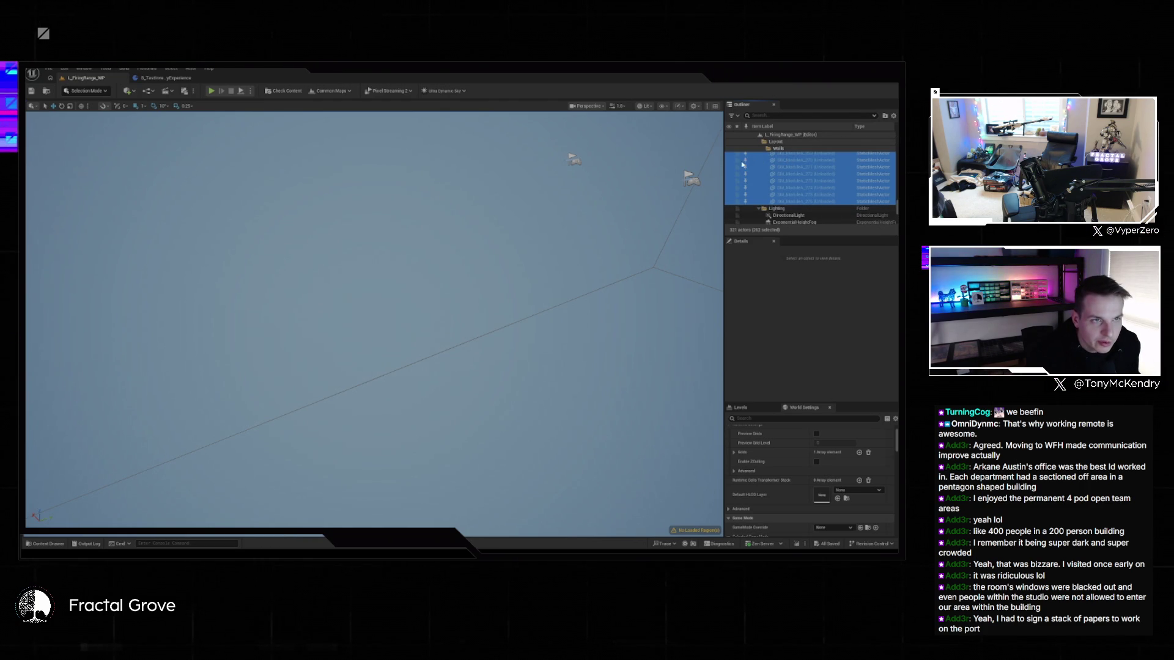
pyautogui.press('f')
pyautogui.press('Escape')
# - Fly to the platform, focus on wall Cube39, and select floor tile SM_ModuleA_291
pyautogui.moveTo(487, 261)
pyautogui.mouseDown()
pyautogui.moveTo(422, 245)
pyautogui.moveTo(360, 414)
pyautogui.moveTo(427, 392)
pyautogui.mouseUp()
pyautogui.click(359, 415)
pyautogui.press('f')
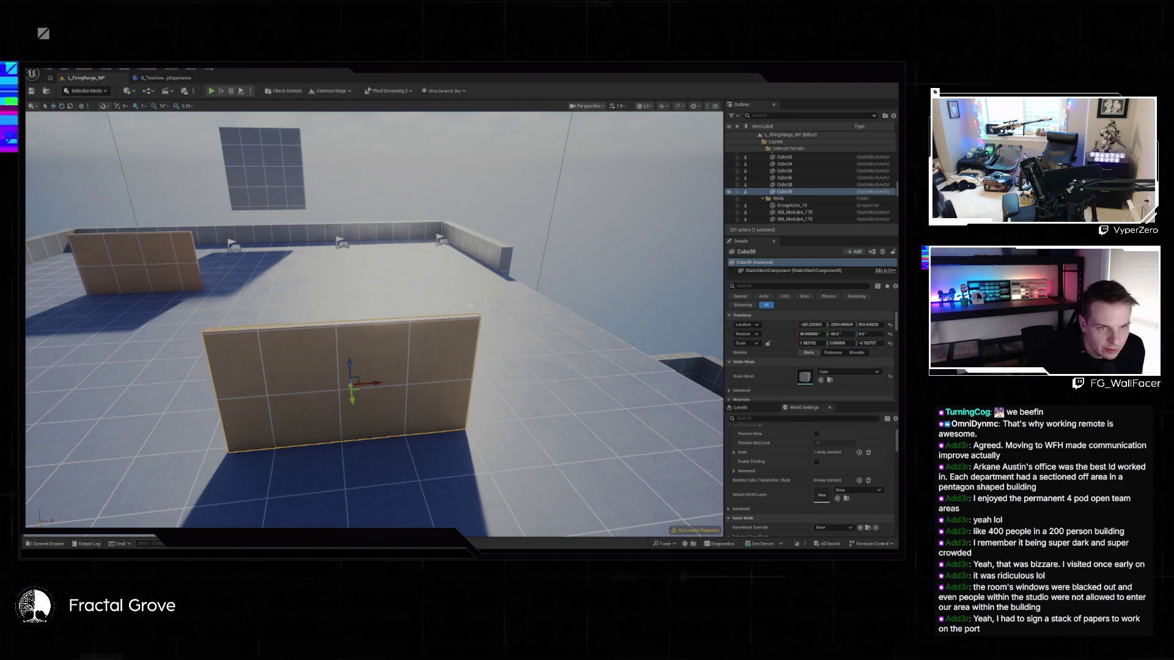
pyautogui.click(506, 278)
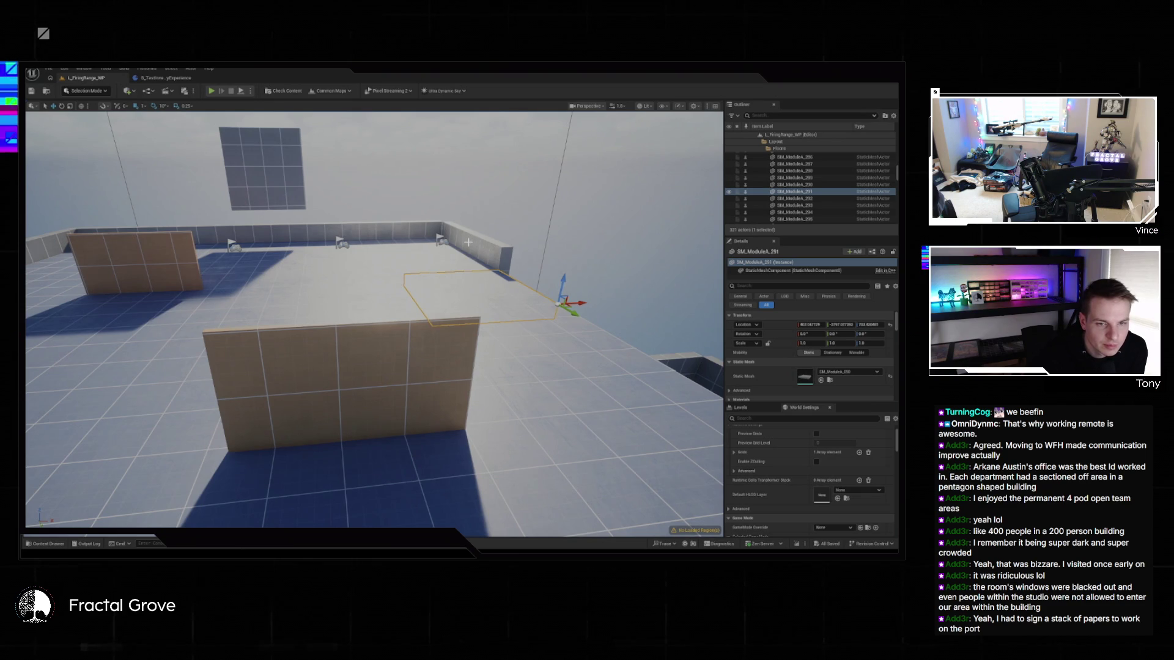
pyautogui.press('`')
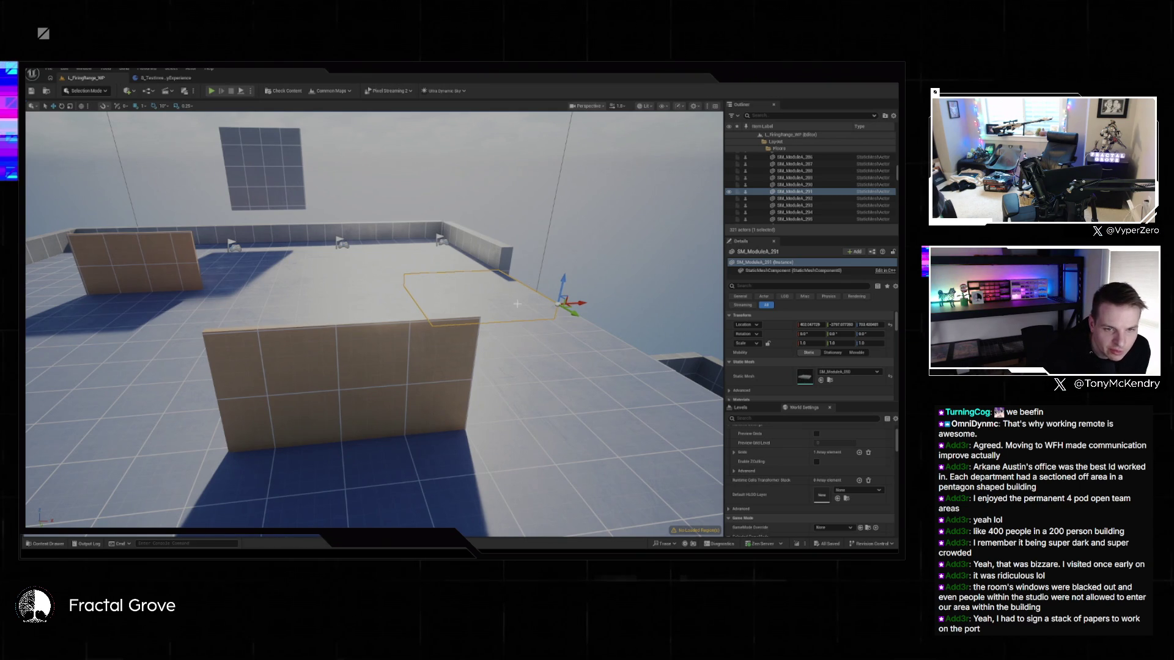
# - Navigate the Content Drawer back to Content > Tools and place the stairs blockout on the floor
pyautogui.click(58, 544)
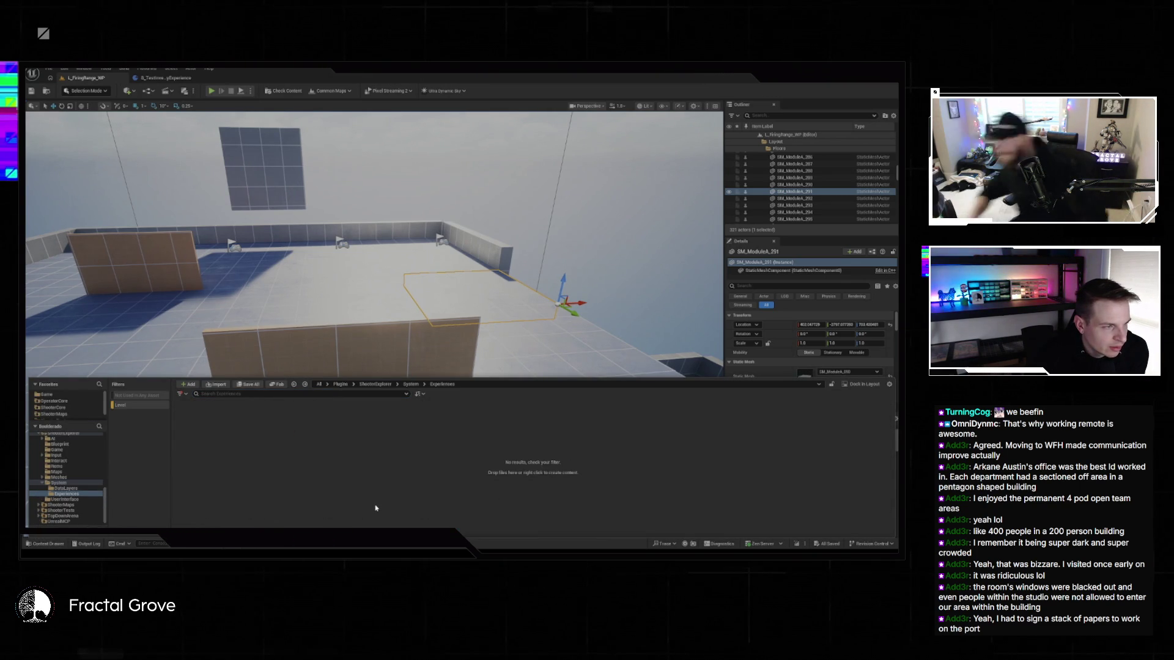
pyautogui.hotkey('alt', 'Left')
pyautogui.hotkey('alt', 'Left')
pyautogui.hotkey('alt', 'Left')
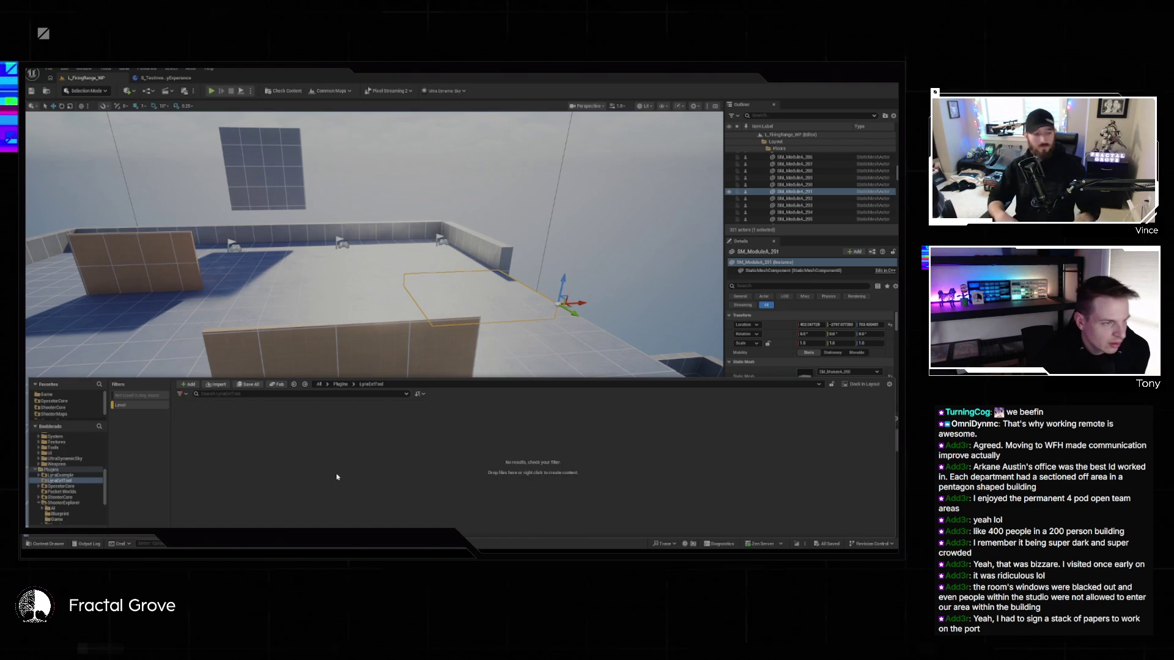
pyautogui.hotkey('alt', 'Right')
pyautogui.hotkey('alt', 'Right')
pyautogui.hotkey('alt', 'Right')
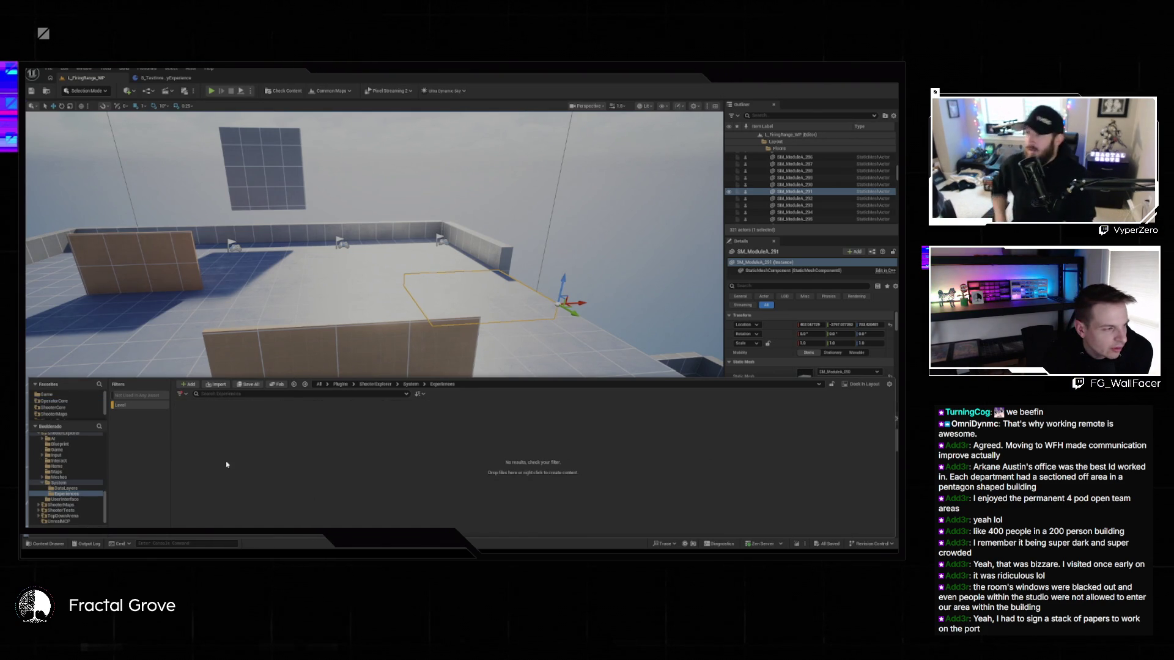
pyautogui.hotkey('alt', 'Left')
pyautogui.hotkey('alt', 'Left')
pyautogui.hotkey('alt', 'Left')
pyautogui.hotkey('alt', 'Left')
pyautogui.click(185, 396)
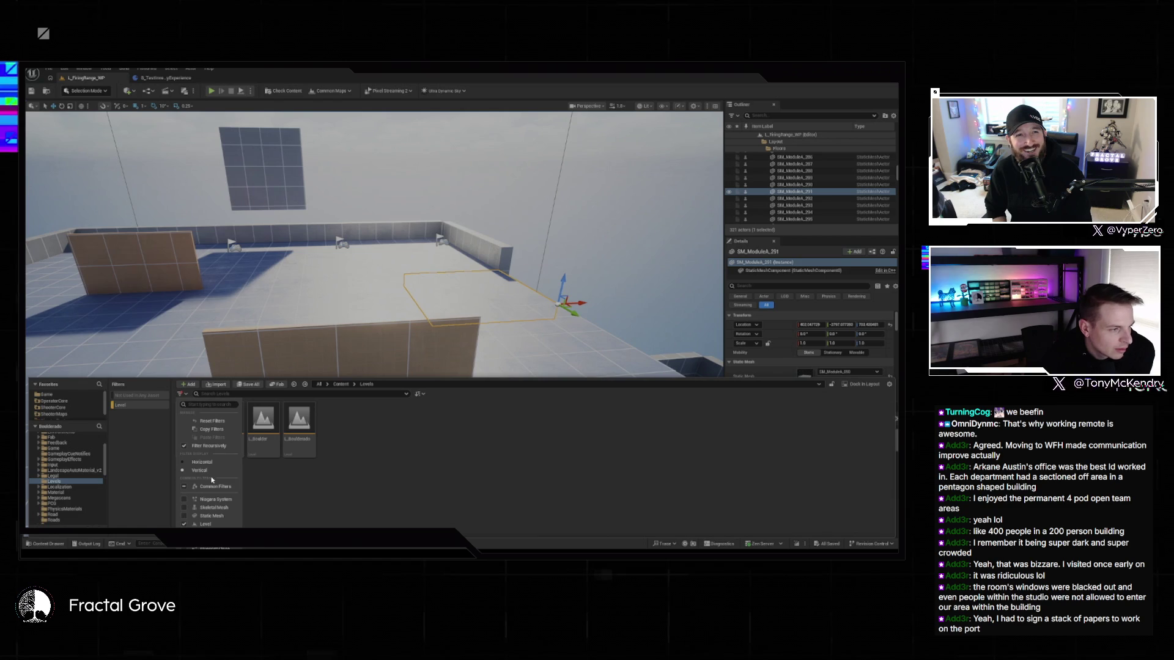
pyautogui.hotkey('alt', 'Right')
pyautogui.click(356, 477)
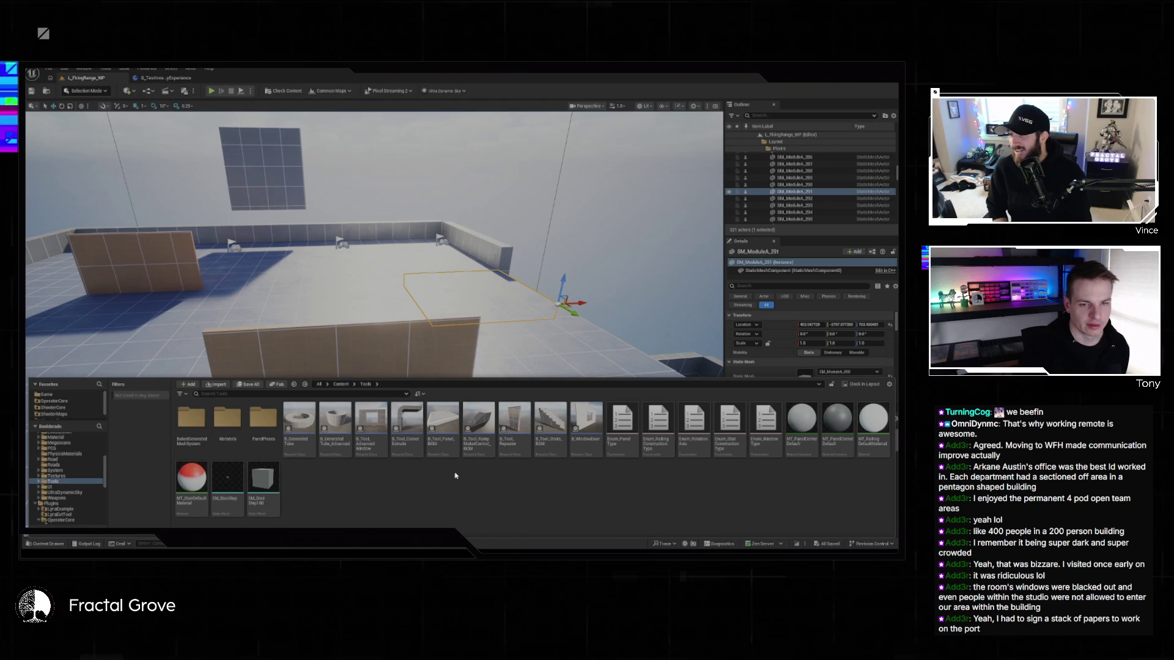
pyautogui.press('`')
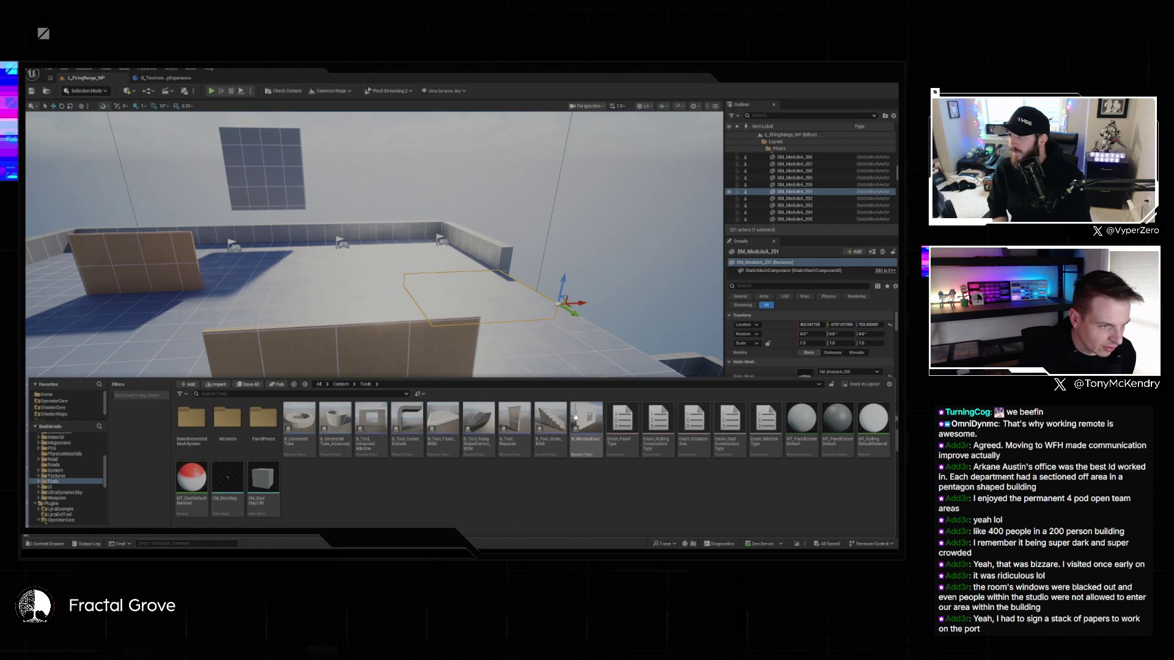
pyautogui.moveTo(554, 421)
pyautogui.mouseDown()
pyautogui.moveTo(459, 306)
pyautogui.moveTo(236, 304)
pyautogui.mouseUp()
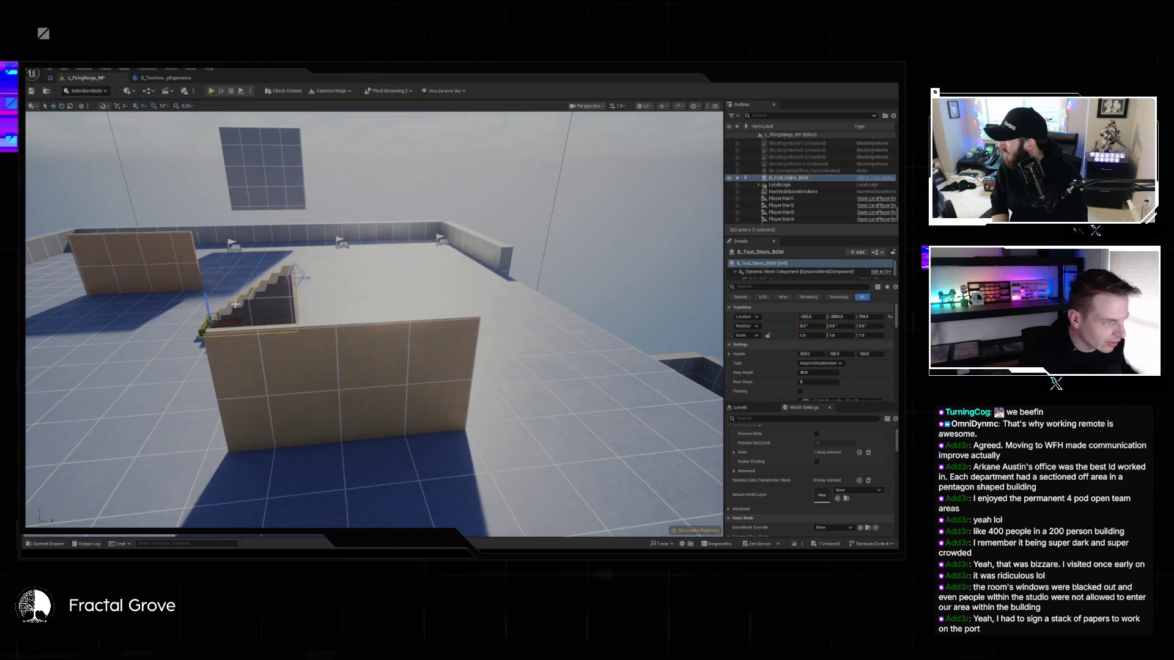
# - Frame the stairs blockout and drag its handle to widen it with extra steps
pyautogui.middleClick(296, 277)
pyautogui.moveTo(296, 254); pyautogui.dragTo(74, 465)
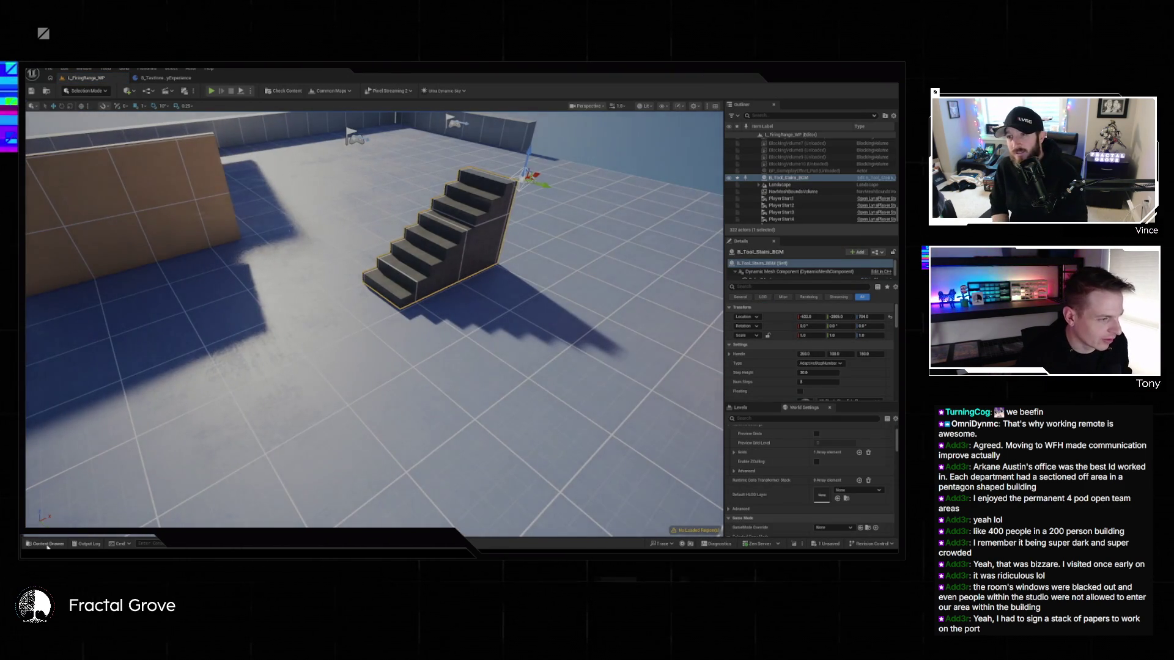
pyautogui.click(48, 544)
pyautogui.moveTo(465, 306); pyautogui.dragTo(552, 285)
pyautogui.moveTo(443, 280)
pyautogui.mouseDown()
pyautogui.moveTo(634, 272)
pyautogui.moveTo(648, 205)
pyautogui.moveTo(615, 272)
pyautogui.mouseUp()
# - Place a B_WindowDoor wall from the Content Drawer beside the stairs
pyautogui.click(56, 545)
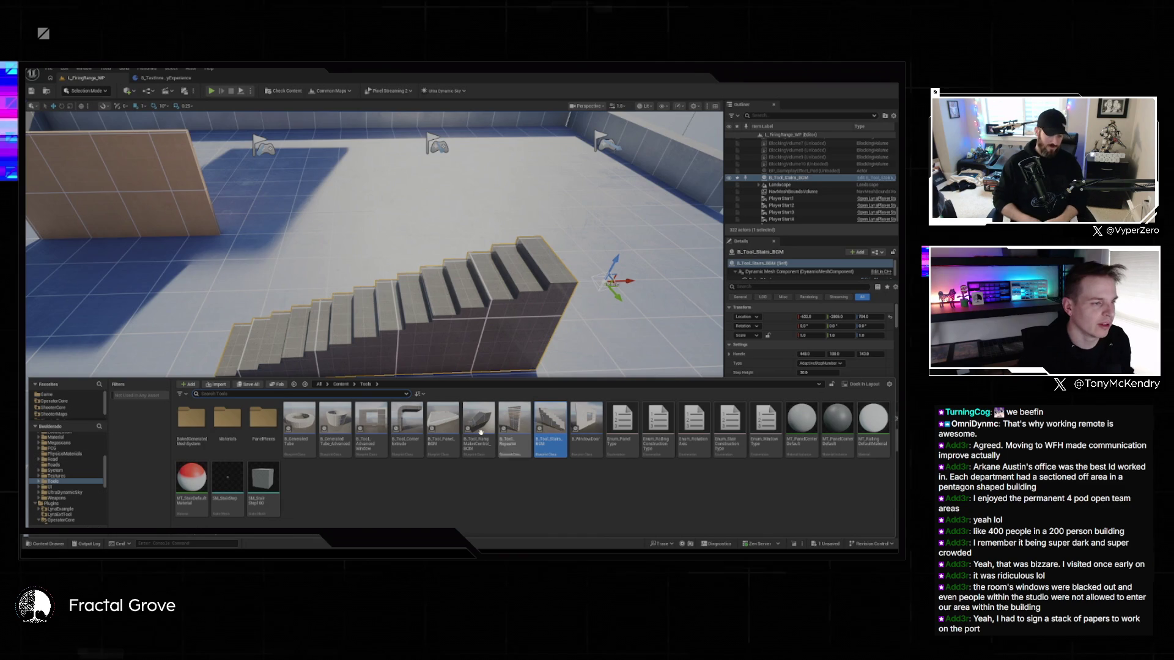
pyautogui.moveTo(510, 421)
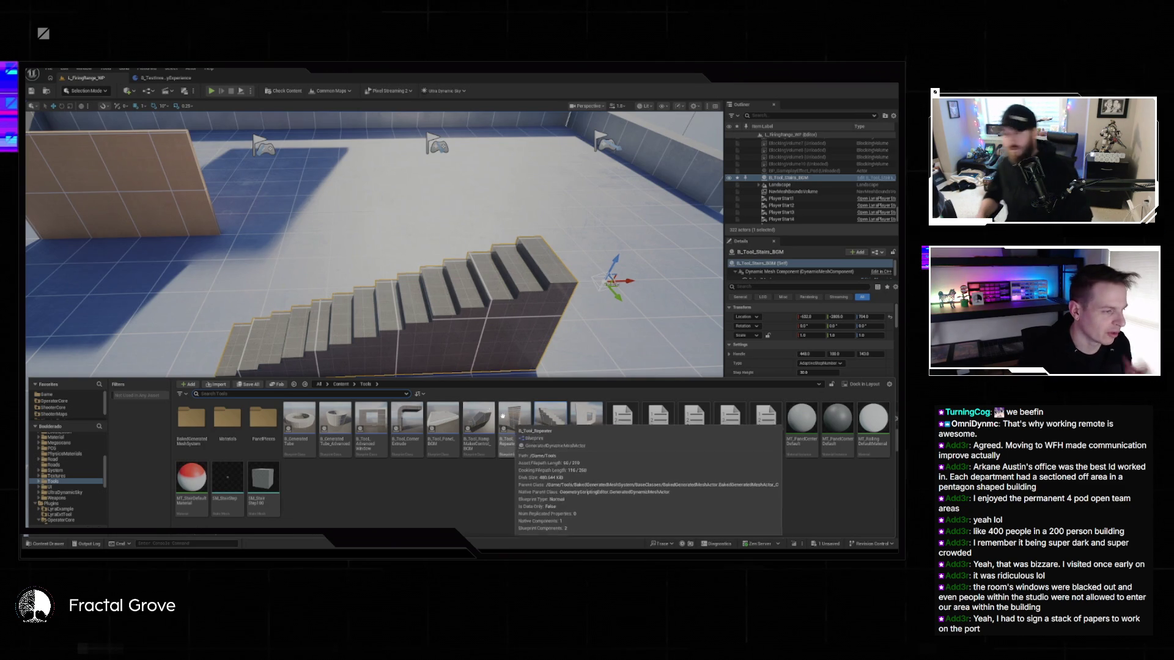
pyautogui.moveTo(318, 432)
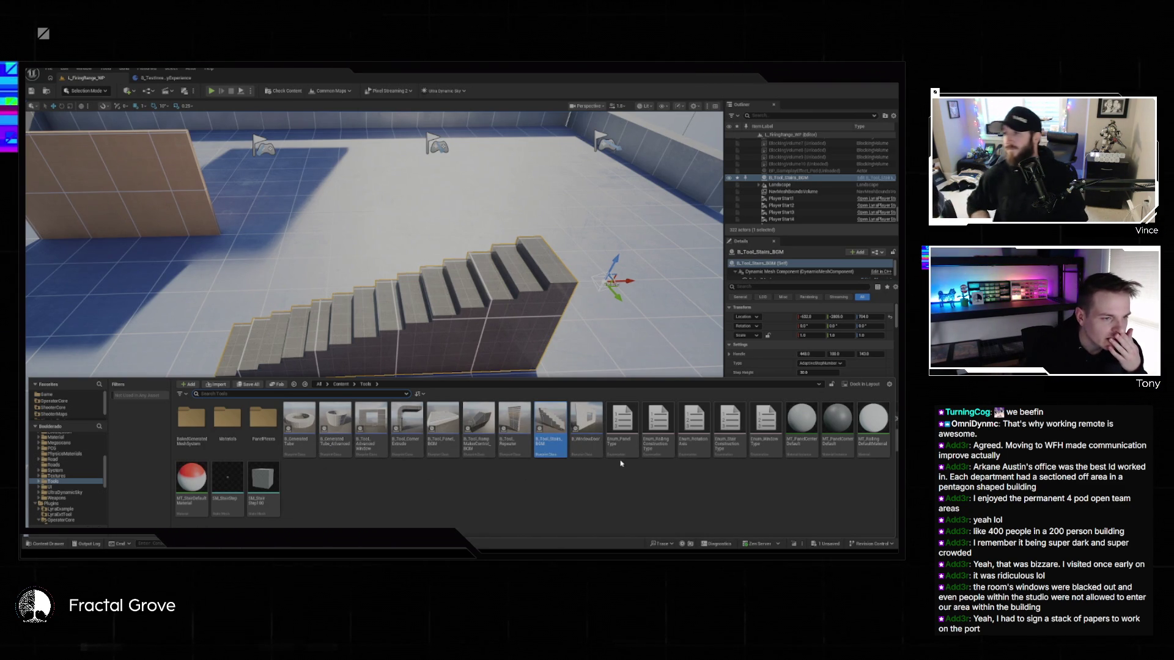
pyautogui.moveTo(593, 438)
pyautogui.mouseDown()
pyautogui.moveTo(538, 367)
pyautogui.moveTo(249, 250)
pyautogui.moveTo(171, 348)
pyautogui.moveTo(204, 356)
pyautogui.mouseUp()
# - Make the window opening wider and shorter, then place a B_Tool_CornerExtrude in front of it
pyautogui.press('f')
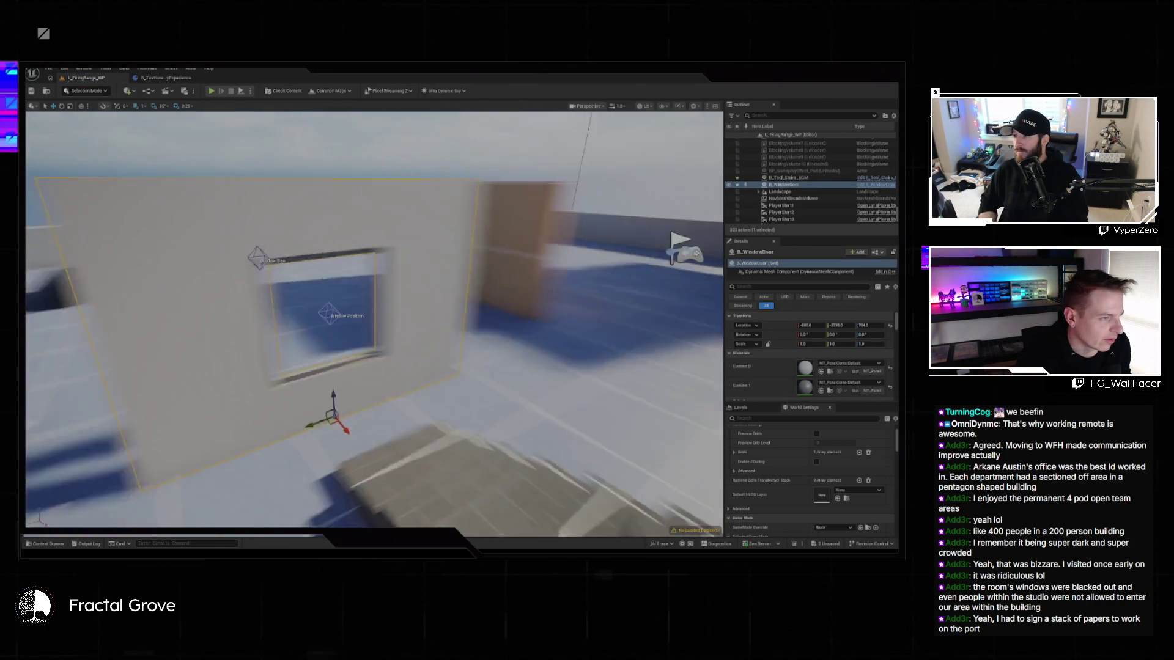
pyautogui.scroll(-5, 218, 322)
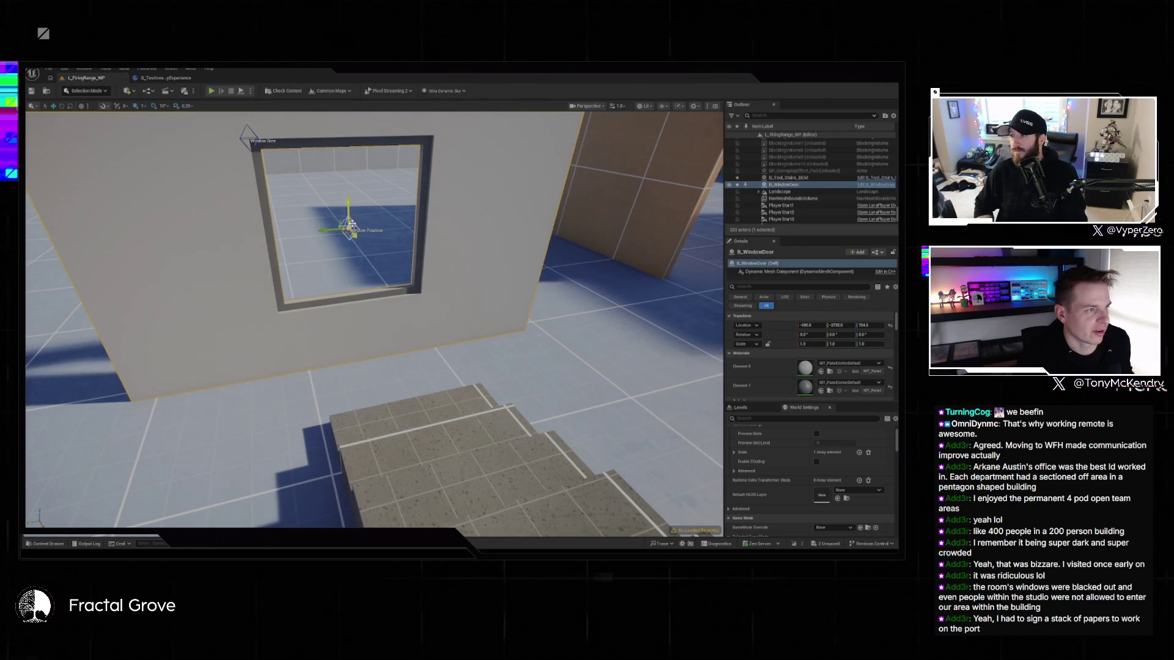
pyautogui.moveTo(317, 227)
pyautogui.mouseDown()
pyautogui.moveTo(294, 229)
pyautogui.moveTo(325, 234)
pyautogui.mouseUp()
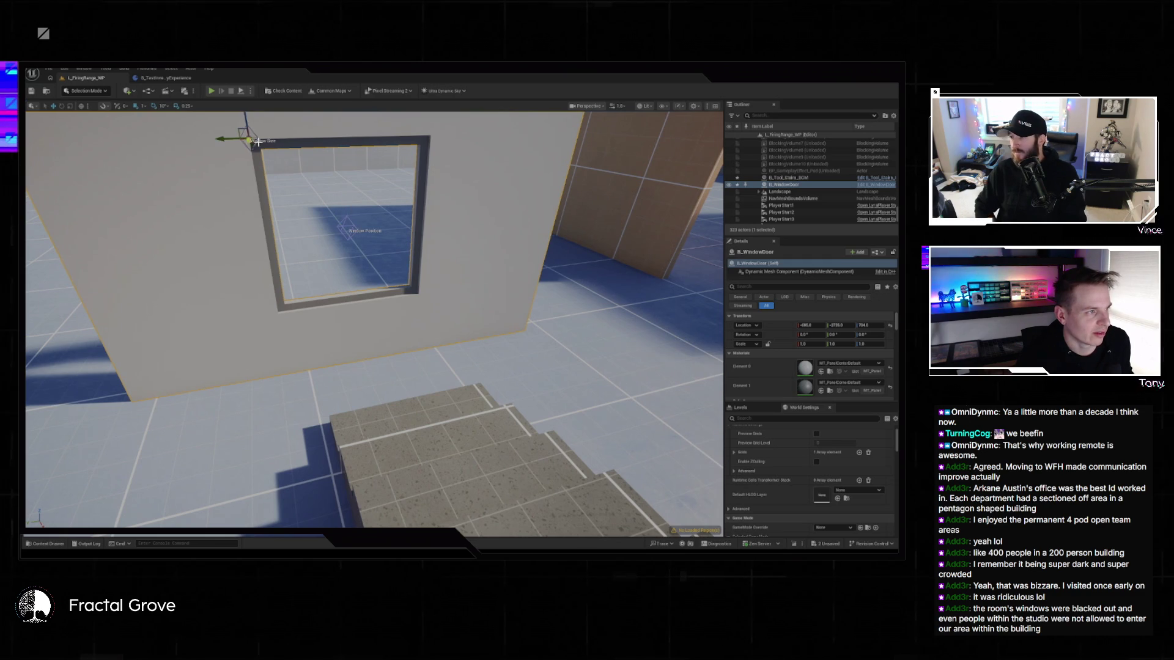
pyautogui.moveTo(230, 140)
pyautogui.mouseDown()
pyautogui.moveTo(151, 125)
pyautogui.moveTo(253, 134)
pyautogui.moveTo(226, 133)
pyautogui.moveTo(228, 194)
pyautogui.moveTo(221, 179)
pyautogui.moveTo(209, 183)
pyautogui.mouseUp()
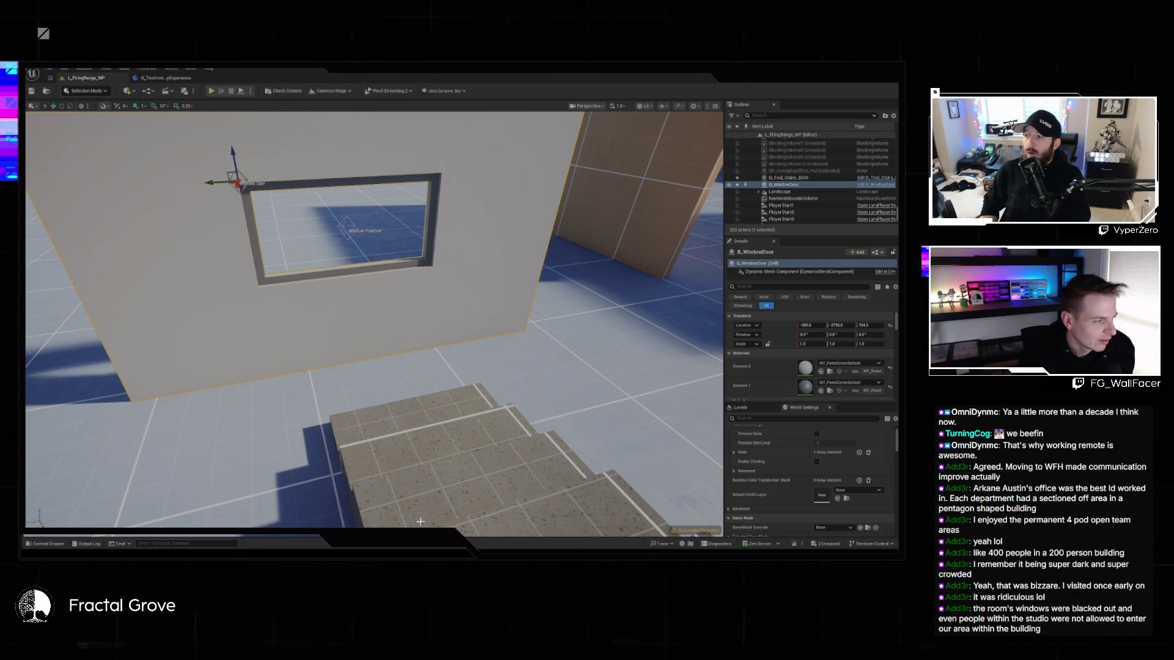
pyautogui.click(35, 542)
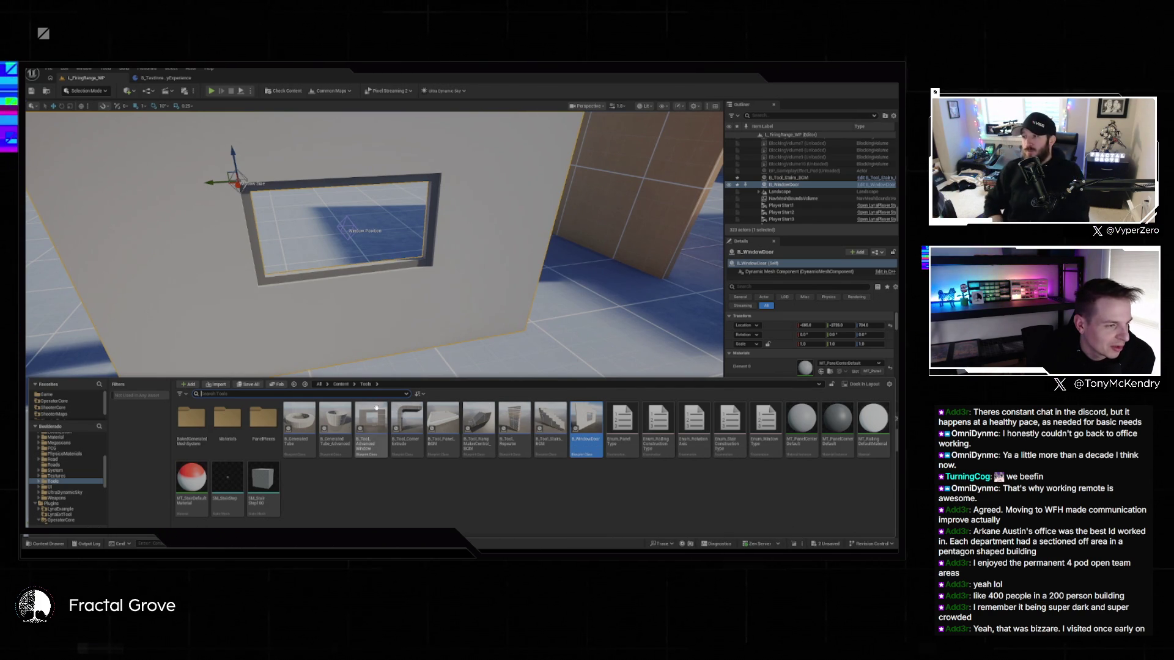
pyautogui.moveTo(512, 413)
pyautogui.mouseDown()
pyautogui.moveTo(542, 307)
pyautogui.moveTo(532, 340)
pyautogui.mouseUp()
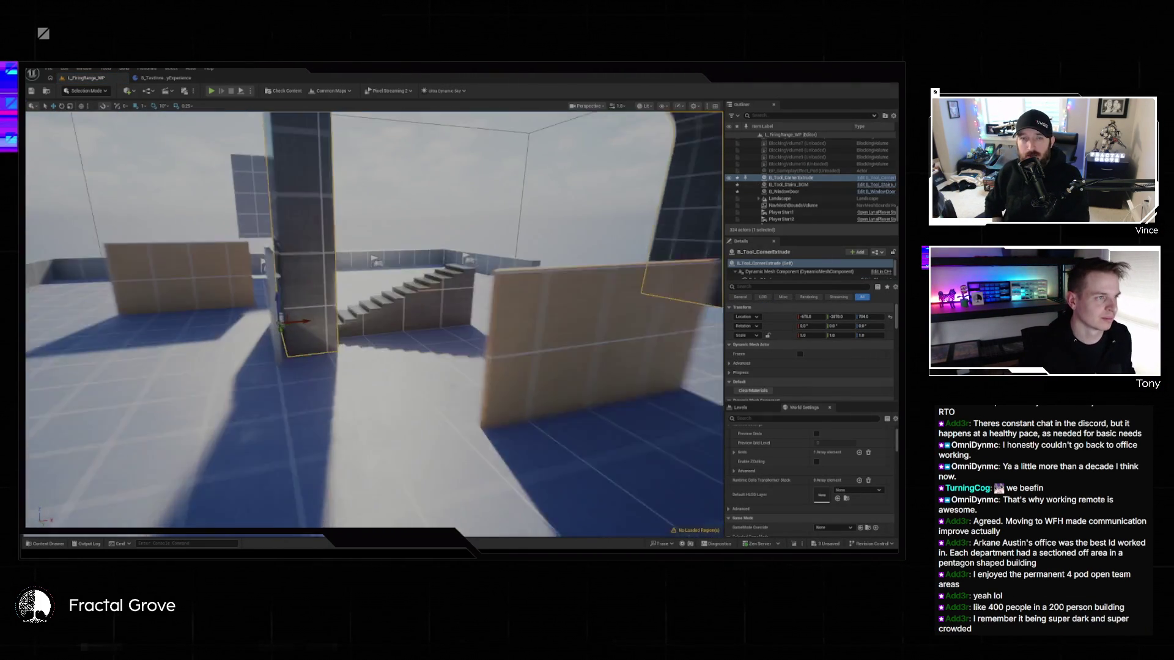
# - Drag the curved corner arch's corner handle to reshape it, delete the arch, and reopen the Tools content folder
pyautogui.click(290, 324)
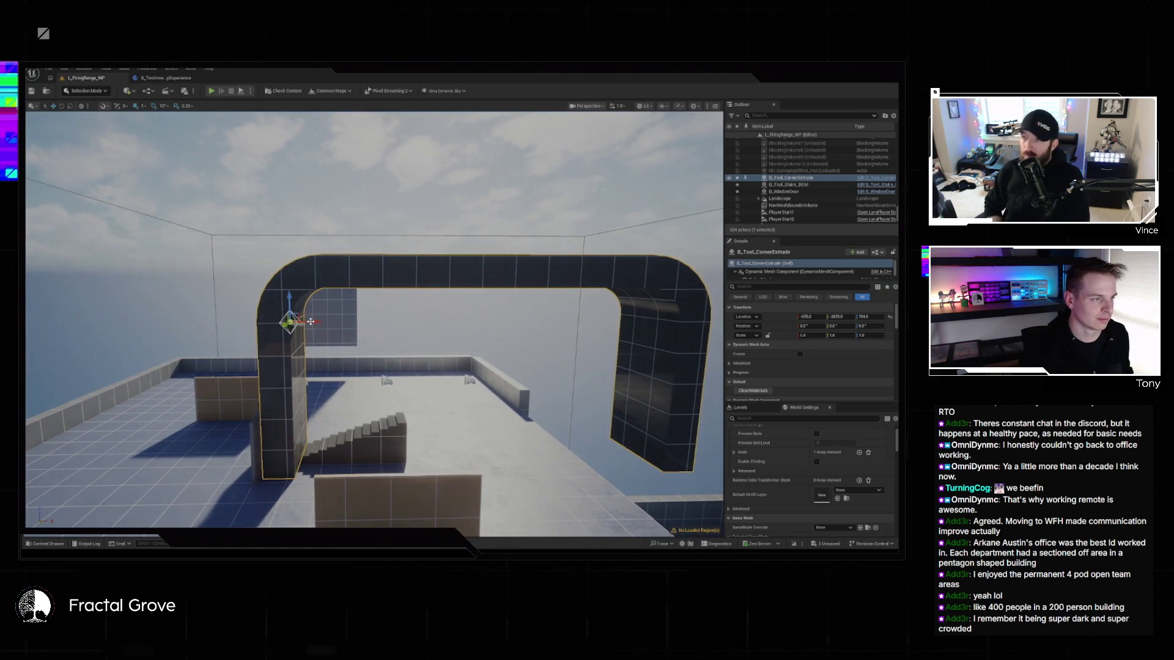
pyautogui.moveTo(310, 324)
pyautogui.mouseDown()
pyautogui.moveTo(440, 320)
pyautogui.moveTo(243, 336)
pyautogui.moveTo(79, 319)
pyautogui.moveTo(388, 328)
pyautogui.moveTo(306, 320)
pyautogui.mouseUp()
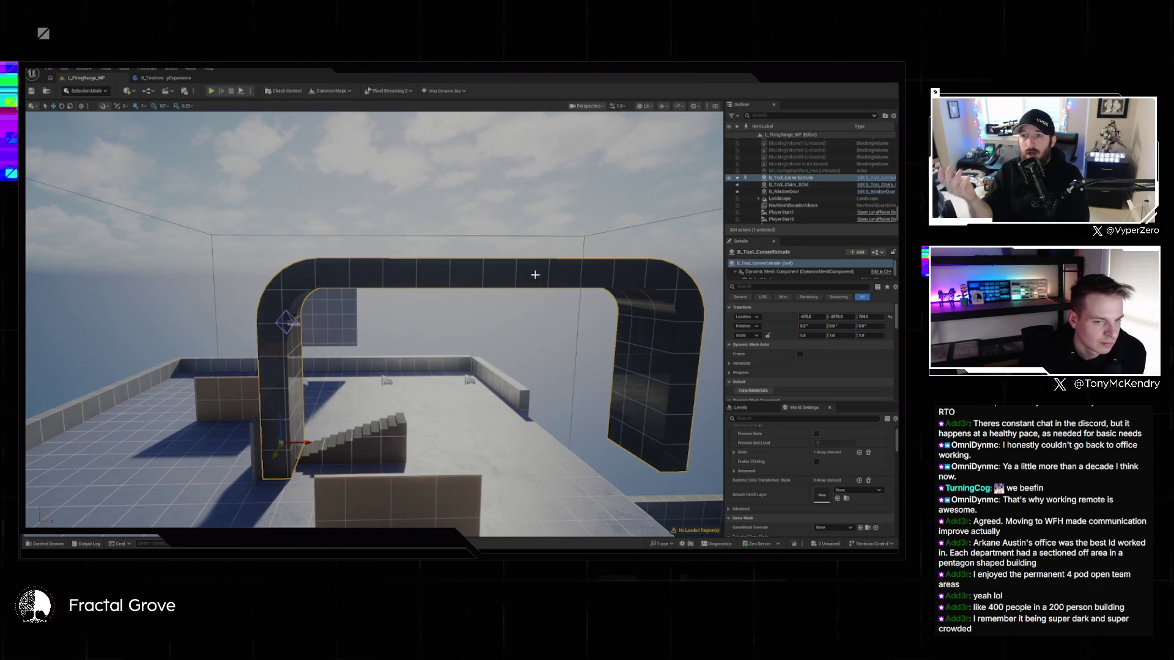
pyautogui.press('Delete')
pyautogui.click(46, 544)
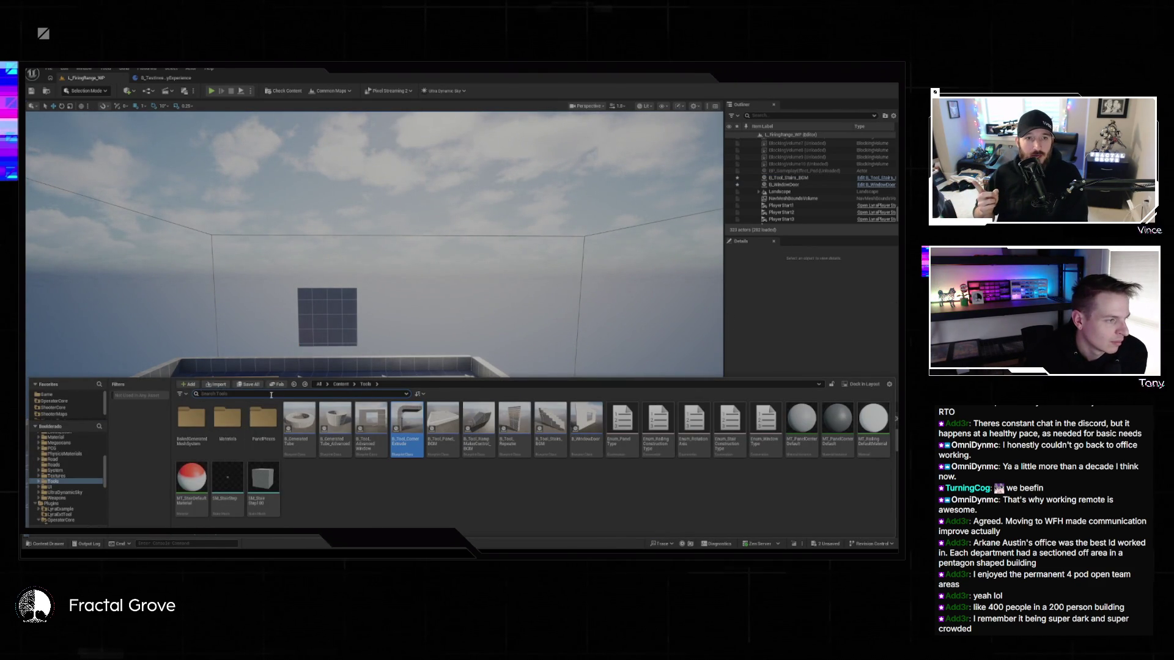
# - Open the Fab marketplace window, move it over the level, and select B_WindowDoor
pyautogui.click(277, 384)
pyautogui.moveTo(660, 362); pyautogui.dragTo(375, 202)
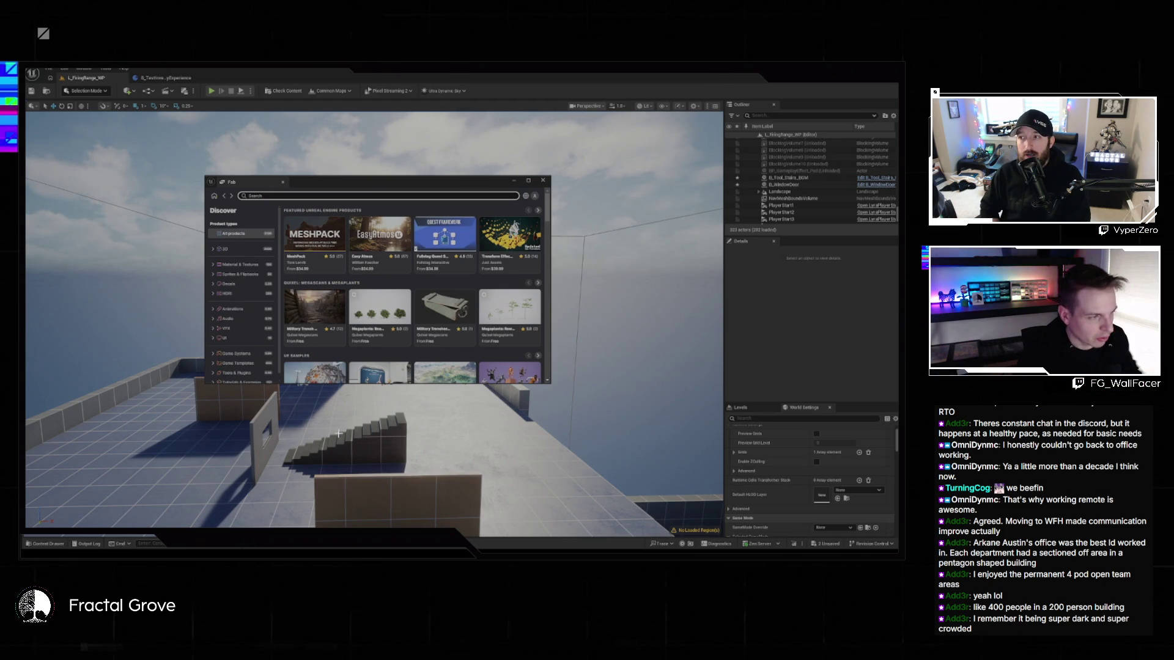
pyautogui.click(265, 418)
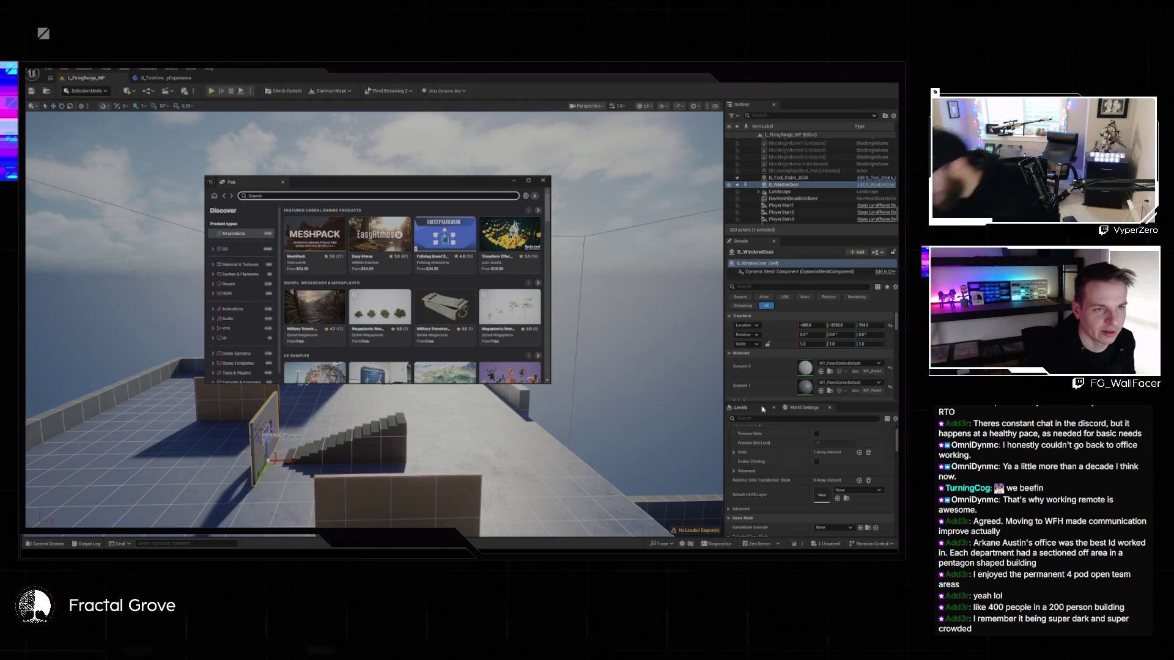
pyautogui.scroll(-5, 833, 363)
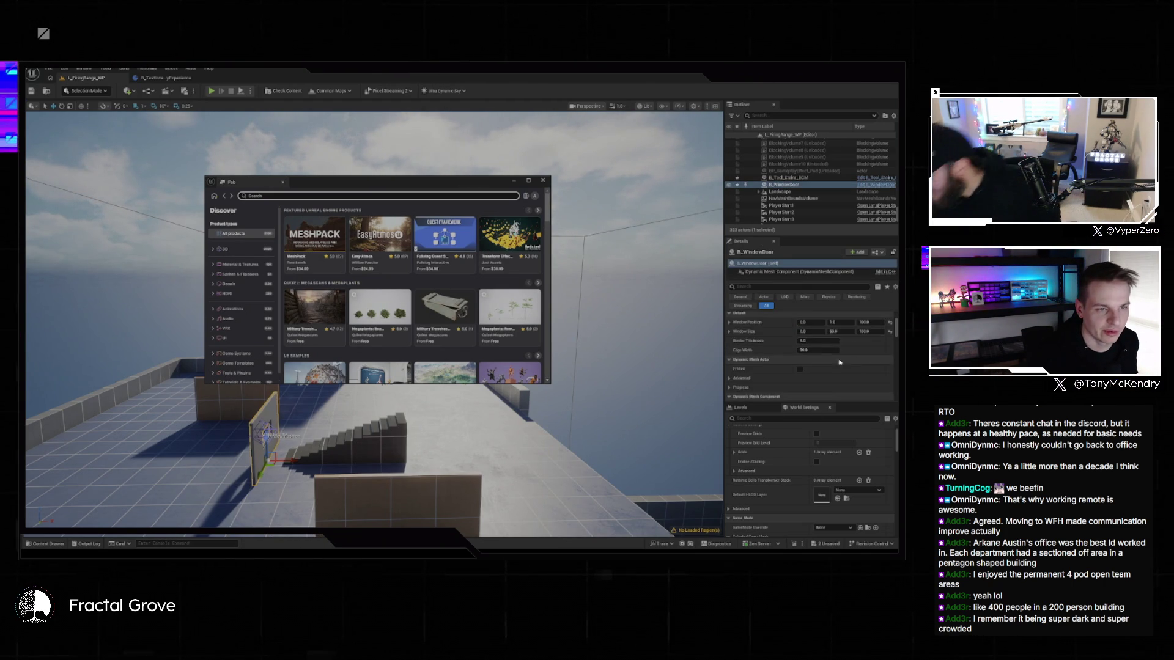
pyautogui.scroll(-6, 833, 363)
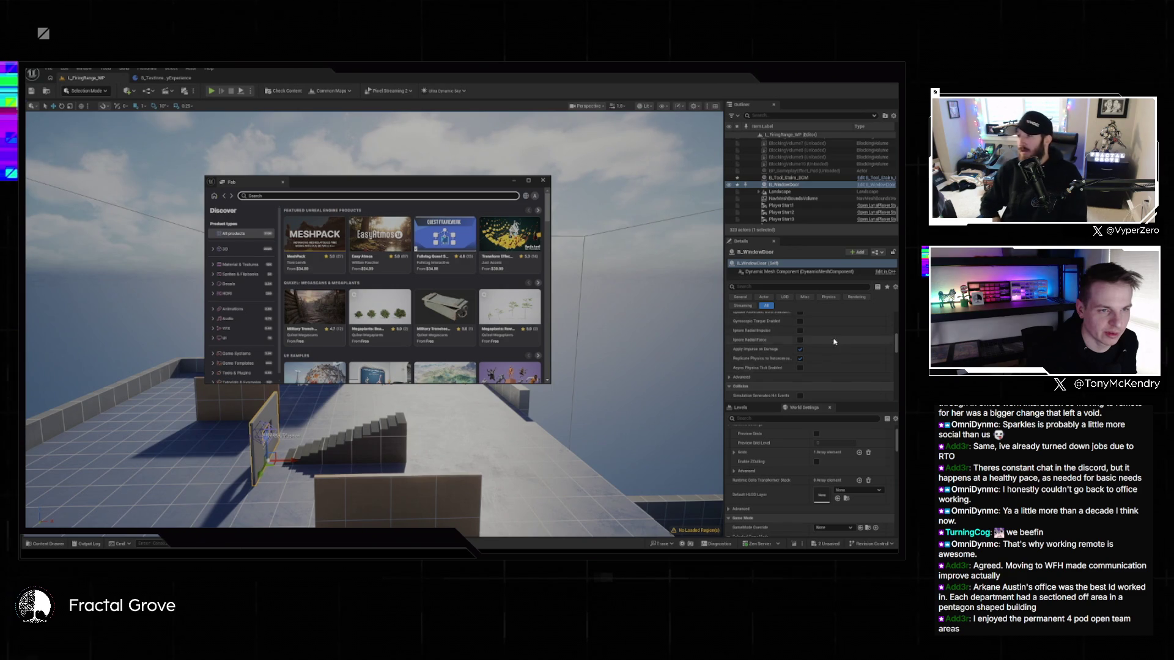
pyautogui.scroll(-8, 835, 343)
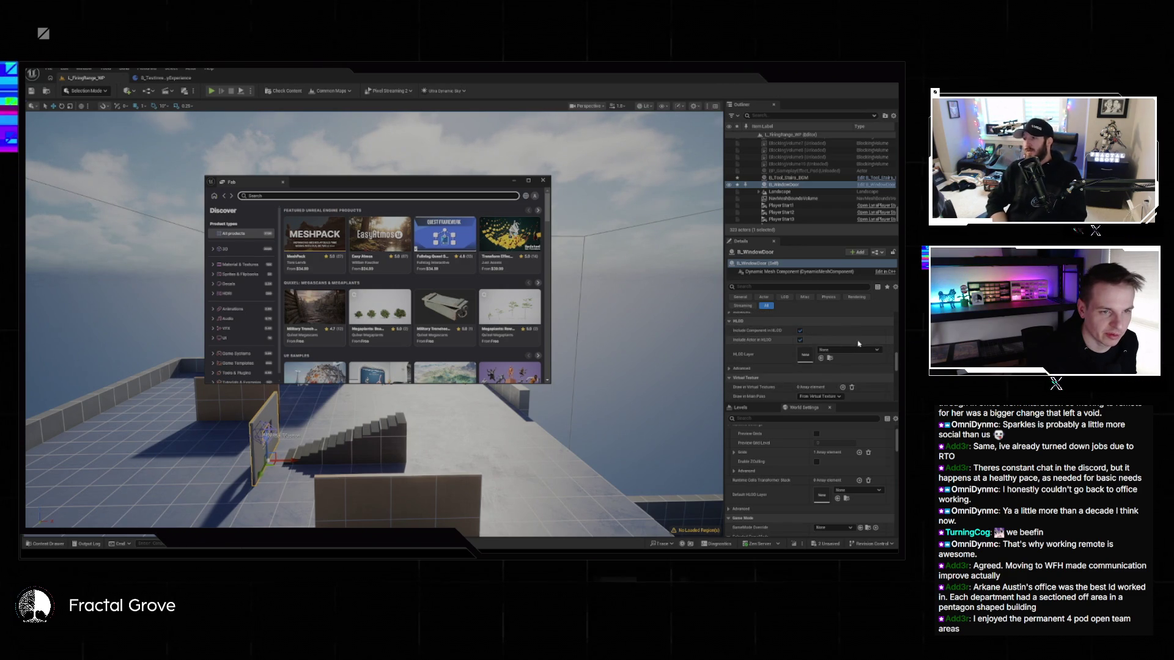
pyautogui.scroll(-3, 858, 343)
# - Inspect B_WindowDoor's Misc details, filtering for mesh and expanding rendering and Dynamic Mesh Component properties
pyautogui.click(805, 297)
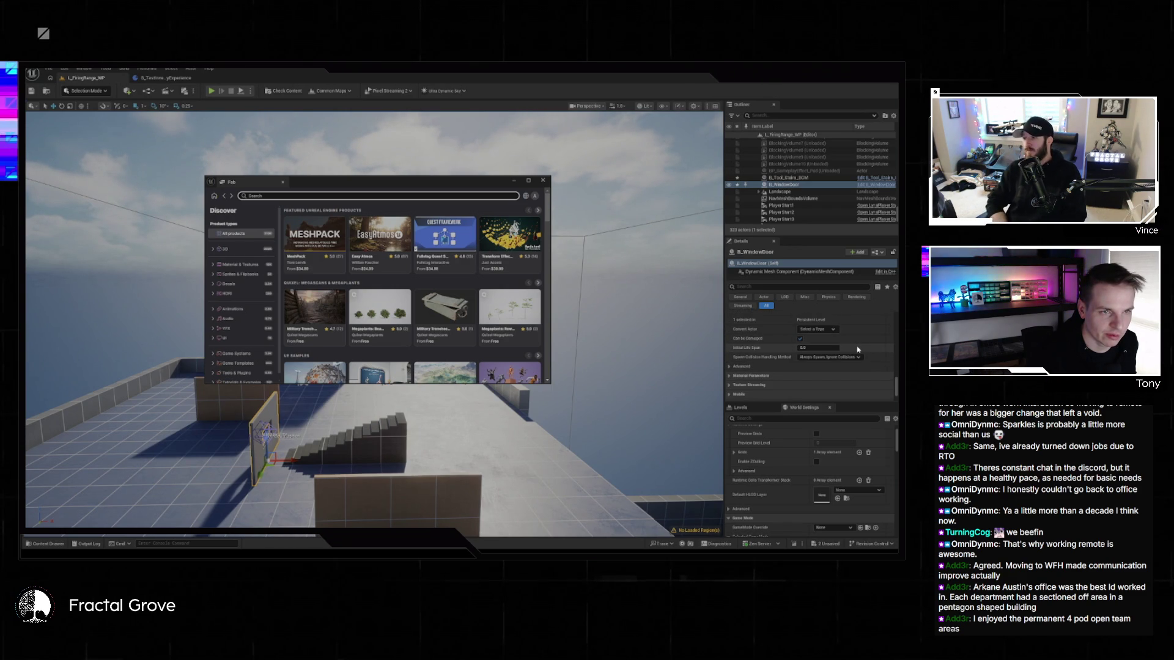
pyautogui.write('mesh')
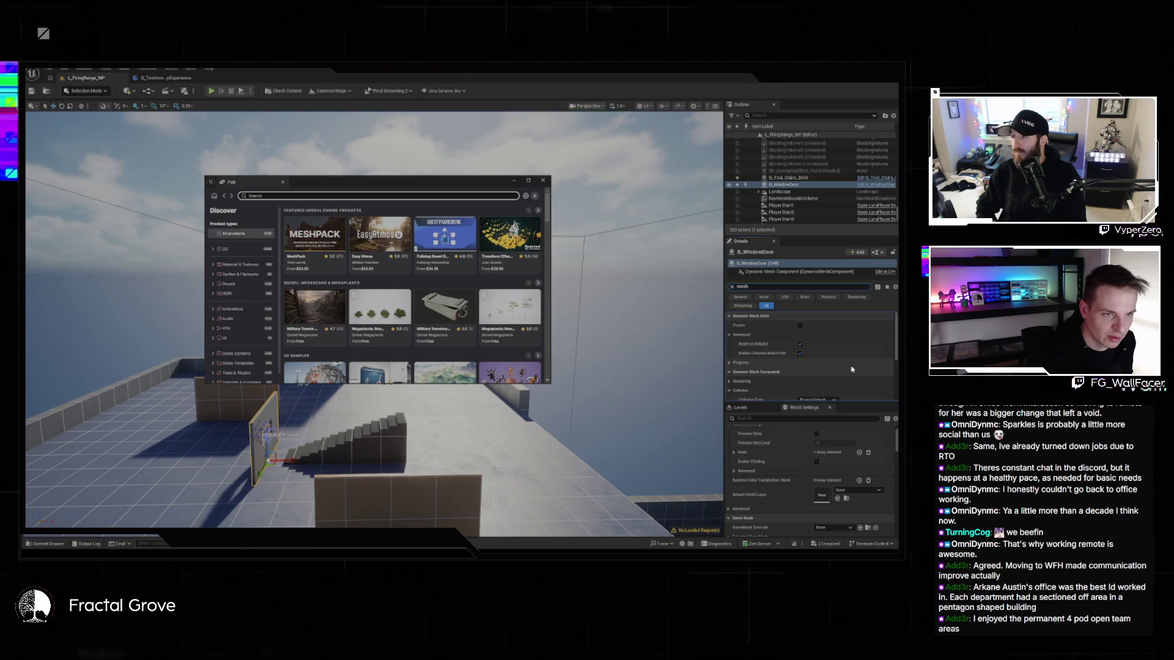
pyautogui.scroll(-2, 853, 370)
pyautogui.click(730, 360)
pyautogui.scroll(-5, 730, 348)
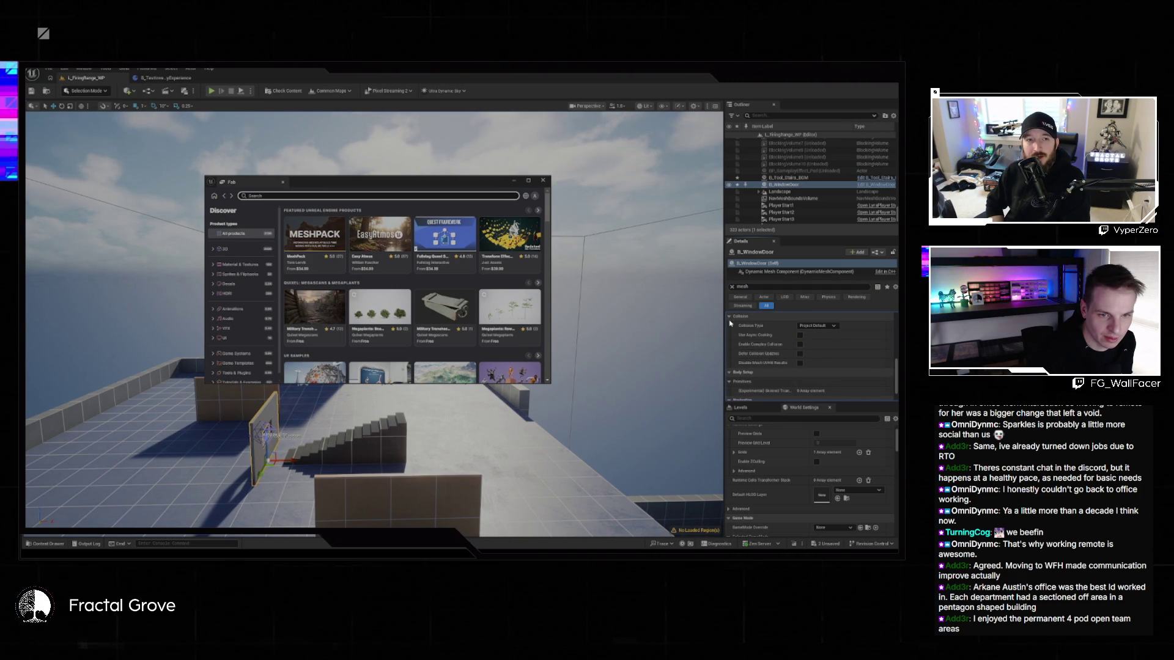
pyautogui.scroll(-1, 730, 324)
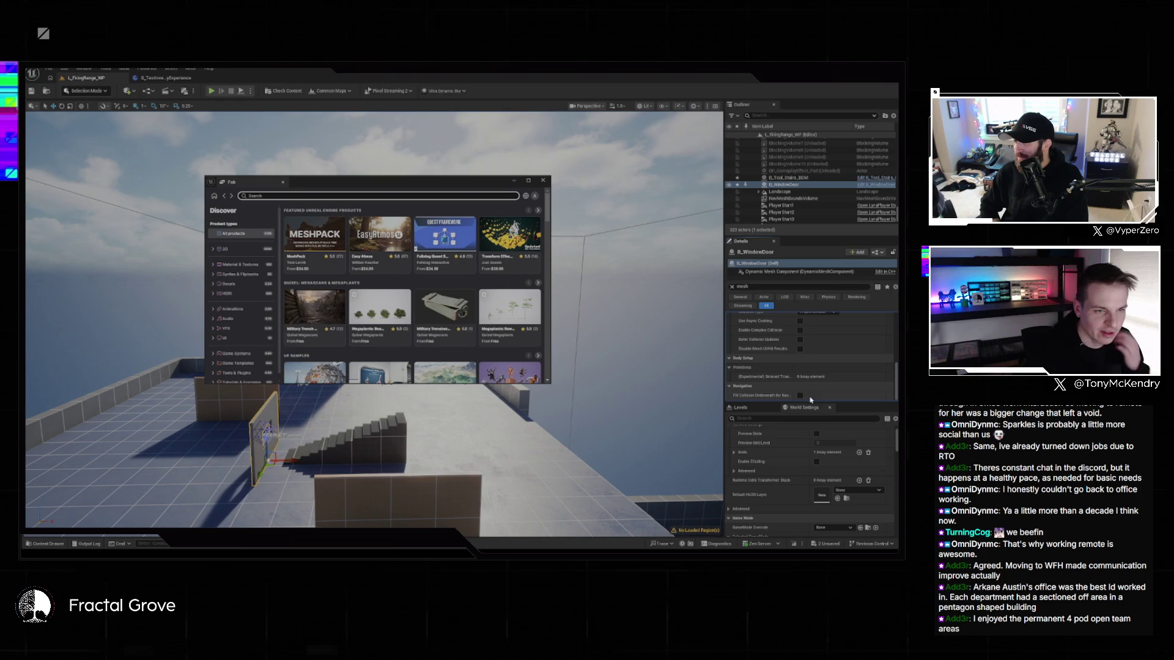
pyautogui.scroll(-5, 776, 330)
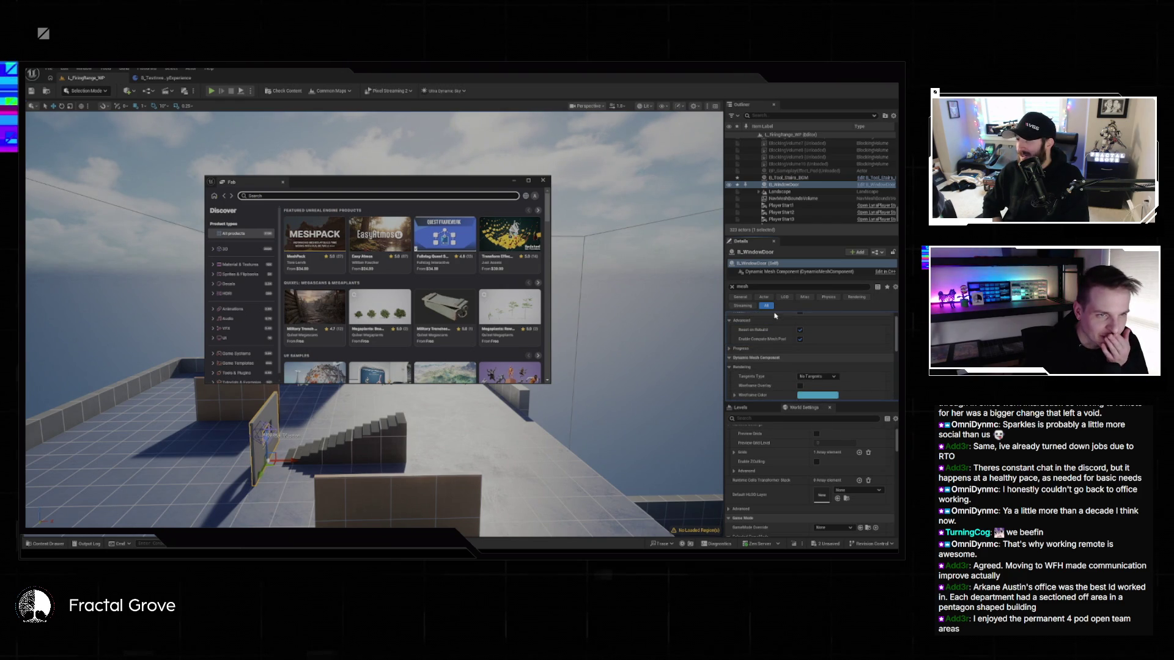
pyautogui.click(774, 273)
pyautogui.scroll(-2, 813, 330)
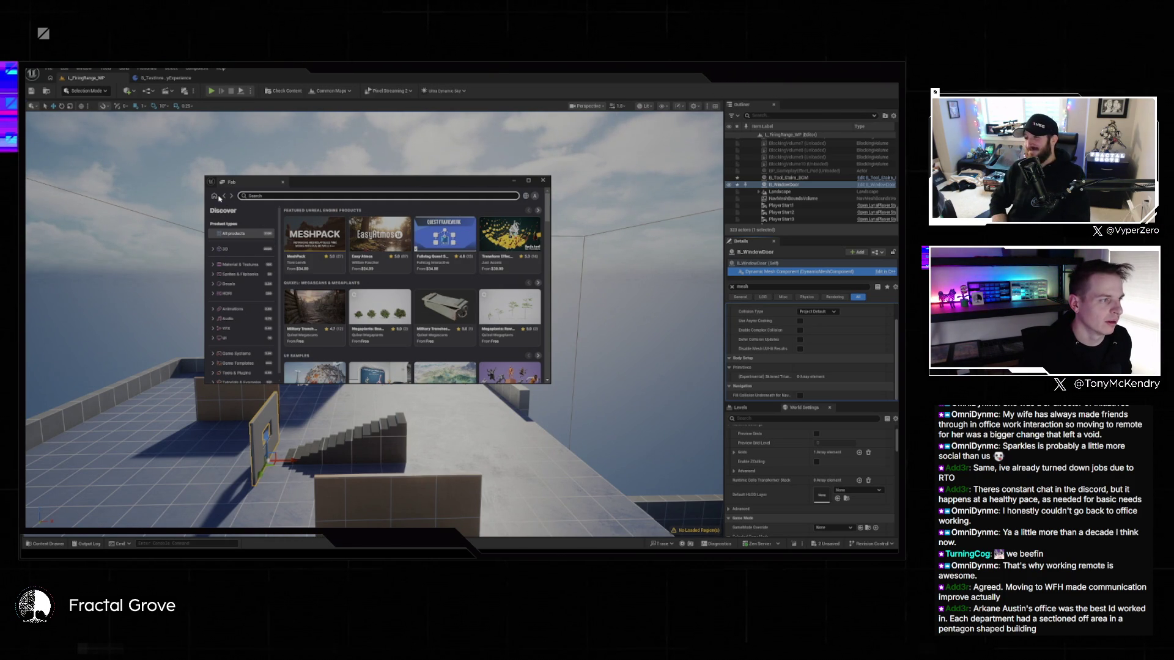
pyautogui.scroll(-1, 241, 275)
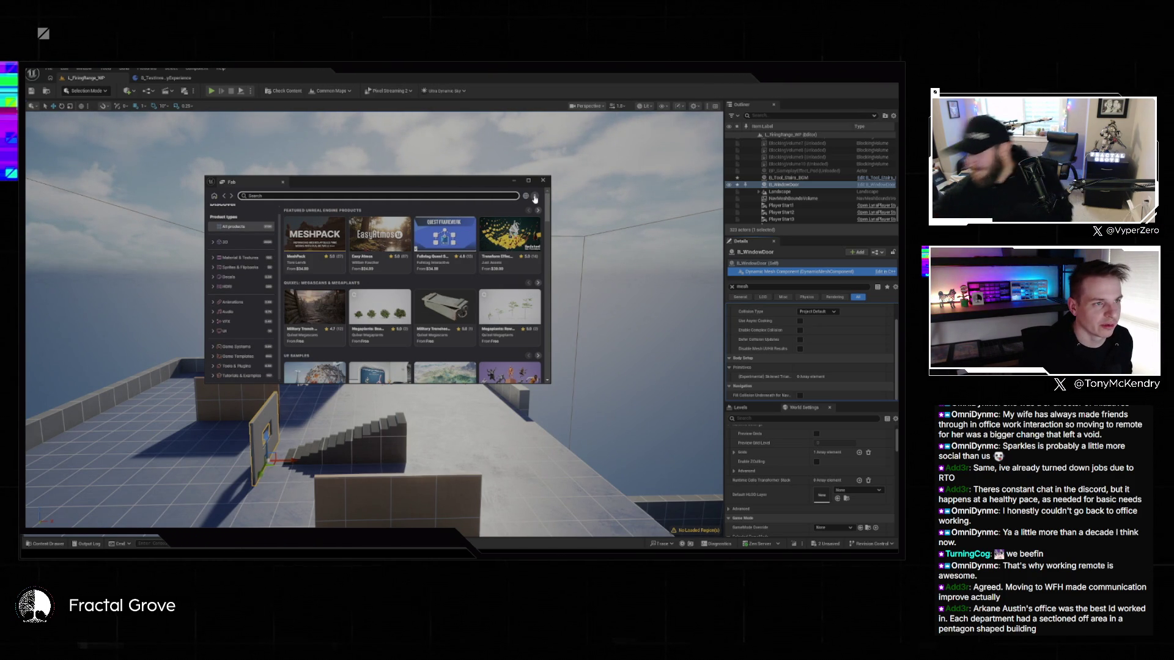
# - Widen the Fab window to show more products on its Discover page
pyautogui.moveTo(548, 200); pyautogui.dragTo(723, 199)
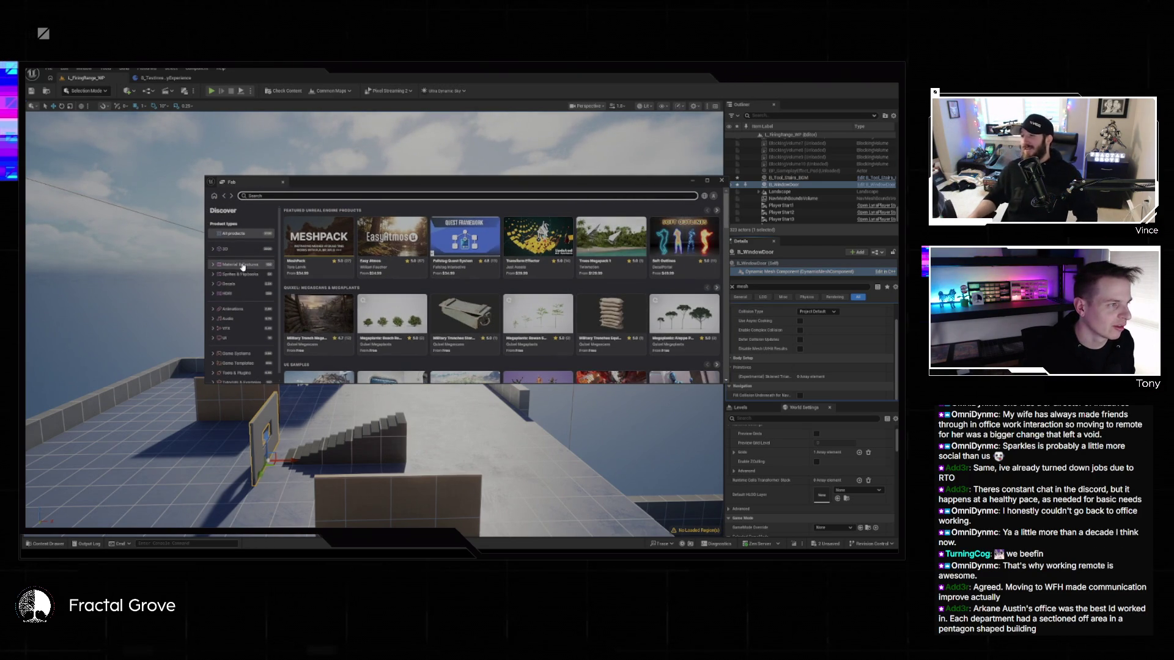
pyautogui.scroll(1, 240, 280)
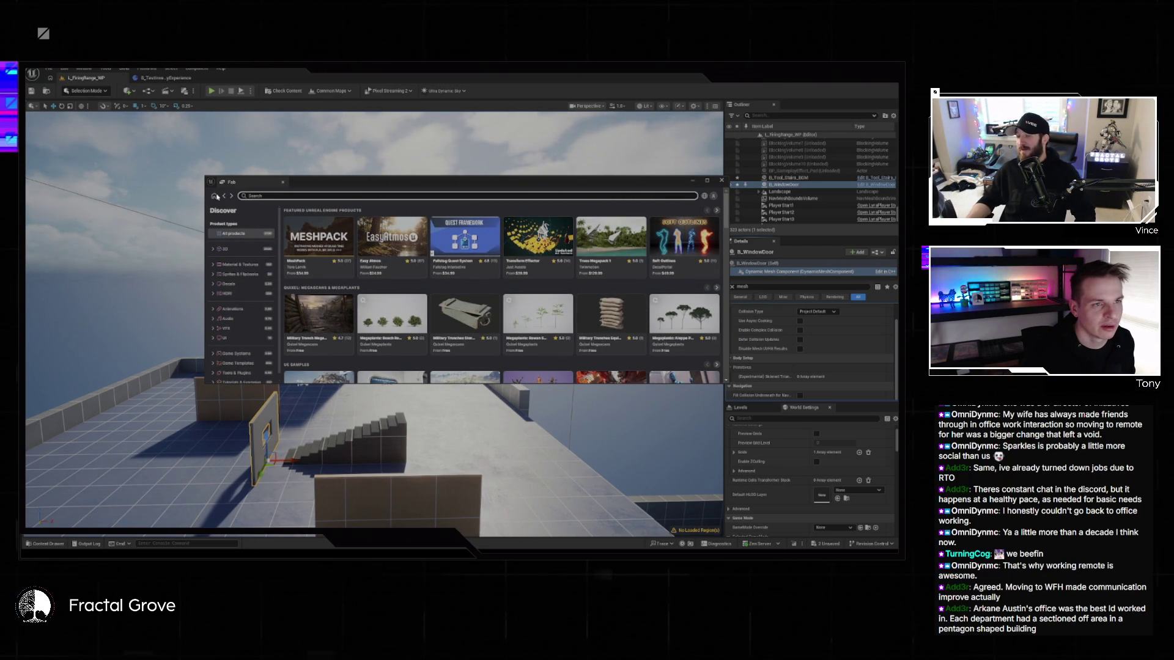
pyautogui.click(362, 196)
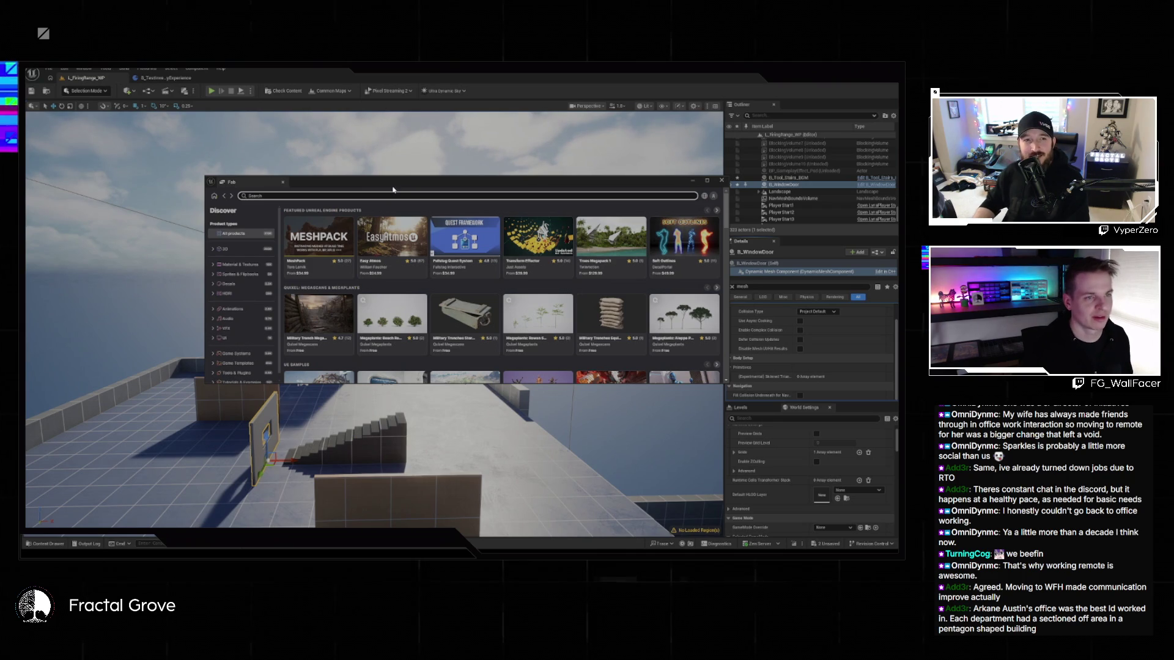
# - Search Fab for 'blockout tools' and open the Blockout Tools Plugin page
pyautogui.write('blockout tools')
pyautogui.press('Return')
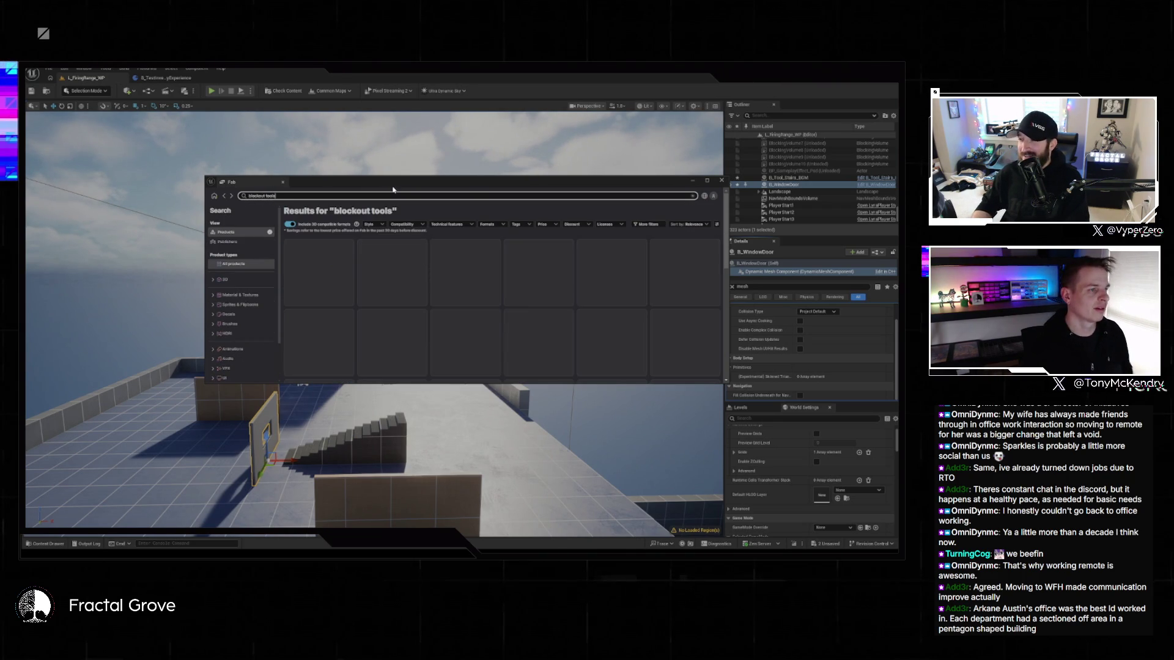
pyautogui.click(312, 262)
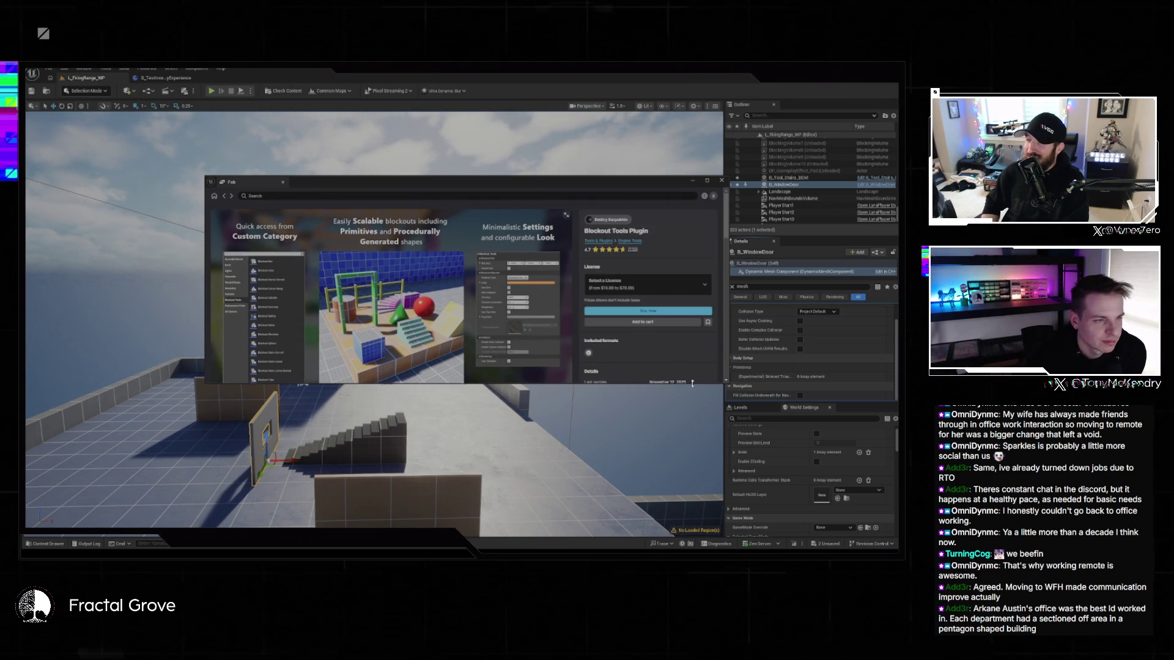
# - Enlarge and move the Fab window to read the plugin page, close it, and select the stairs
pyautogui.moveTo(692, 384); pyautogui.dragTo(692, 506)
pyautogui.moveTo(403, 188)
pyautogui.mouseDown()
pyautogui.moveTo(229, 81)
pyautogui.moveTo(300, 128)
pyautogui.mouseUp()
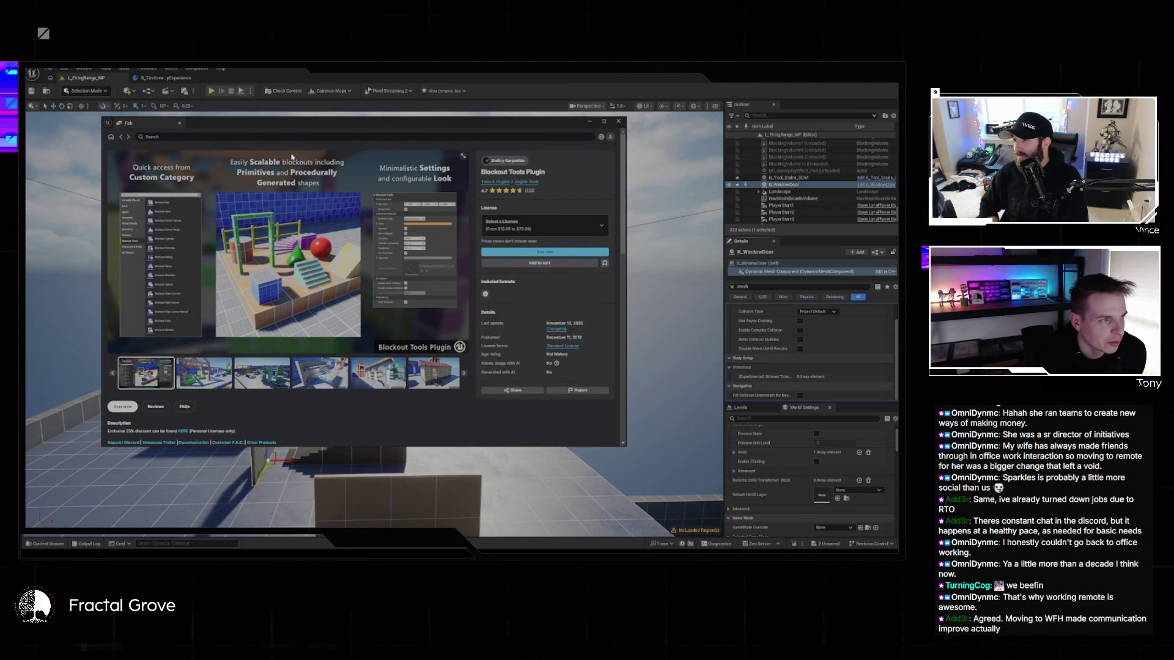
pyautogui.scroll(-5, 428, 220)
pyautogui.scroll(5, 403, 216)
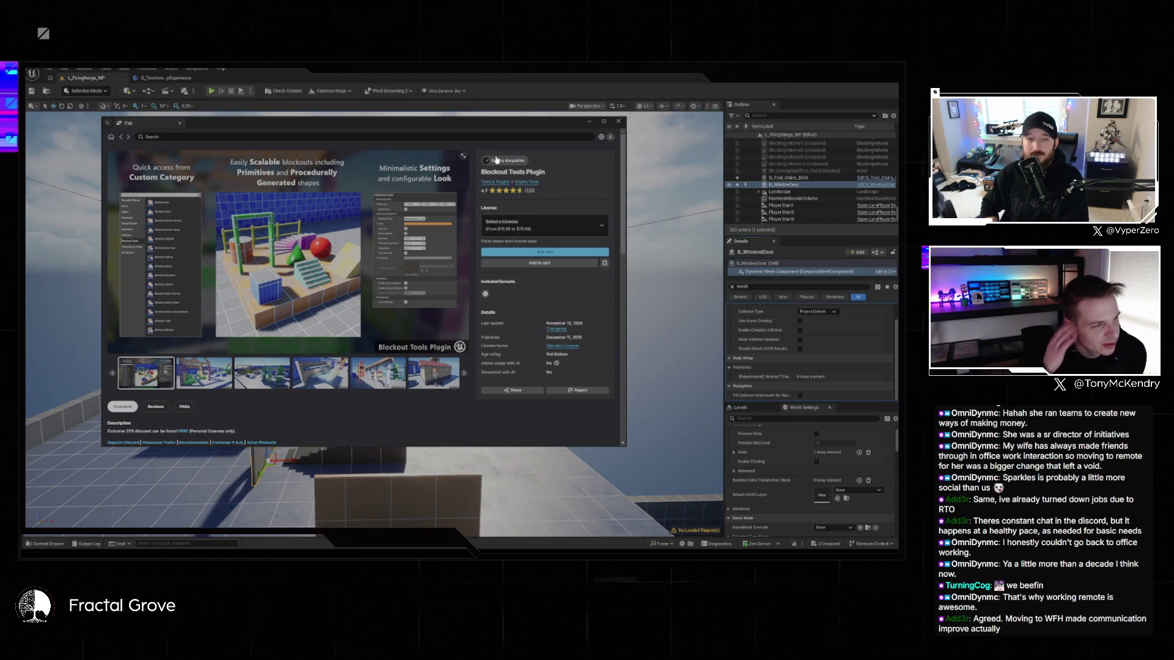
pyautogui.click(619, 121)
pyautogui.click(373, 436)
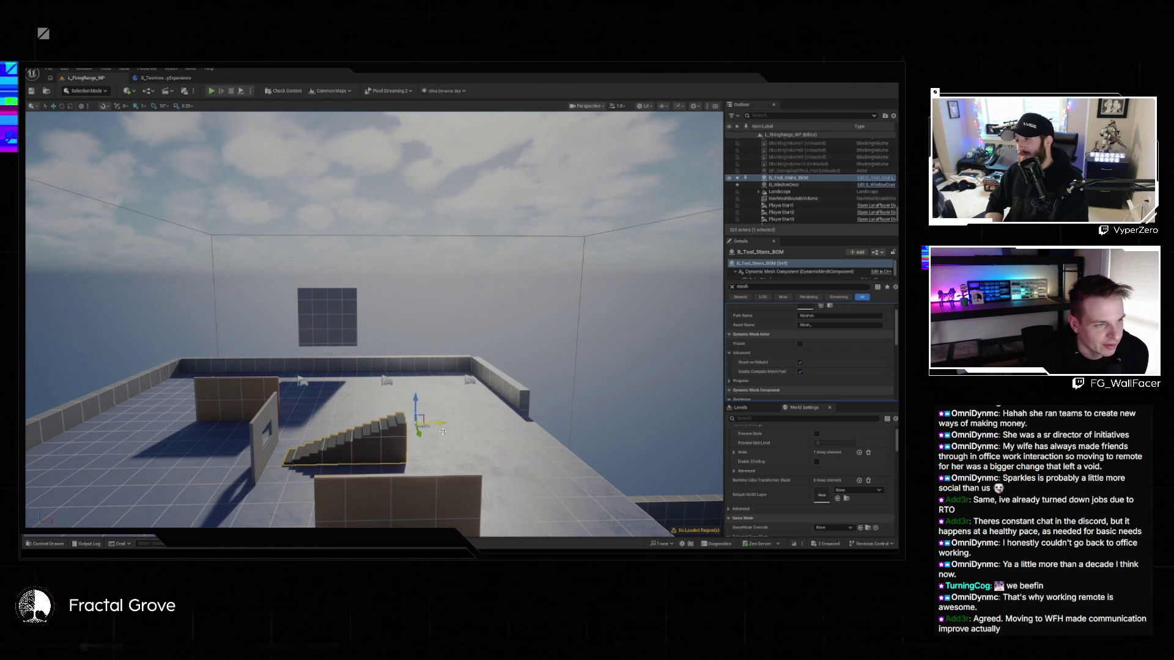
# - Stretch the stairs longer and much taller, then browse the Edit and Actor > Merge Actors menus without merging
pyautogui.moveTo(442, 431)
pyautogui.mouseDown()
pyautogui.moveTo(538, 421)
pyautogui.moveTo(526, 301)
pyautogui.moveTo(549, 275)
pyautogui.moveTo(506, 262)
pyautogui.moveTo(498, 338)
pyautogui.mouseUp()
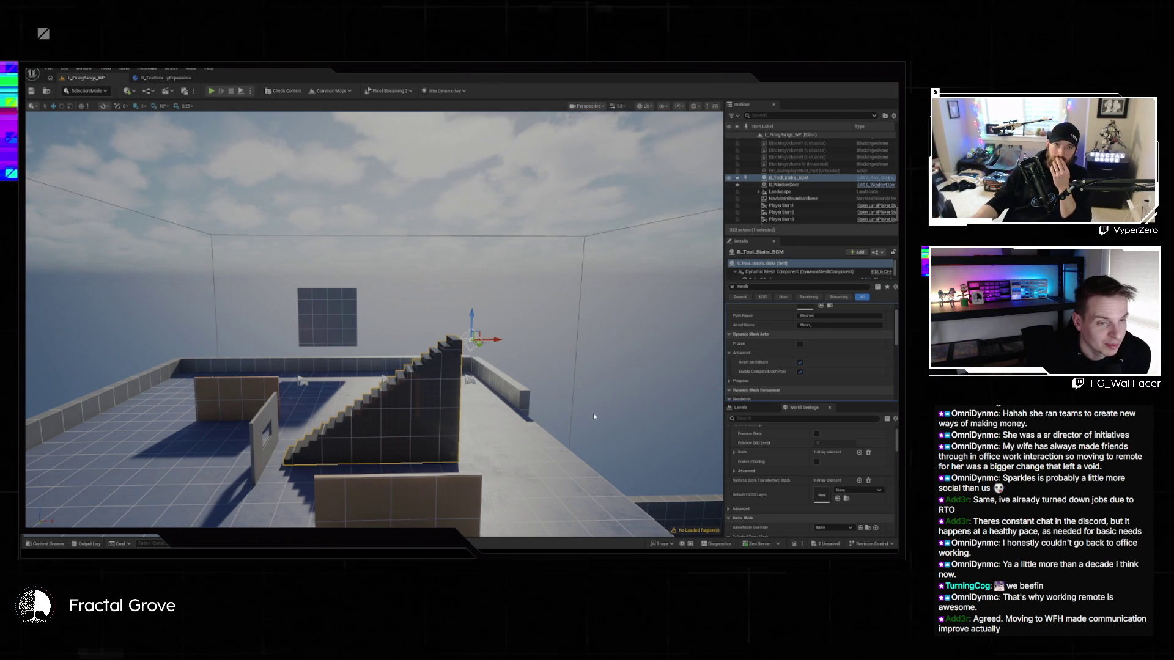
pyautogui.click(68, 69)
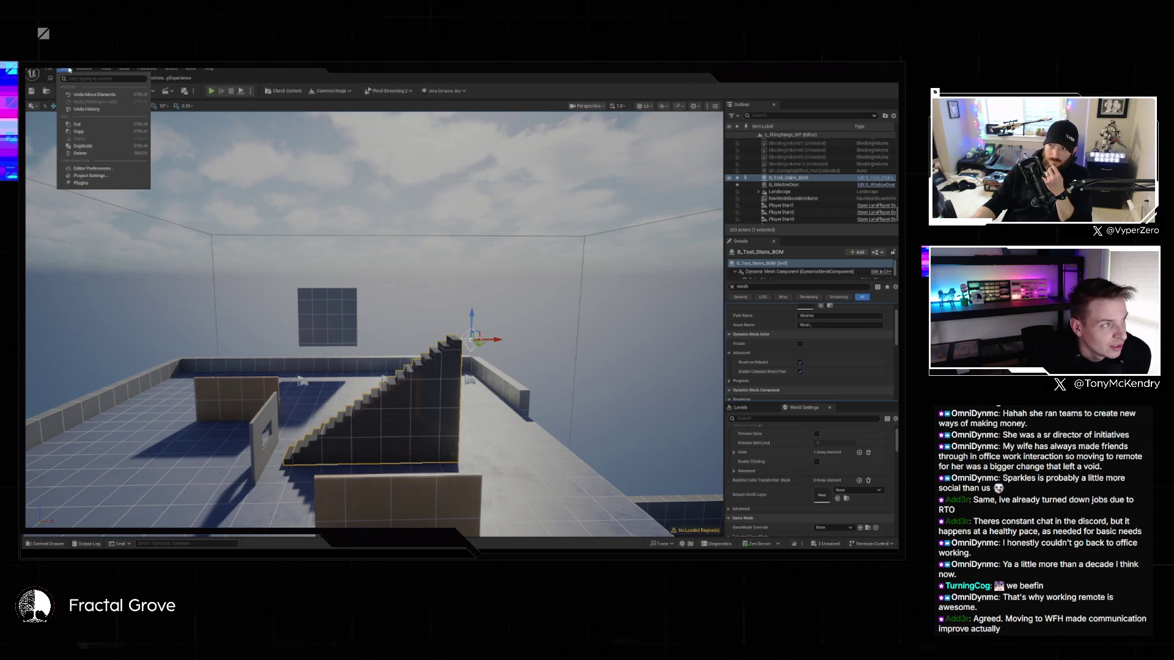
pyautogui.moveTo(191, 69)
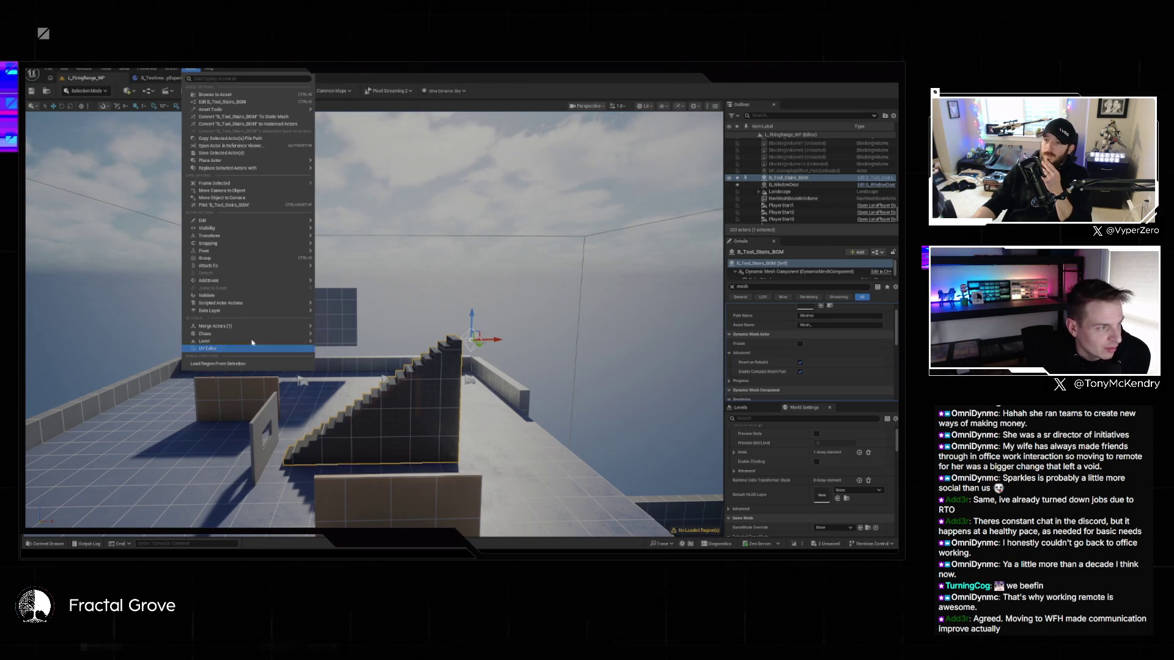
pyautogui.moveTo(288, 325)
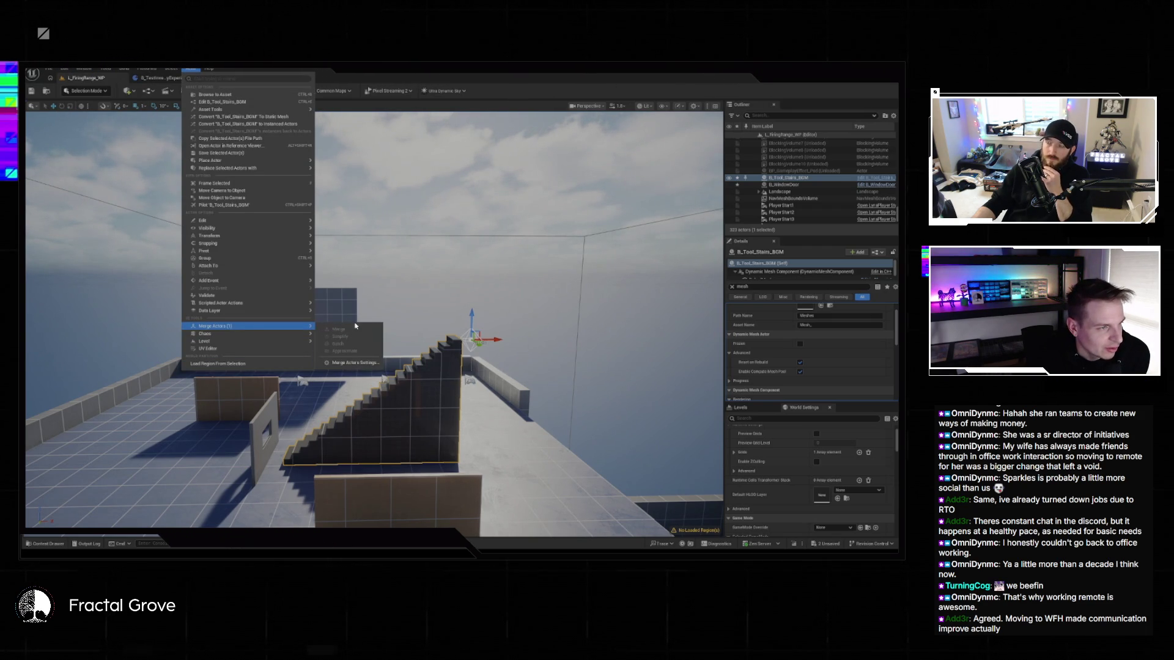
pyautogui.click(515, 379)
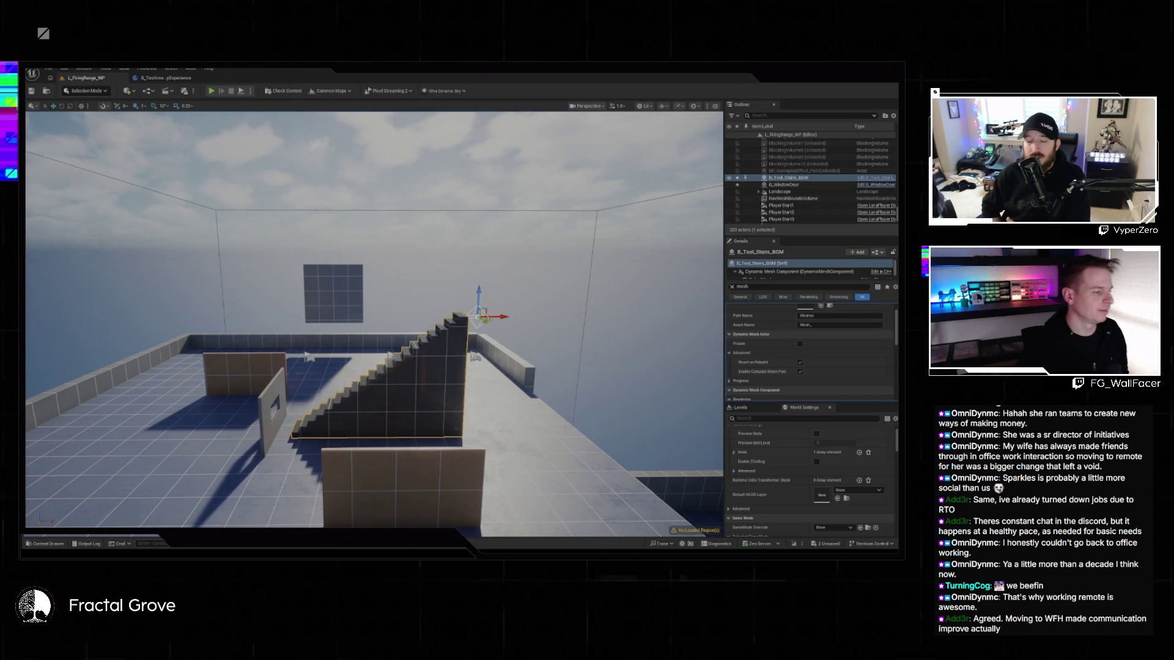
# - Toggle the Content Drawer open and closed, then reopen the Edit menu
pyautogui.click(59, 545)
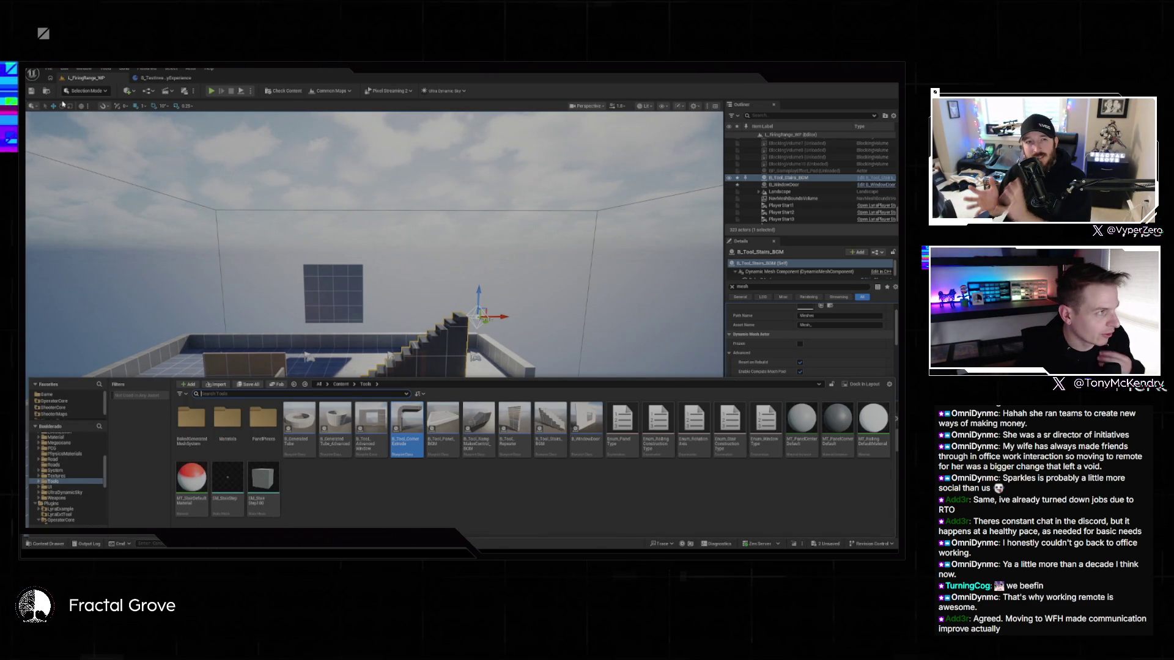
pyautogui.click(64, 68)
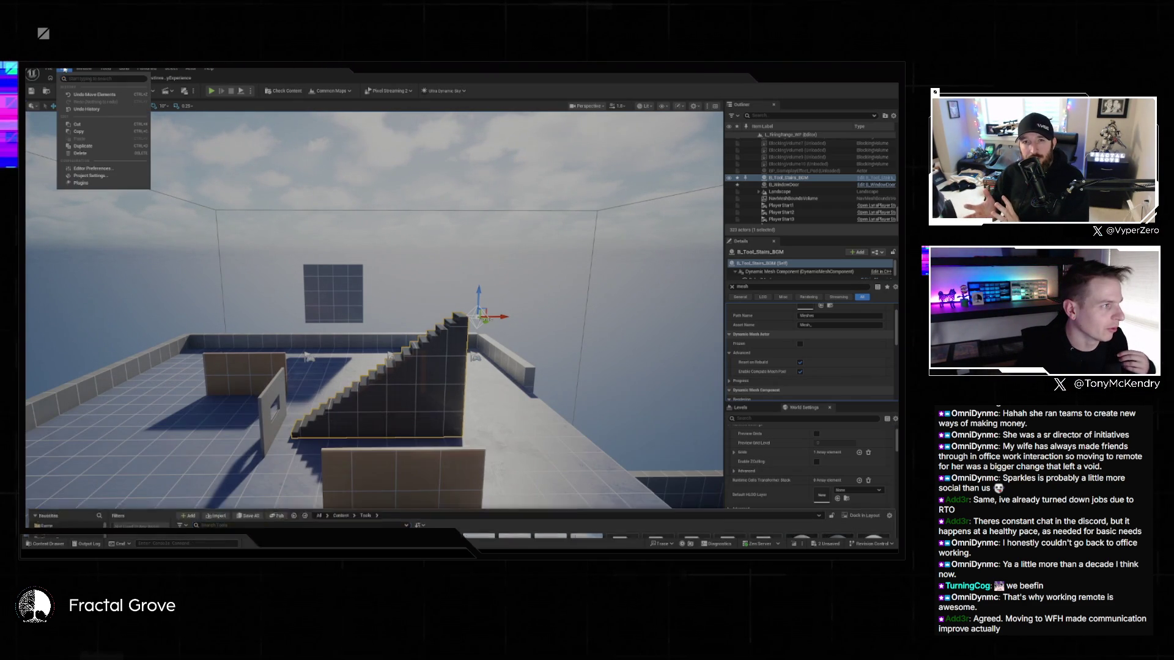
pyautogui.click(94, 174)
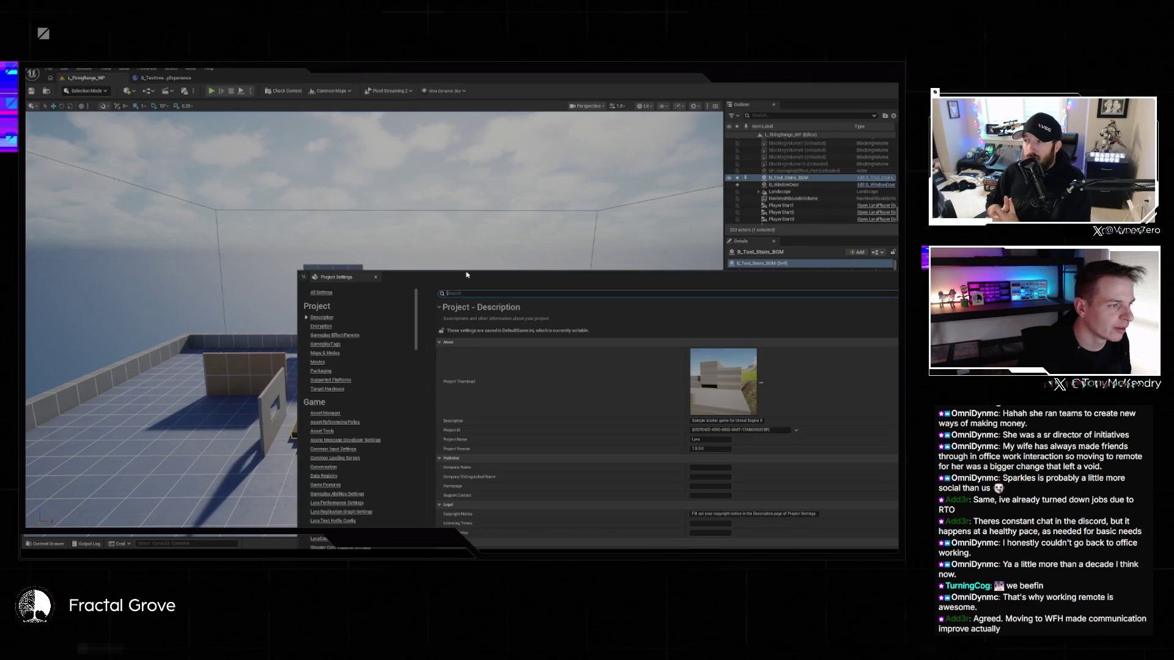
# - Enable the Blockout Tools plugin from Edit > Plugins and restart the editor without saving
pyautogui.click(64, 68)
pyautogui.click(101, 184)
pyautogui.write('lock')
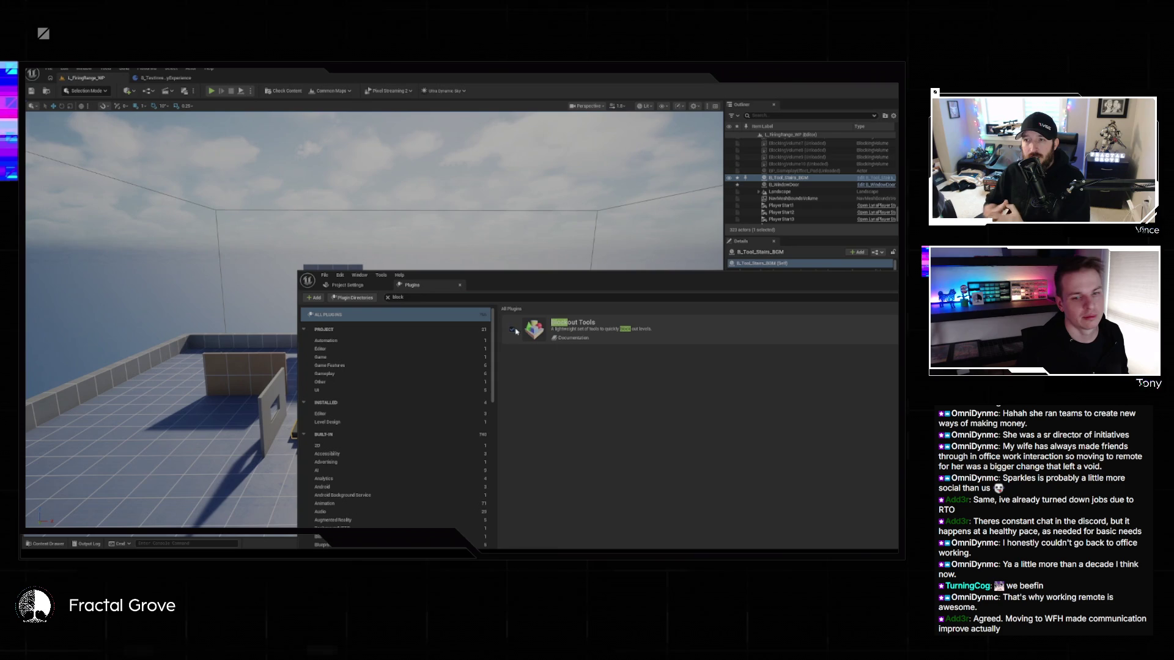
pyautogui.hotkey('ctrl', 'shift', 's')
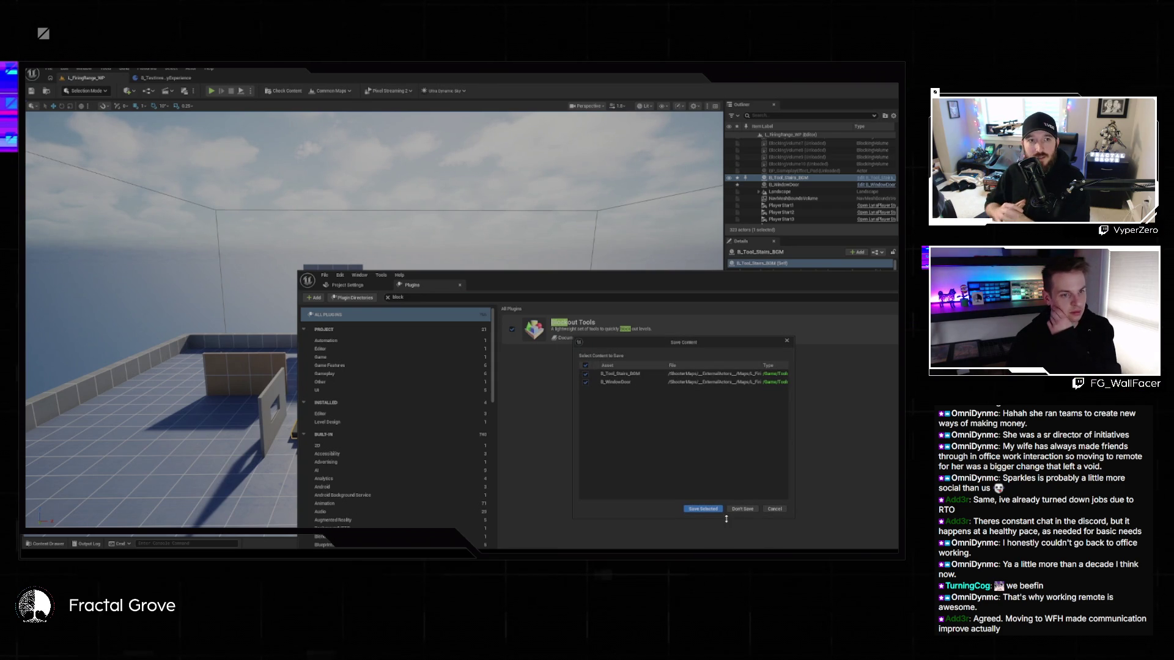
pyautogui.click(744, 509)
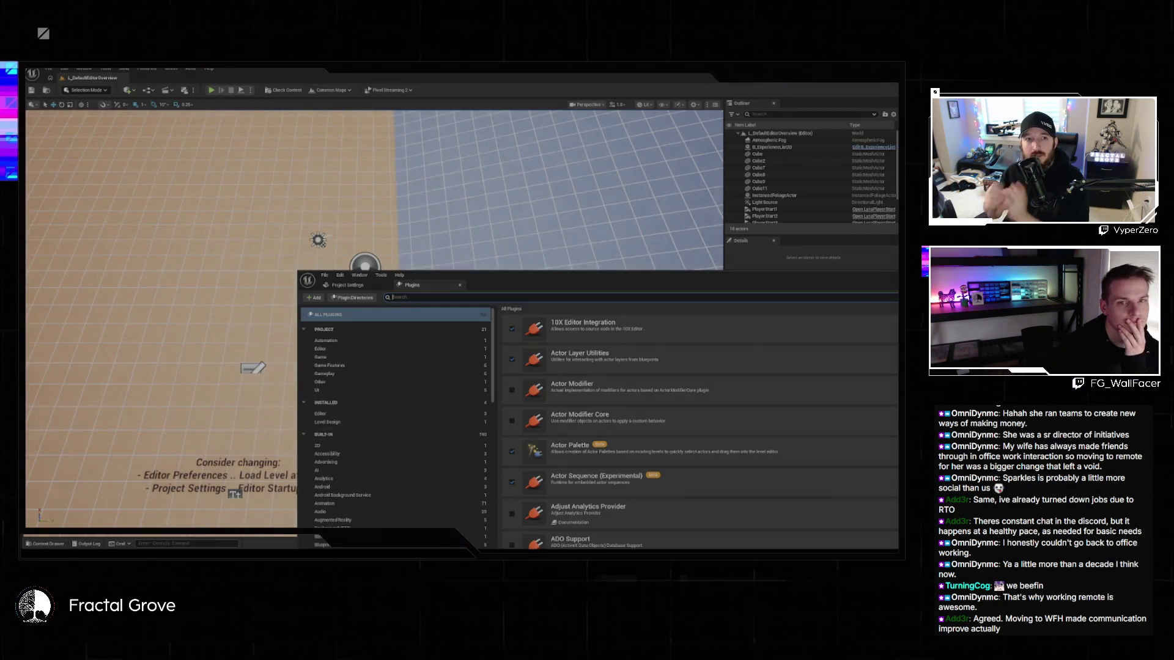
# - Level the view and place a Blockout Box and a Blockout Cone from Quick Add
pyautogui.click(408, 93)
pyautogui.moveTo(476, 261); pyautogui.dragTo(475, 196)
pyautogui.moveTo(131, 447); pyautogui.dragTo(132, 471)
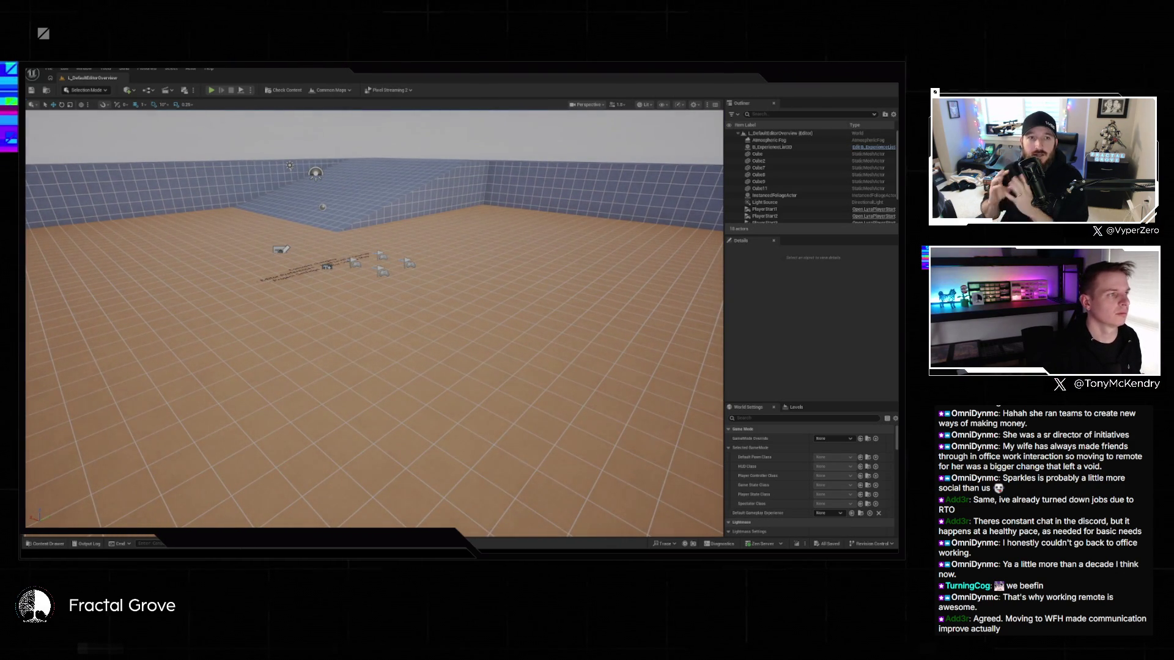
pyautogui.click(125, 89)
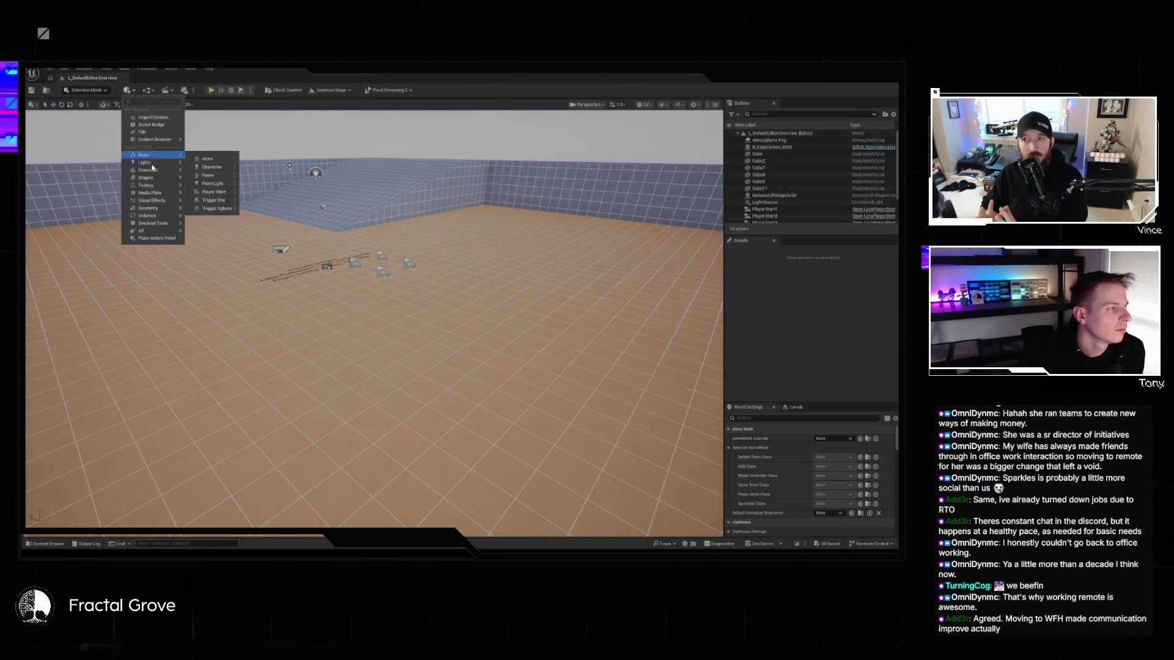
pyautogui.moveTo(176, 224)
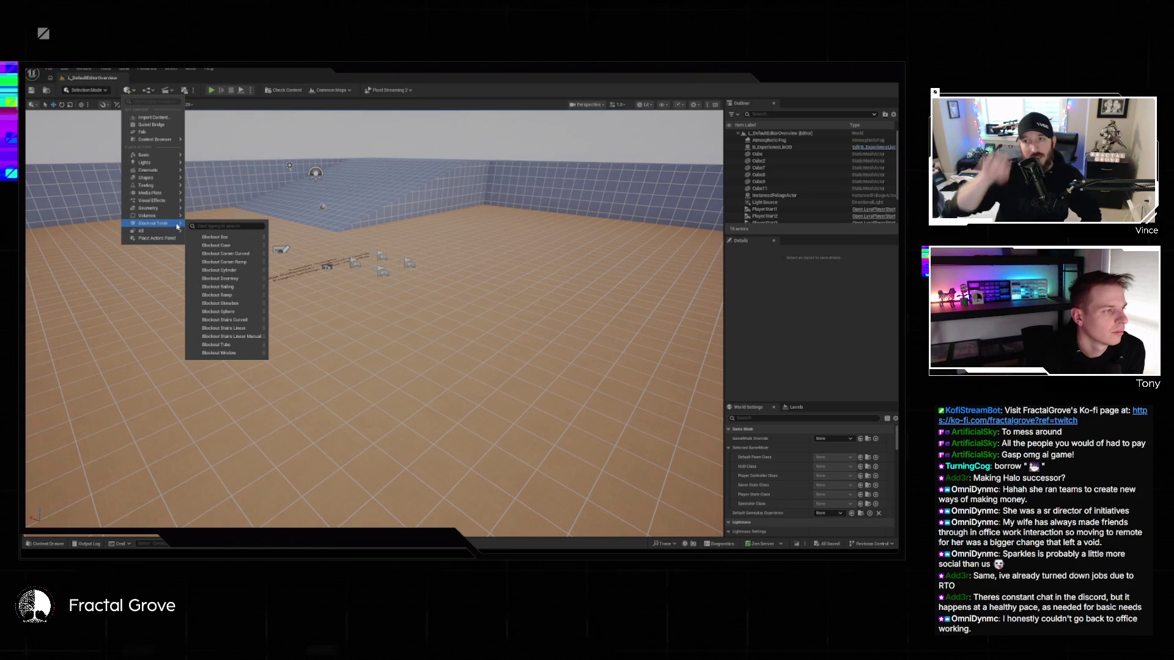
pyautogui.click(216, 236)
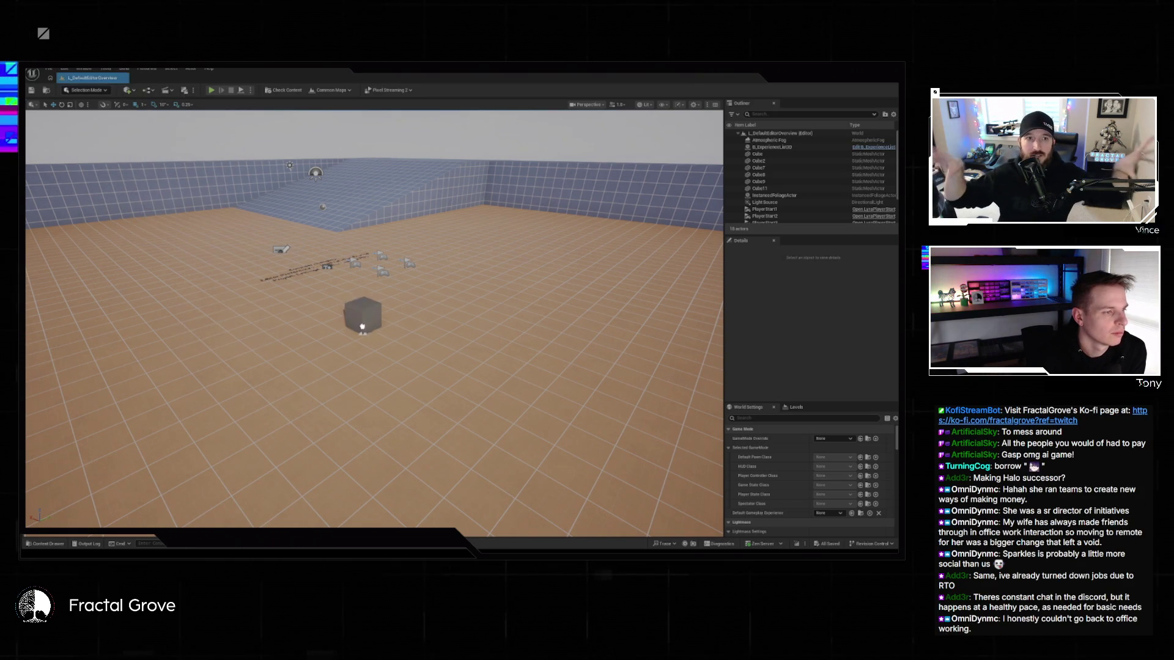
pyautogui.click(131, 93)
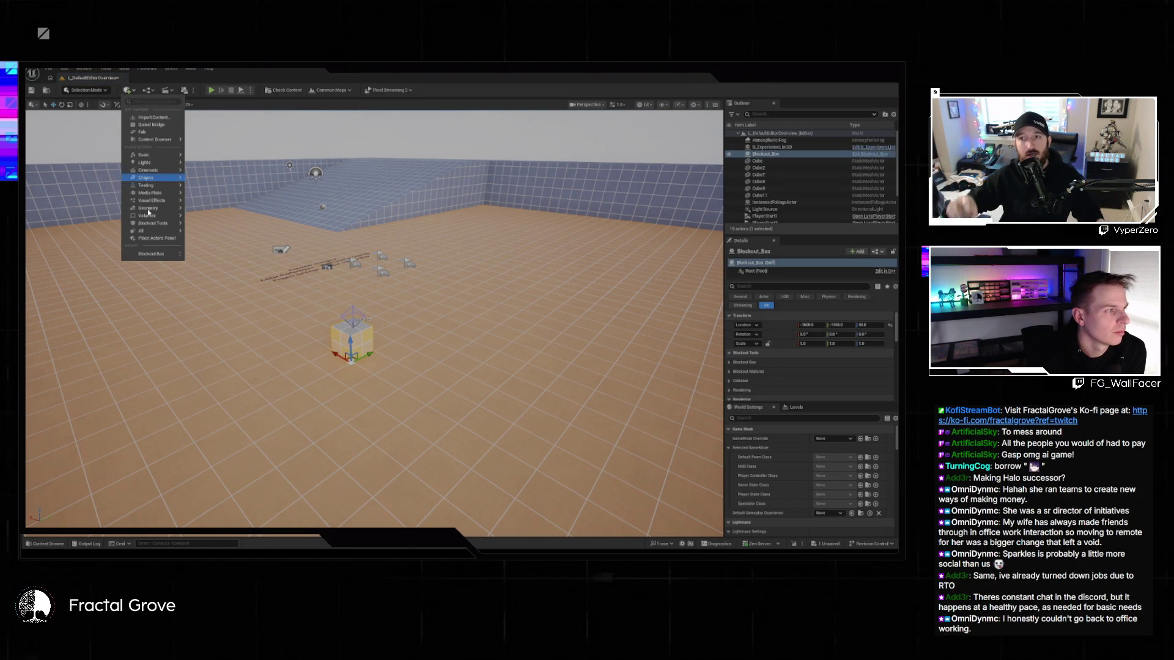
pyautogui.moveTo(158, 223)
pyautogui.click(211, 245)
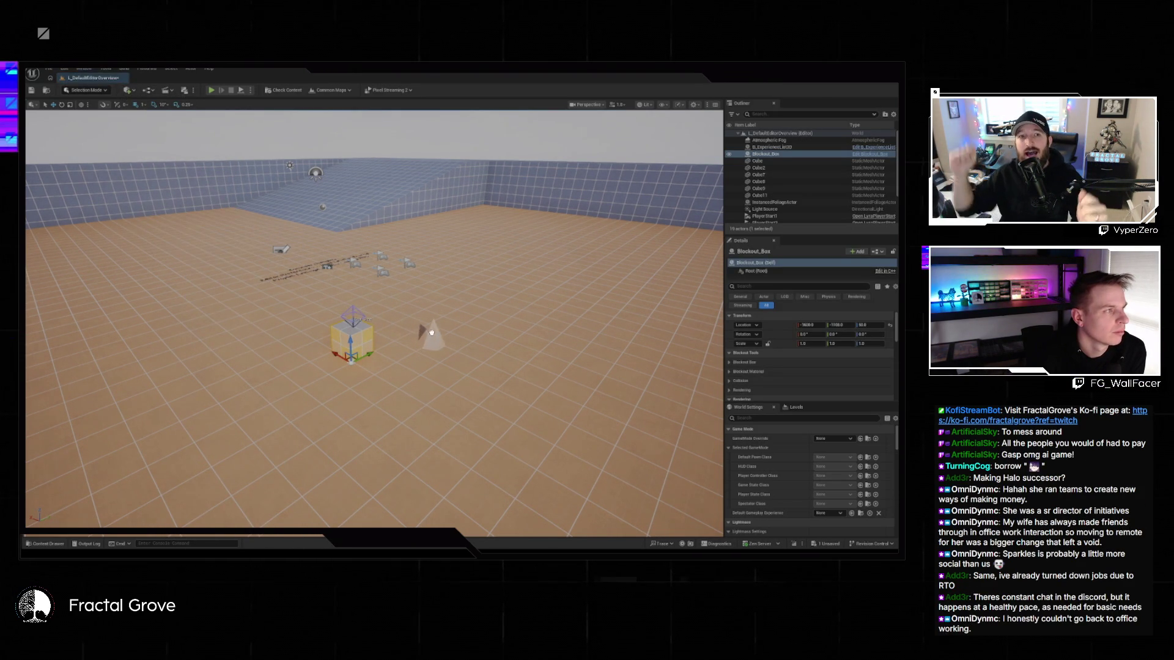
# - Add a Blockout Doorway, Blockout Window and Blockout Stairs Curved to the level
pyautogui.click(126, 93)
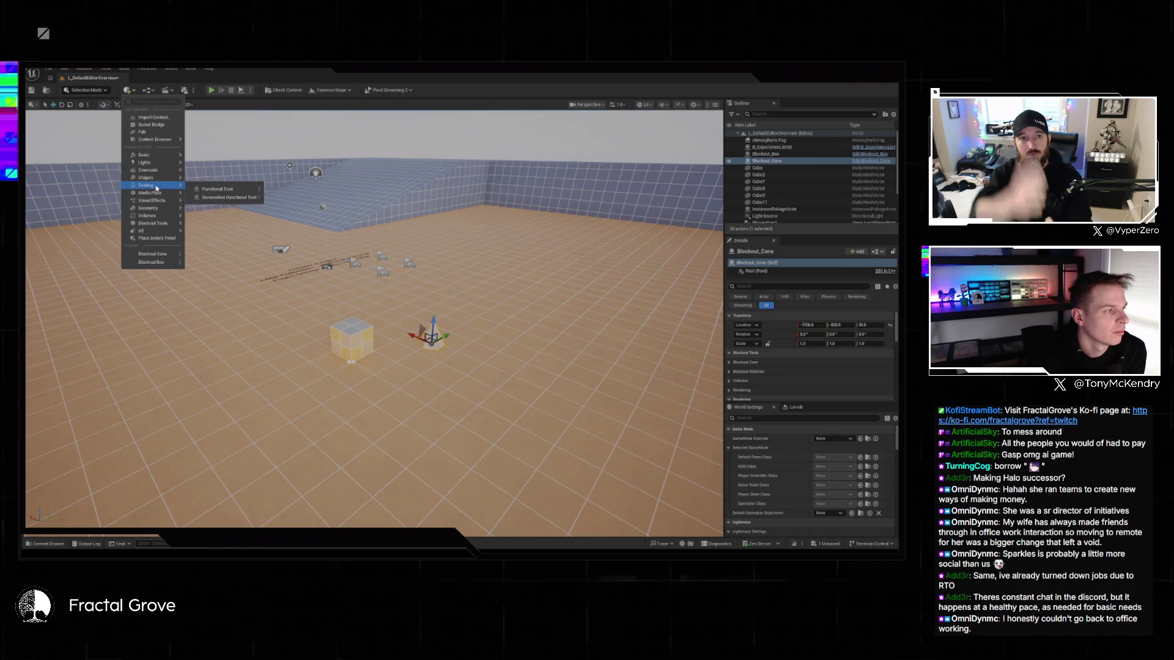
pyautogui.moveTo(156, 223)
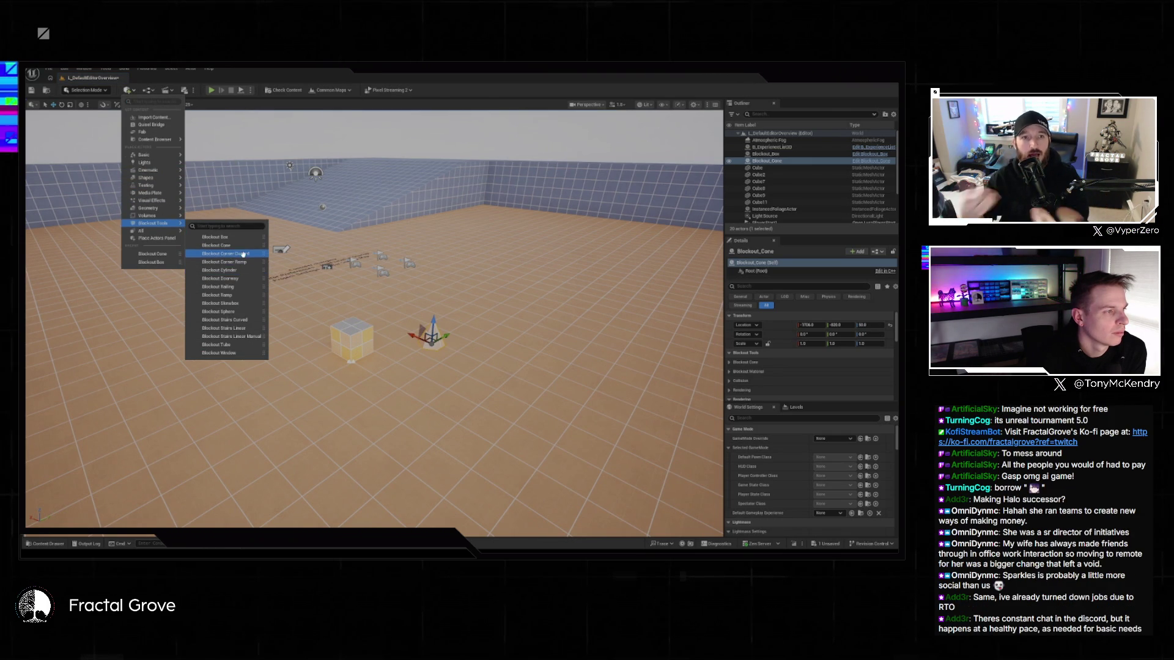
pyautogui.click(242, 278)
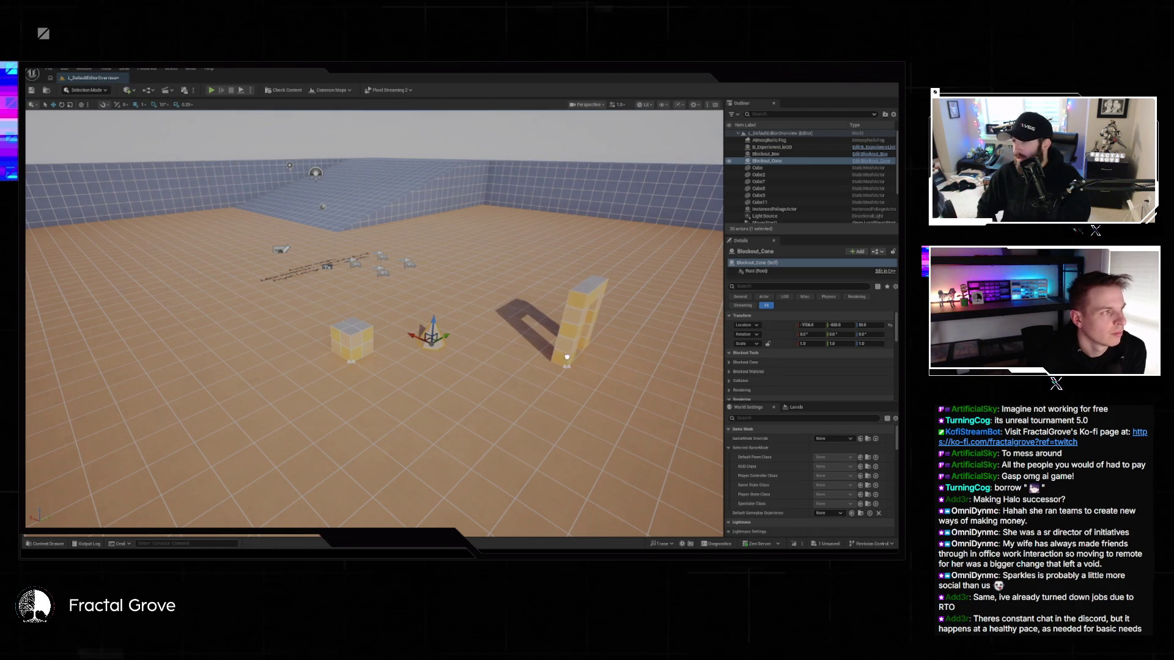
pyautogui.click(128, 91)
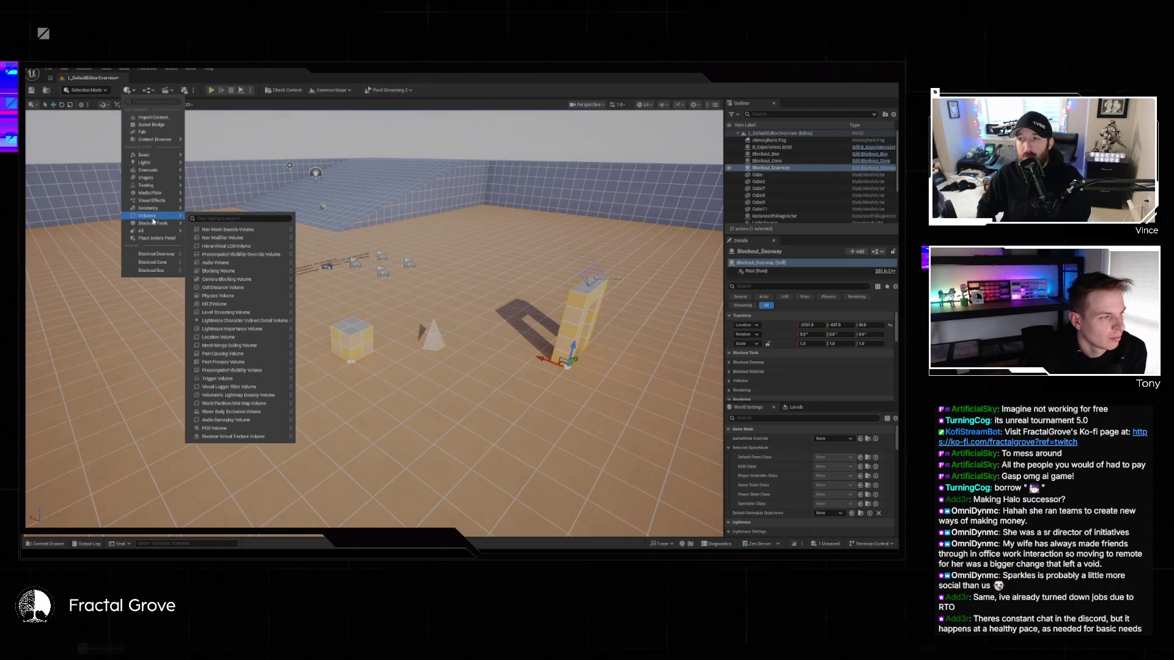
pyautogui.moveTo(168, 219)
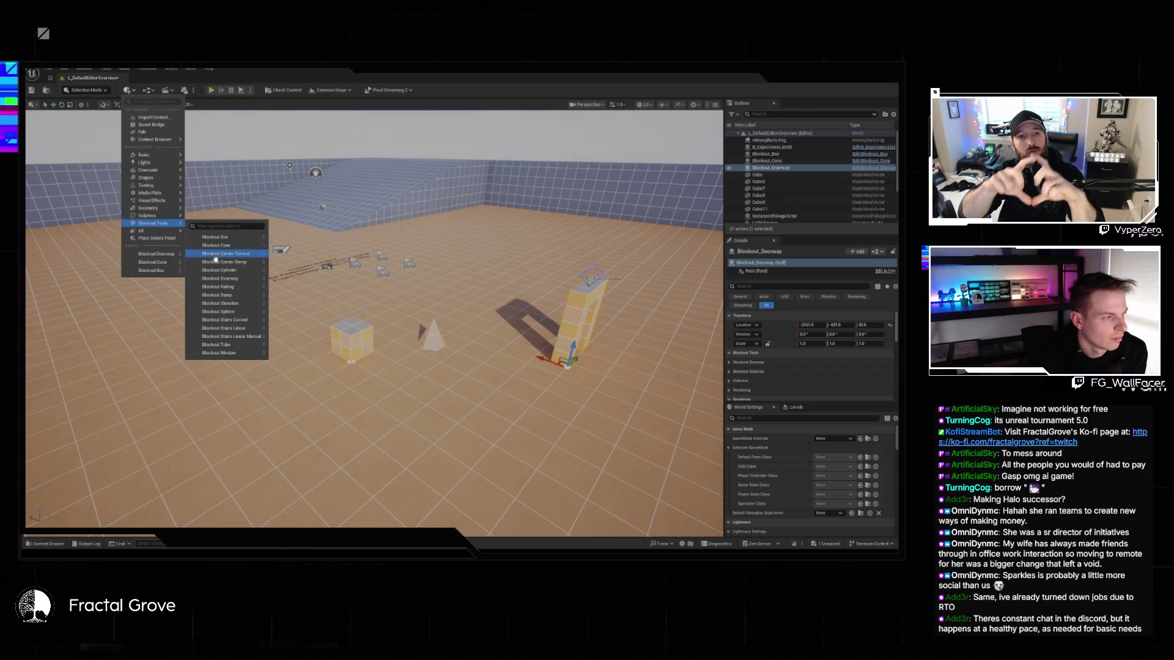
pyautogui.click(233, 353)
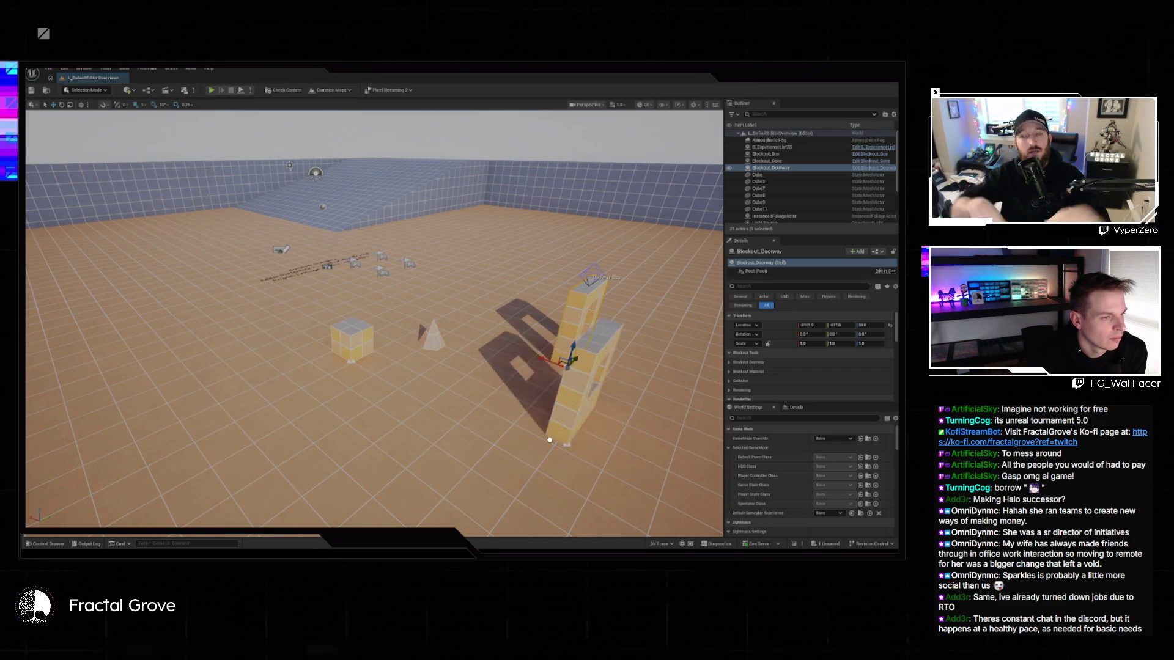
pyautogui.click(130, 90)
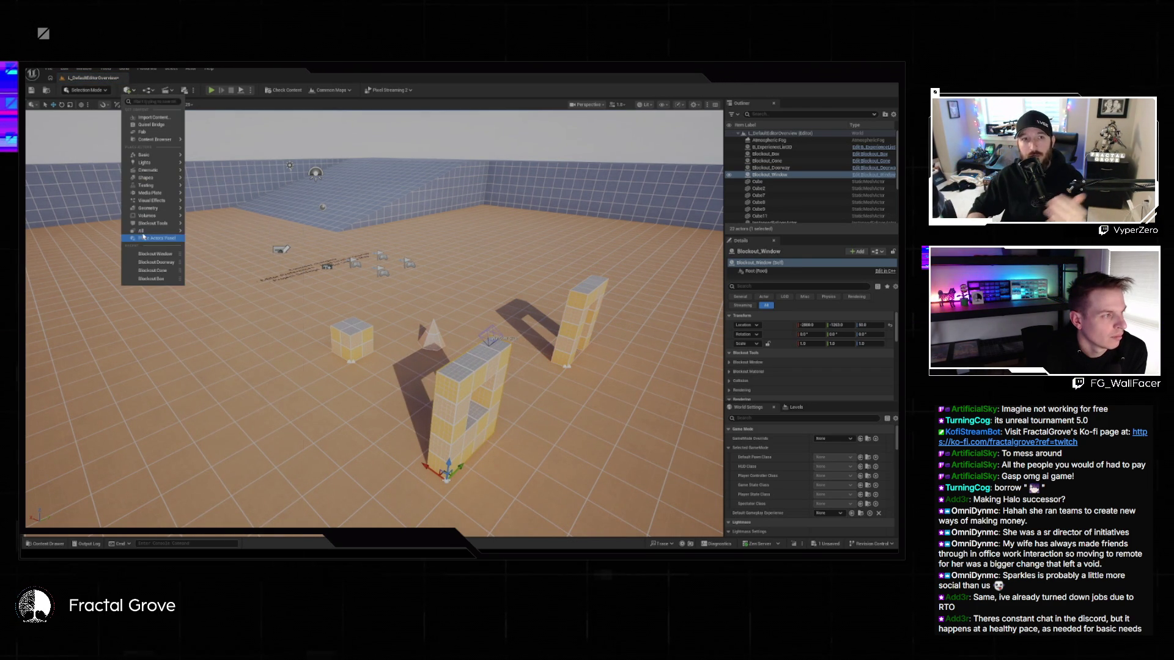
pyautogui.moveTo(154, 223)
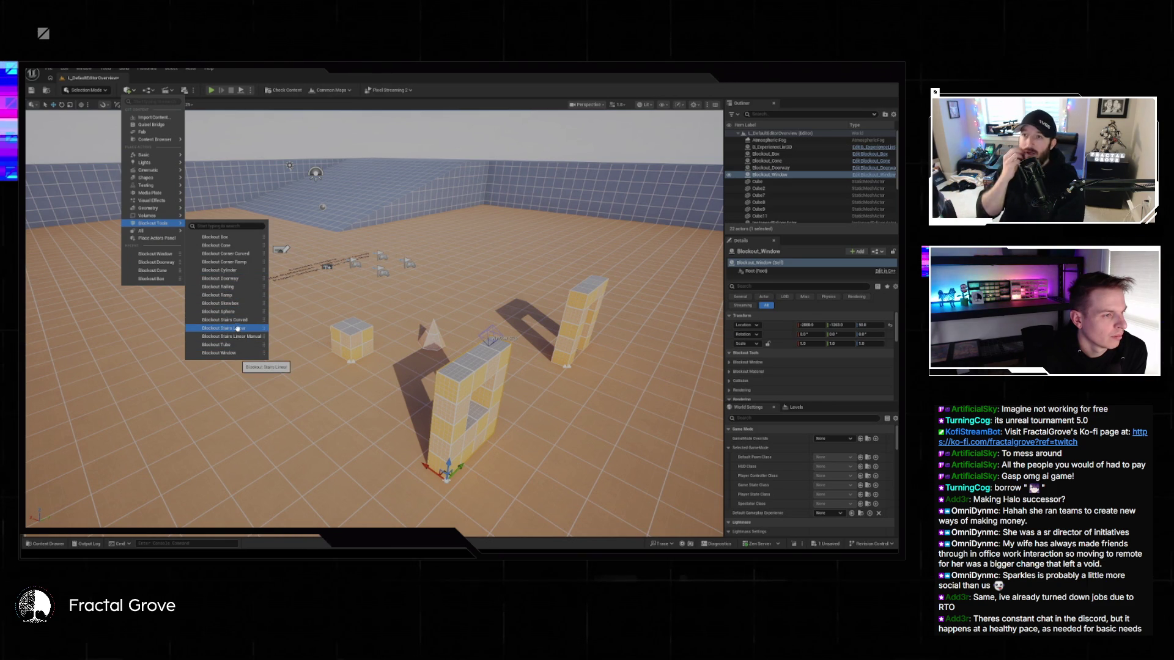
pyautogui.click(237, 320)
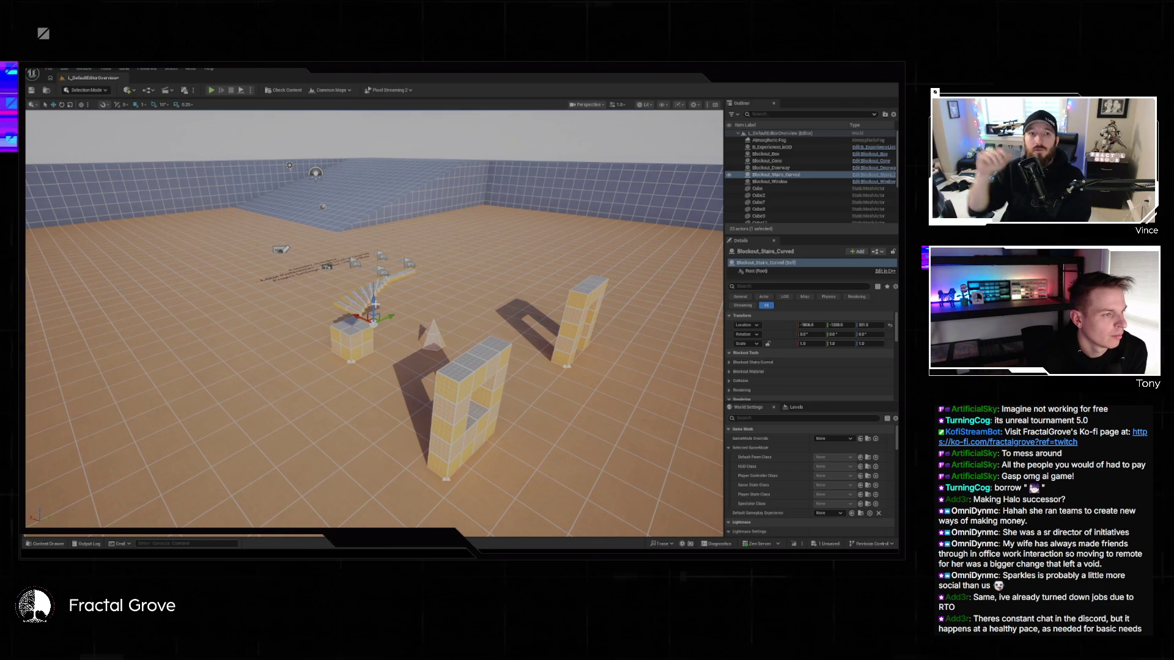
# - Move the curved stairs back and right, drop them onto the floor with End, and frame the shapes
pyautogui.moveTo(390, 319)
pyautogui.mouseDown()
pyautogui.moveTo(481, 286)
pyautogui.moveTo(472, 335)
pyautogui.mouseUp()
pyautogui.moveTo(483, 279); pyautogui.dragTo(541, 253)
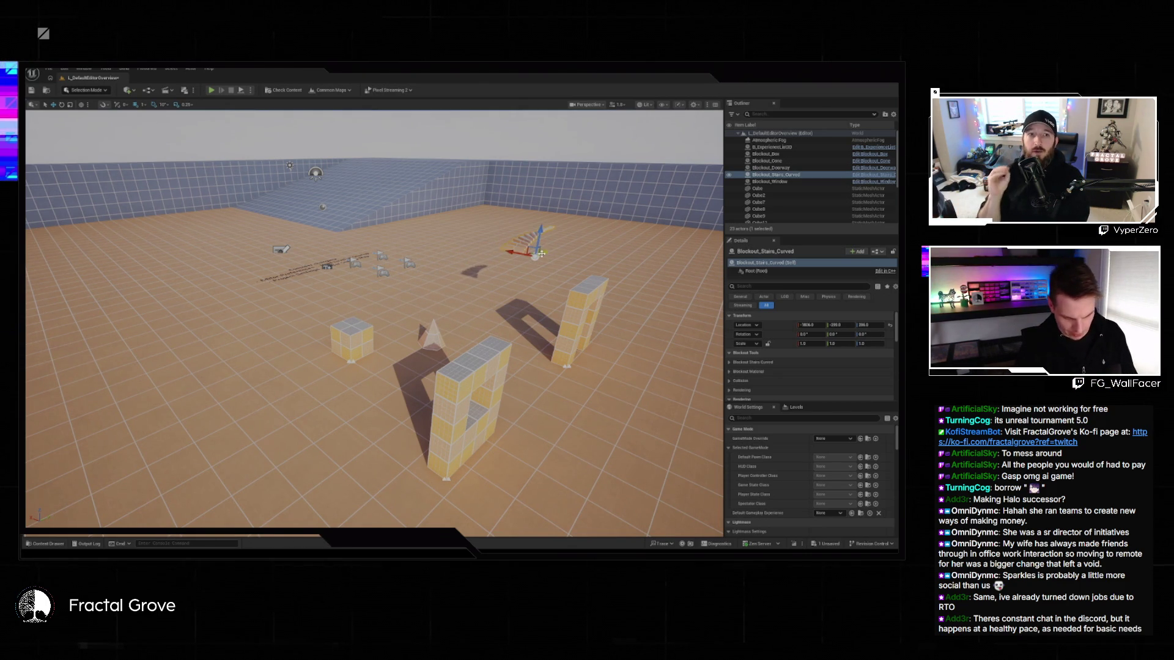
pyautogui.press('End')
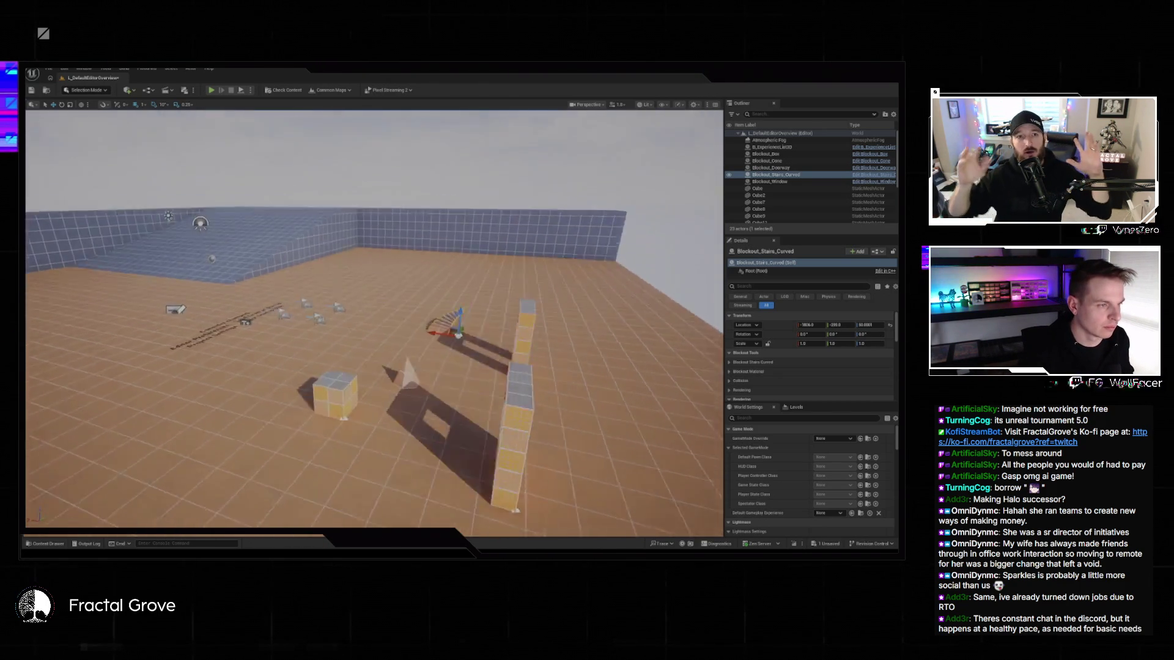
pyautogui.moveTo(373, 342); pyautogui.dragTo(355, 281)
pyautogui.moveTo(159, 445); pyautogui.dragTo(133, 444)
pyautogui.click(46, 544)
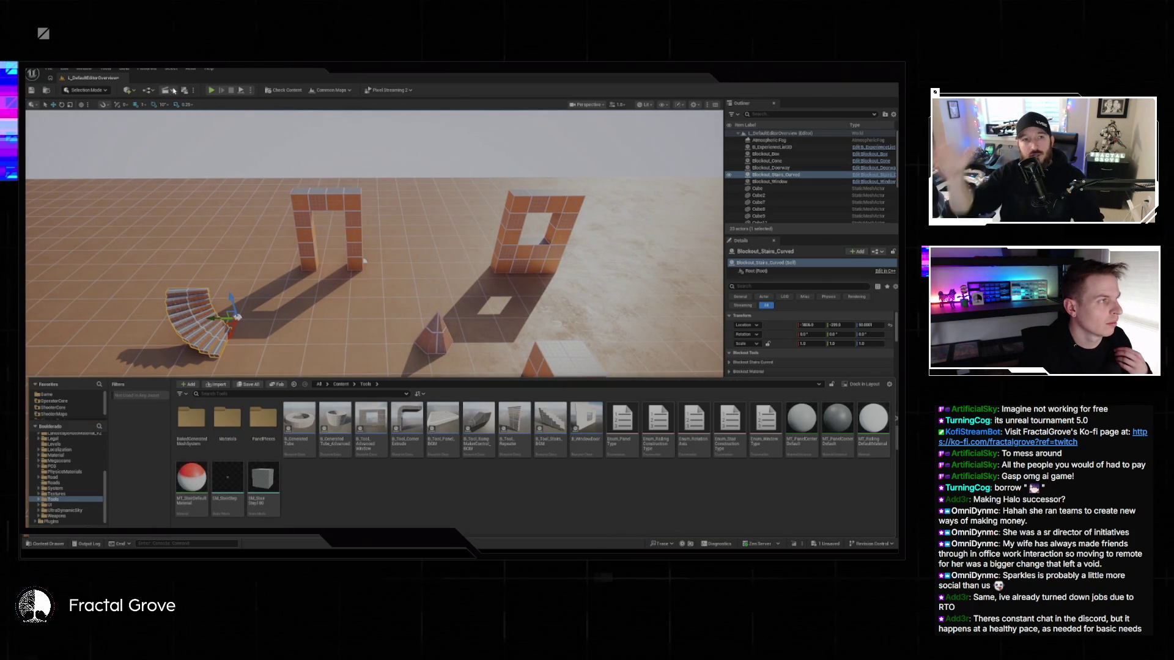
# - Drag a Blockout Railing from Quick Add behind the curved stairs, then select the doorway
pyautogui.click(133, 92)
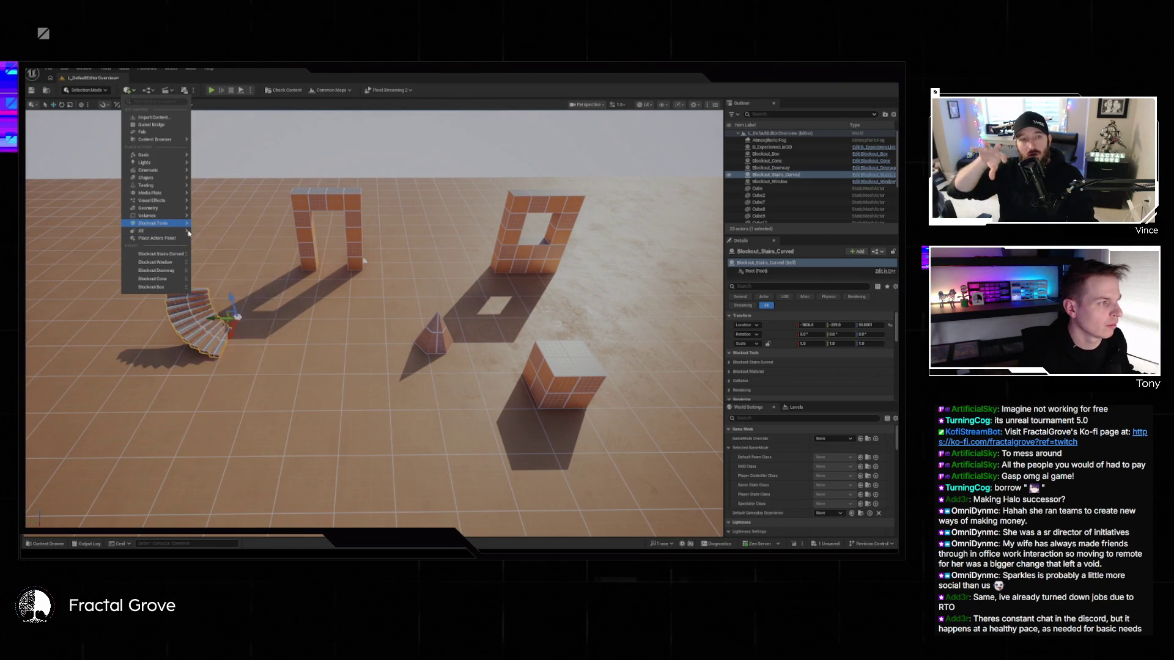
pyautogui.moveTo(156, 224)
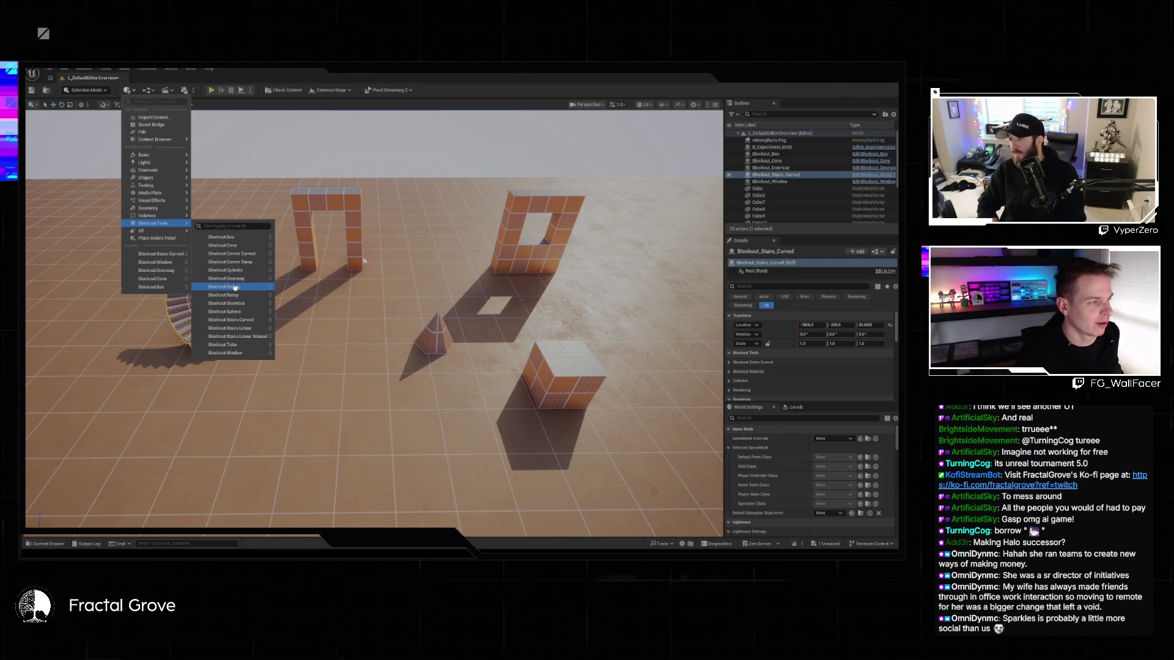
pyautogui.moveTo(234, 288)
pyautogui.mouseDown()
pyautogui.moveTo(511, 314)
pyautogui.moveTo(184, 348)
pyautogui.moveTo(187, 228)
pyautogui.mouseUp()
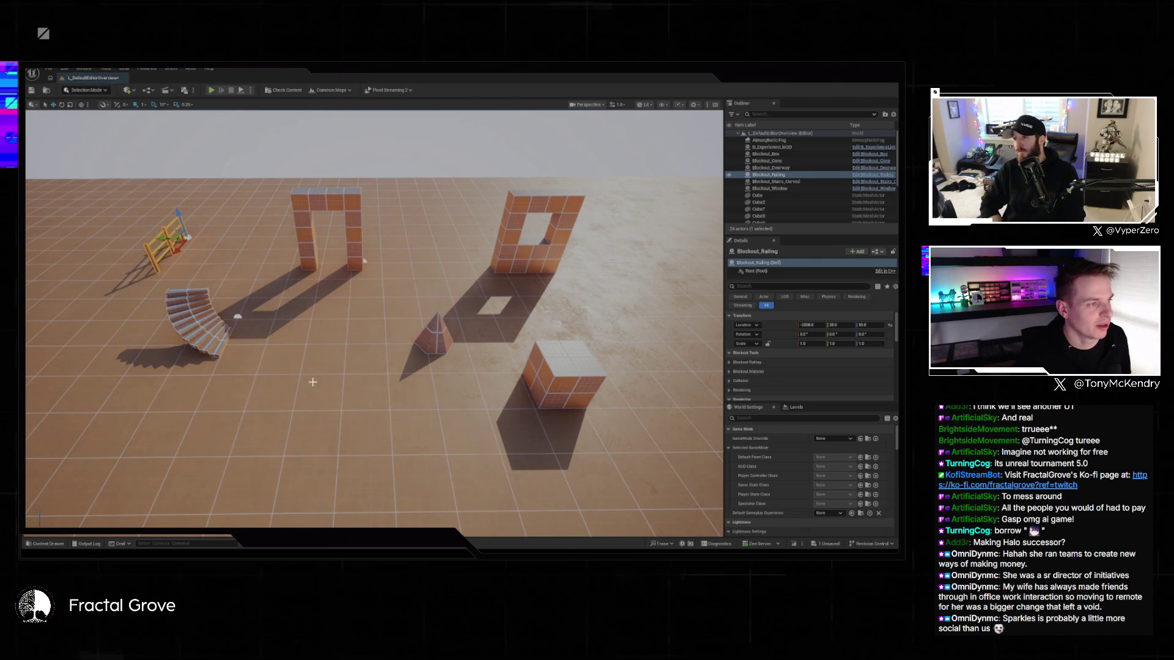
pyautogui.click(349, 203)
# - Widen the Blockout Doorway and set its shape size values to 160 and 600
pyautogui.press('f')
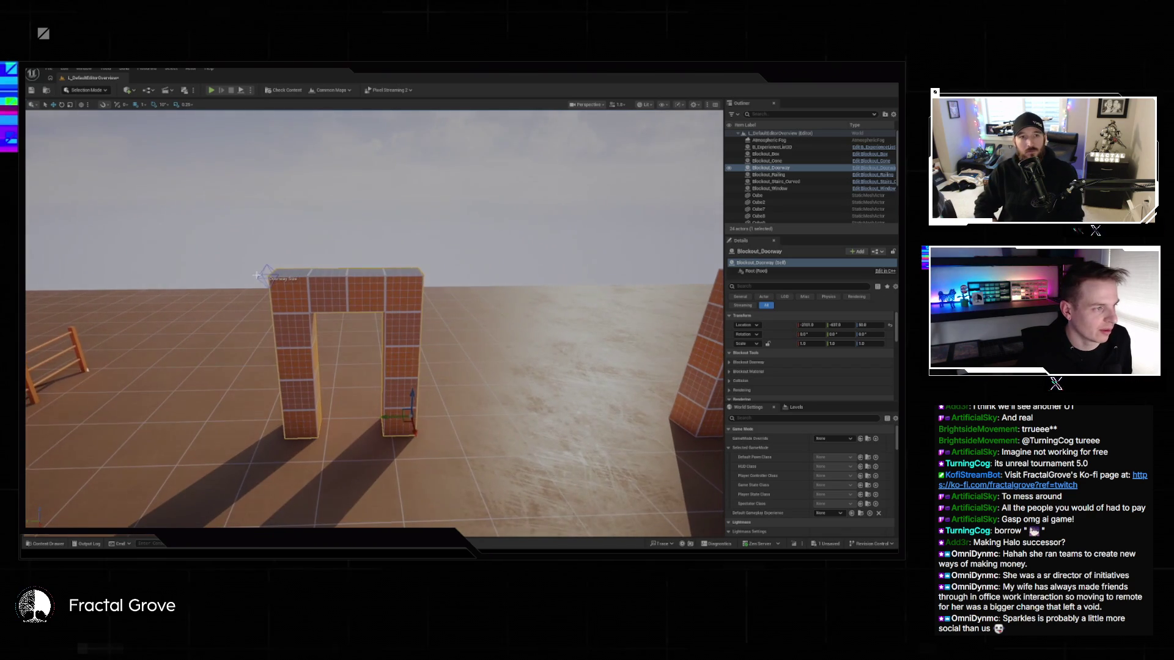
pyautogui.click(258, 276)
pyautogui.moveTo(258, 278)
pyautogui.mouseDown()
pyautogui.moveTo(127, 281)
pyautogui.moveTo(129, 198)
pyautogui.moveTo(174, 205)
pyautogui.mouseUp()
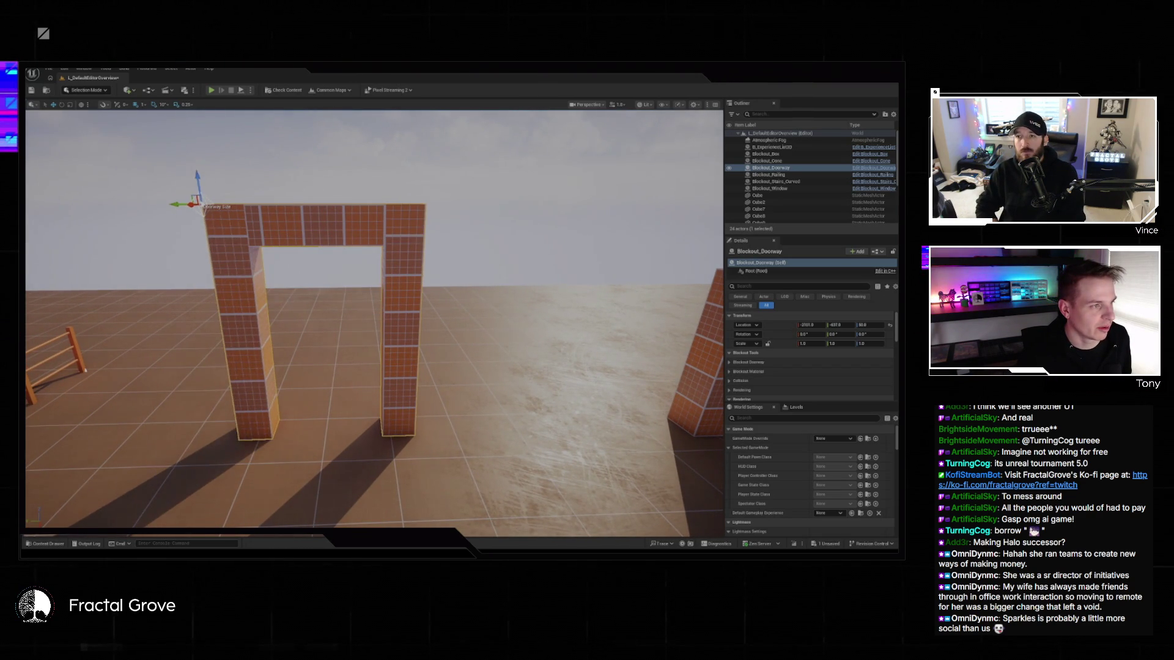
pyautogui.scroll(-2, 195, 205)
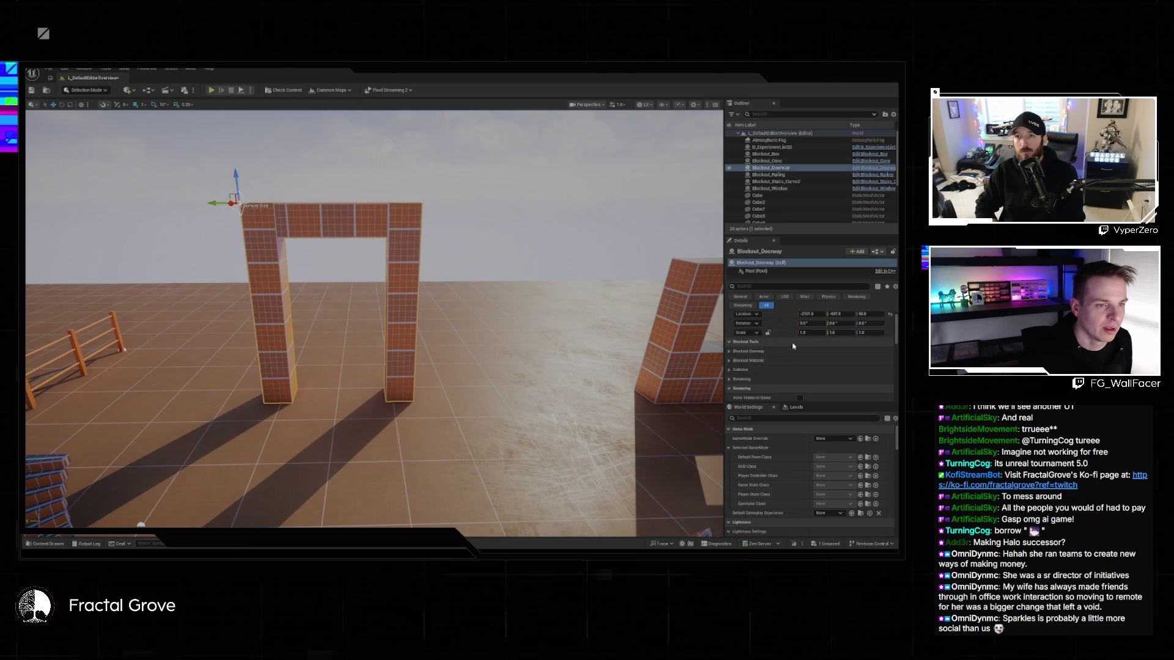
pyautogui.click(749, 362)
pyautogui.scroll(-1, 795, 342)
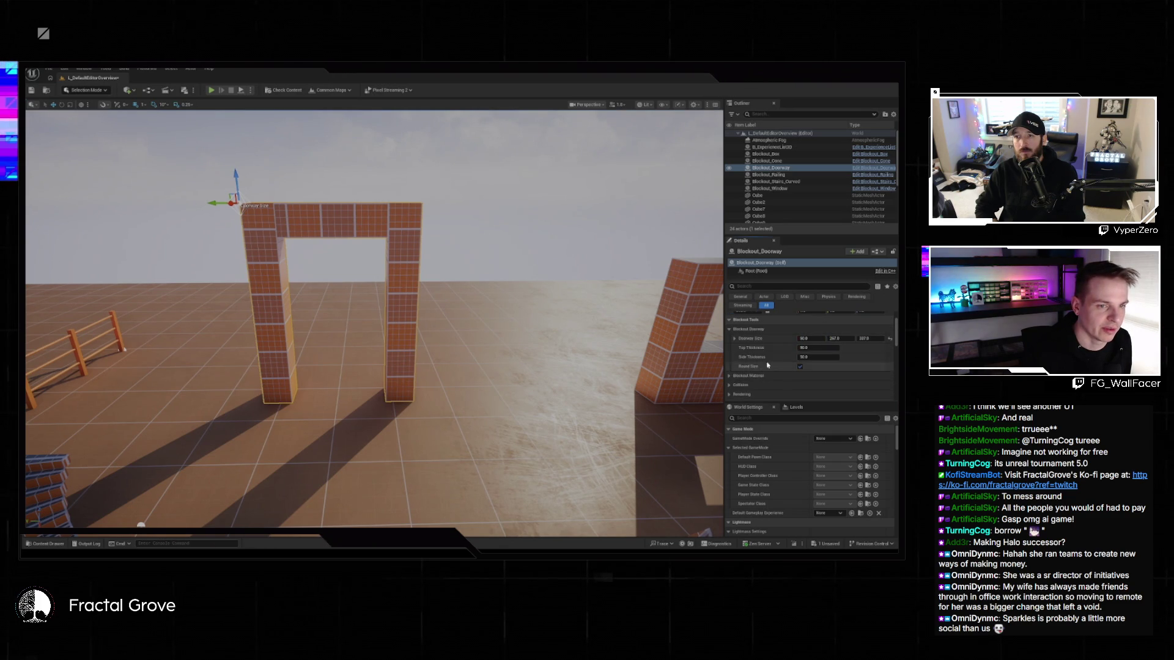
pyautogui.click(807, 337)
pyautogui.write('60')
pyautogui.press('Return')
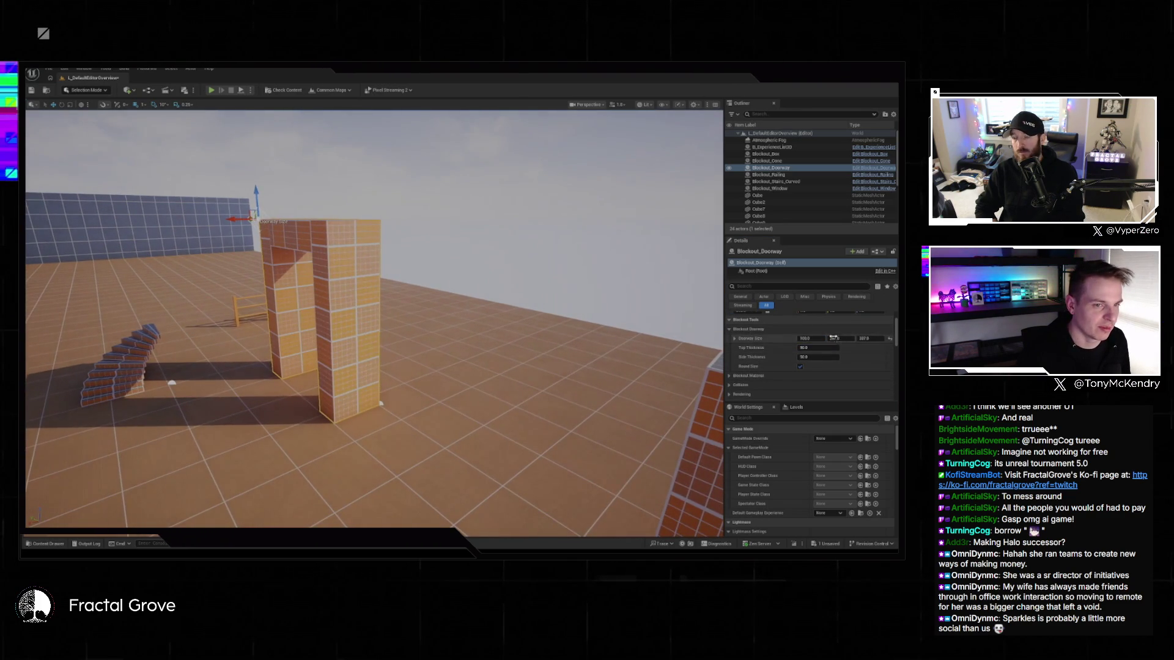
pyautogui.write('00')
pyautogui.press('Return')
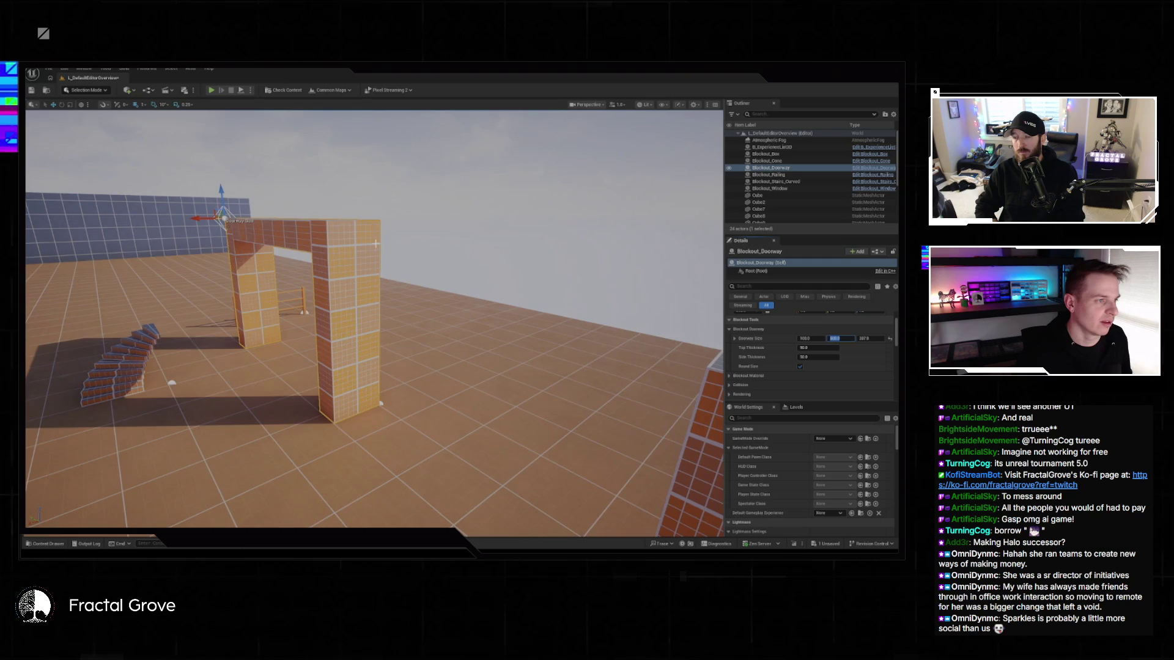
# - Keep the doorway's Blockout Material type as Blockout Grid and fly in close to it
pyautogui.click(794, 375)
pyautogui.scroll(-1, 791, 379)
pyautogui.click(830, 354)
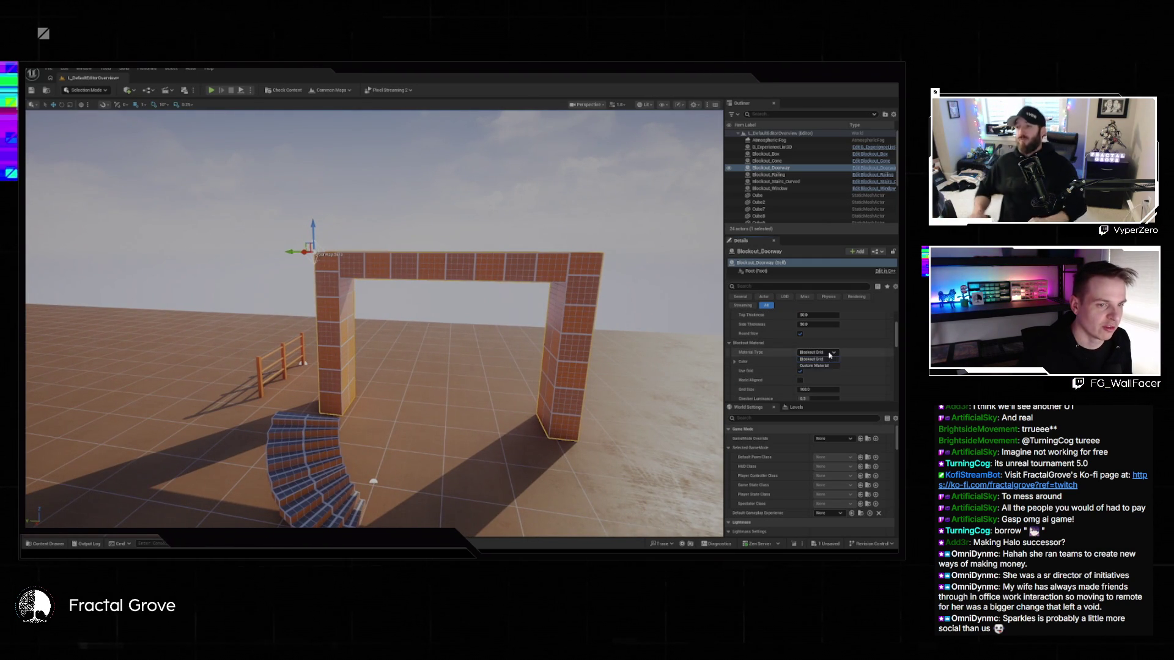
pyautogui.click(813, 359)
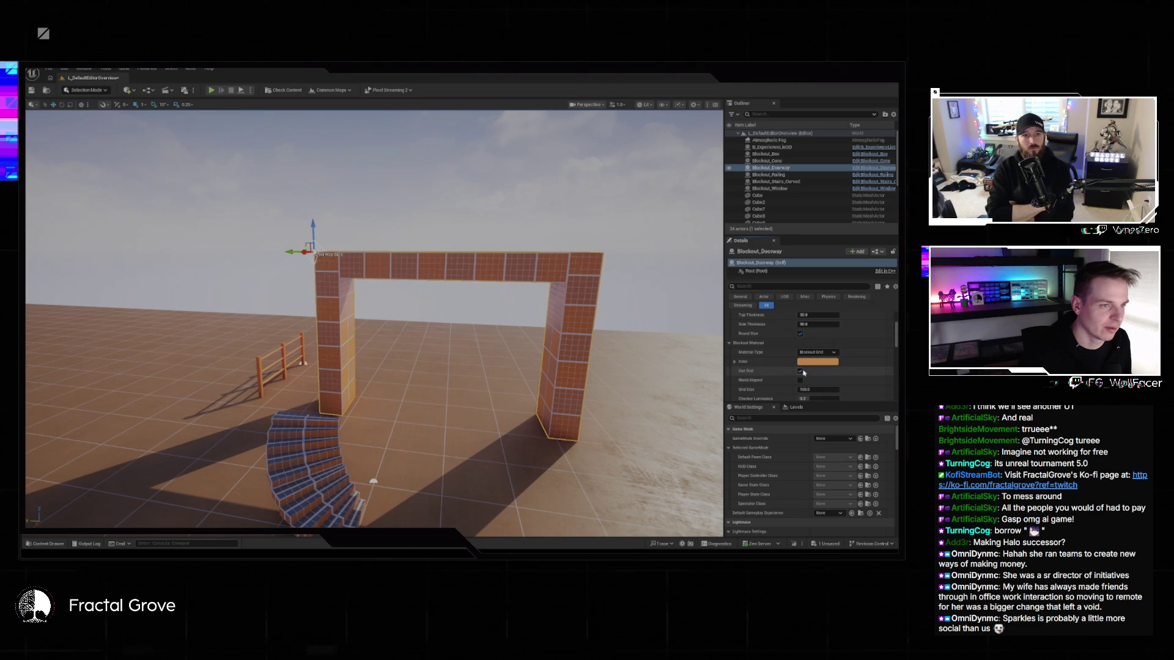
pyautogui.moveTo(372, 318); pyautogui.dragTo(391, 367)
pyautogui.press('f')
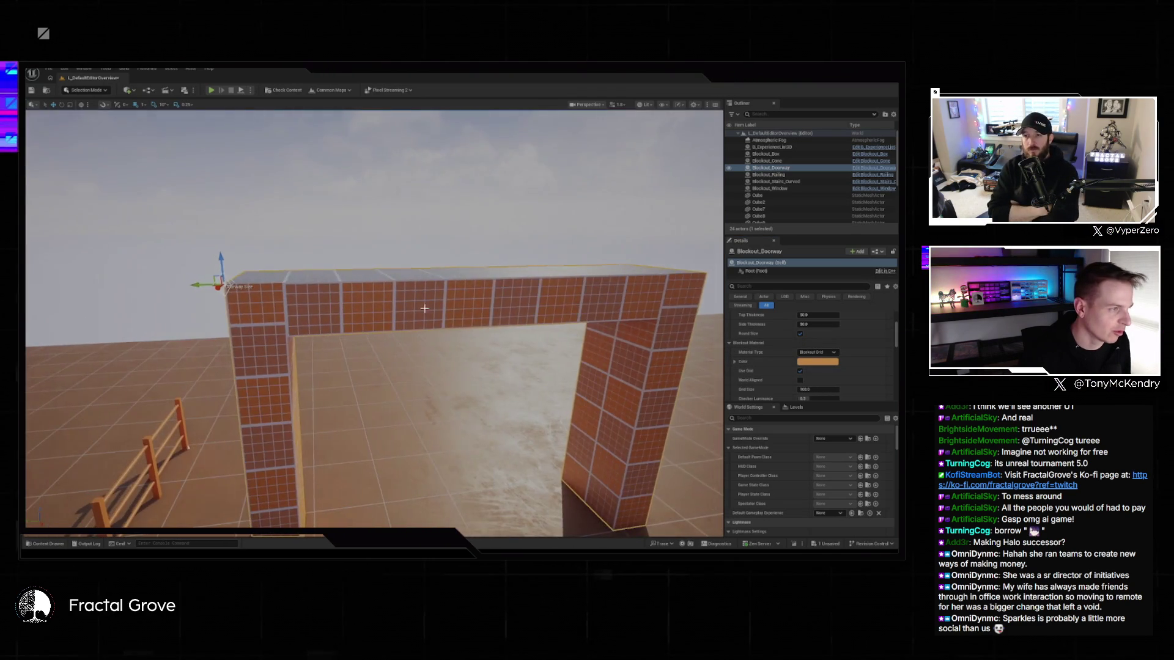
pyautogui.moveTo(478, 330)
pyautogui.mouseDown()
pyautogui.moveTo(478, 314)
pyautogui.moveTo(447, 352)
pyautogui.moveTo(363, 287)
pyautogui.mouseUp()
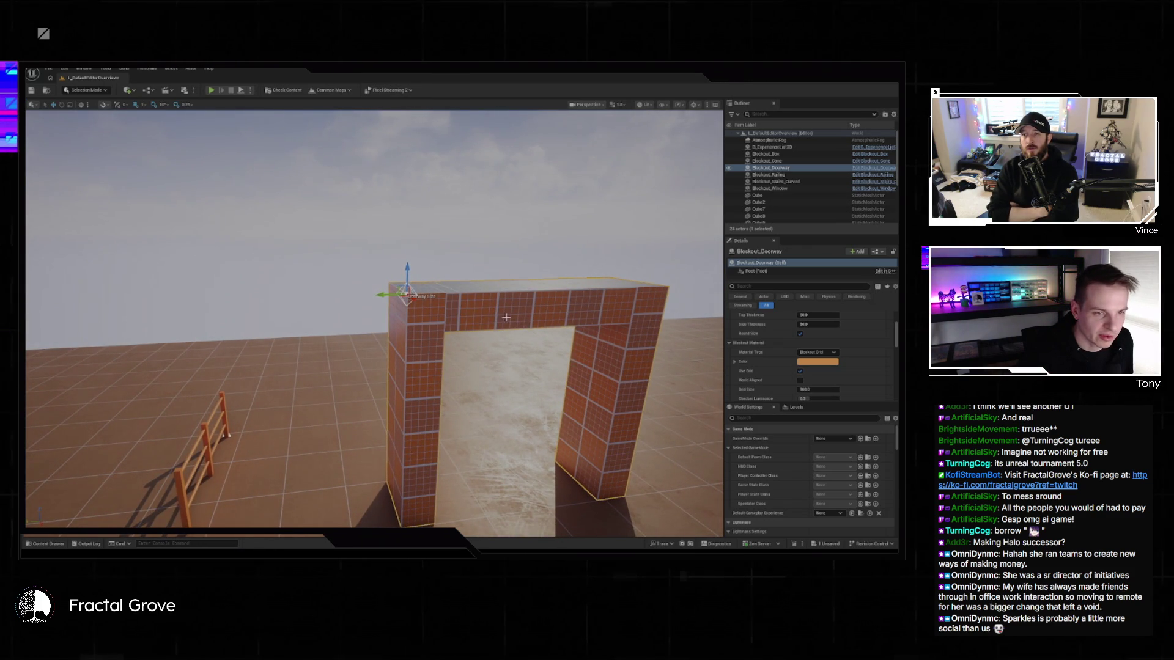
# - Change the doorway's Color to pale grey
pyautogui.click(817, 361)
pyautogui.click(859, 406)
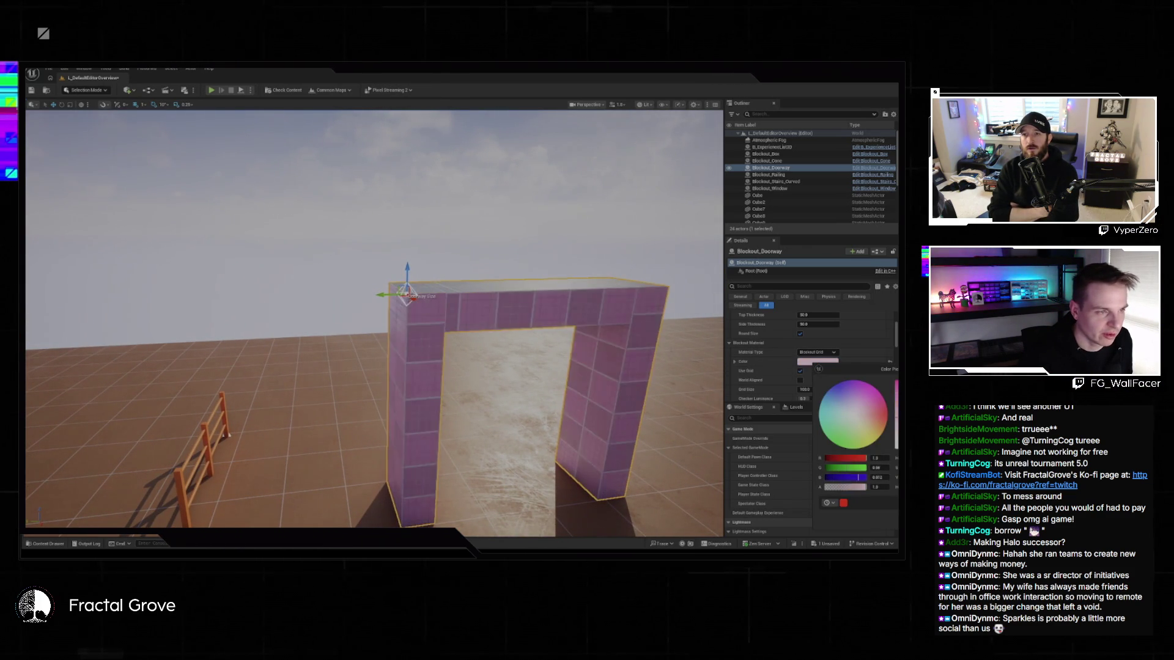
pyautogui.click(848, 420)
pyautogui.click(819, 350)
pyautogui.scroll(-2, 819, 350)
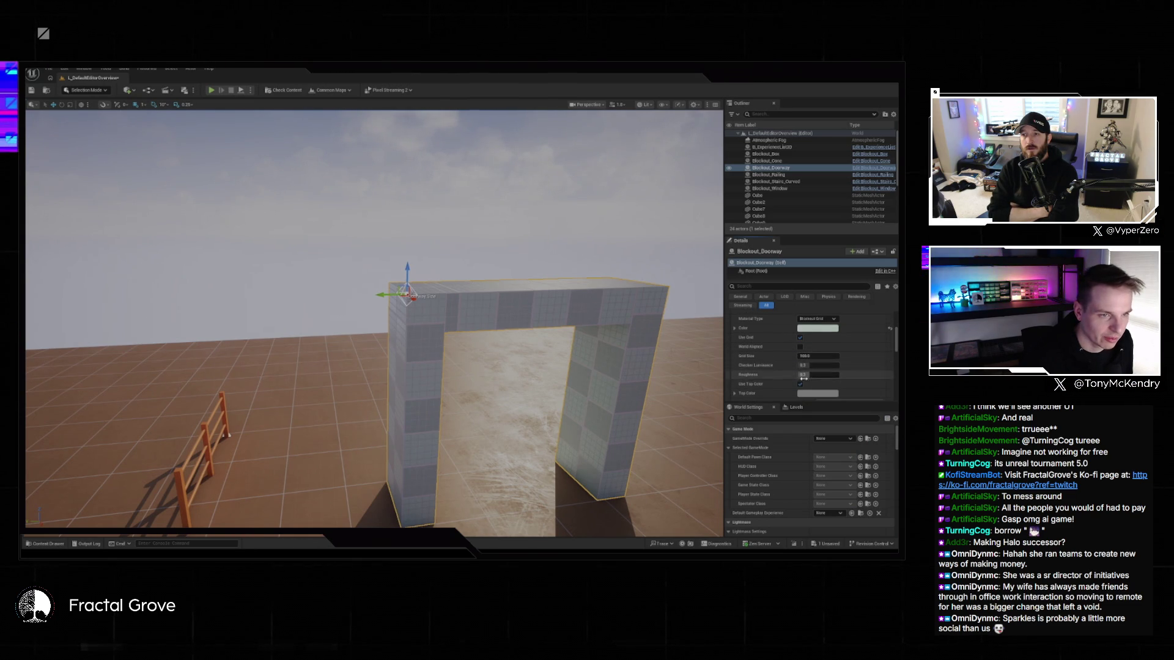
pyautogui.scroll(-2, 803, 379)
pyautogui.scroll(4, 771, 361)
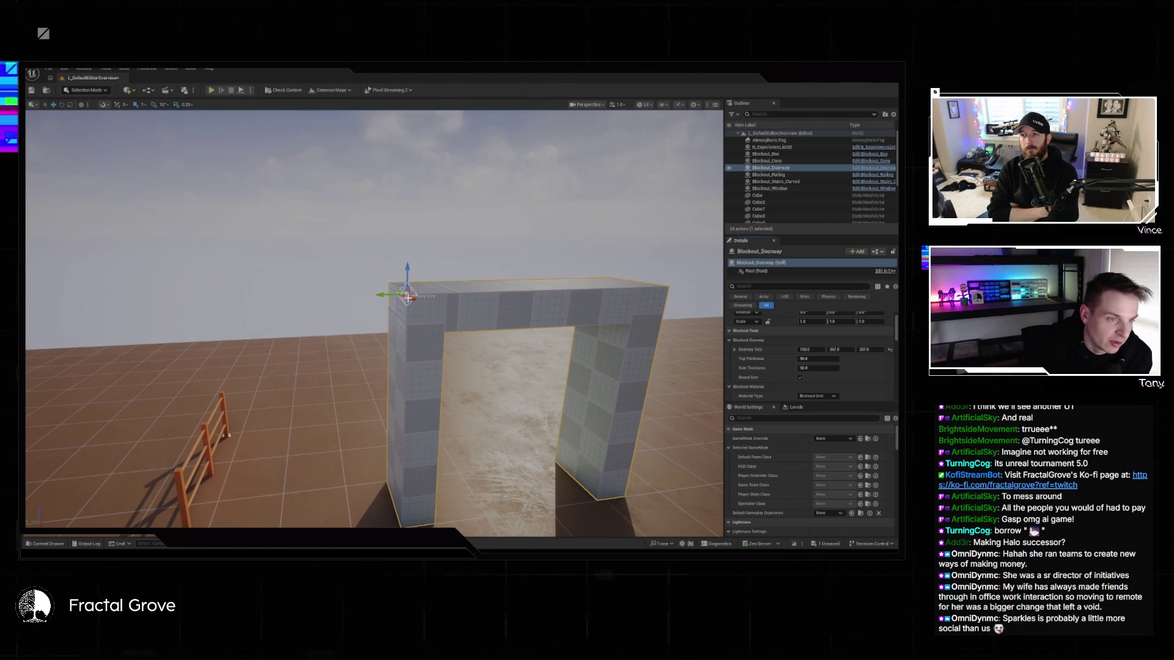
pyautogui.scroll(-8, 838, 366)
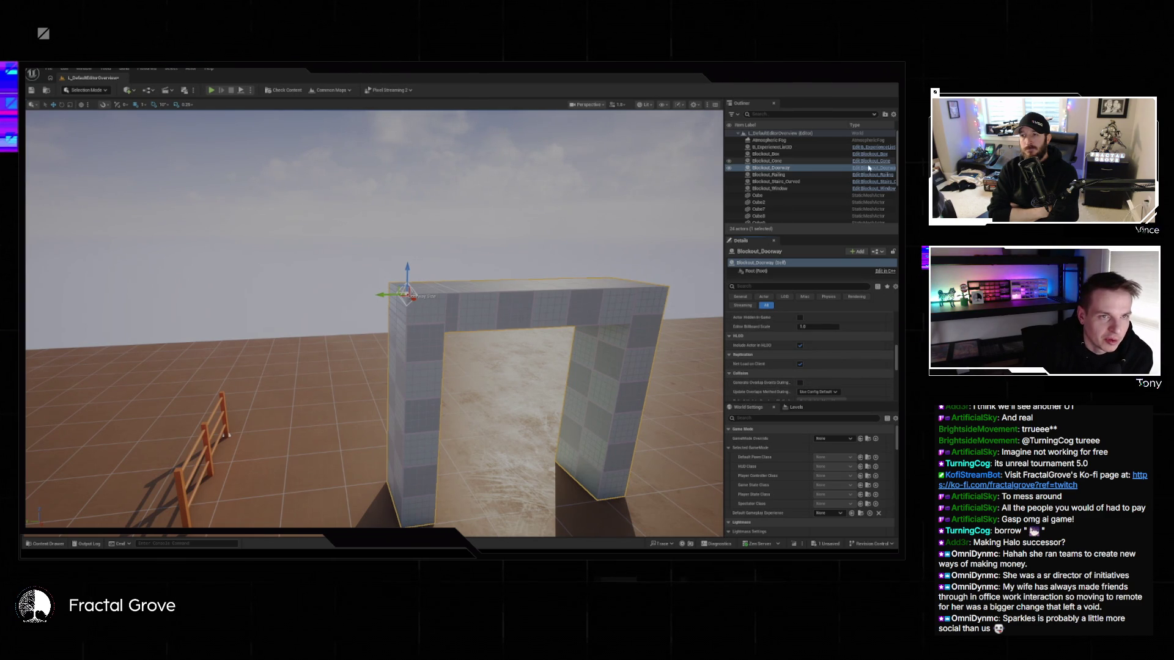
pyautogui.scroll(-4, 786, 342)
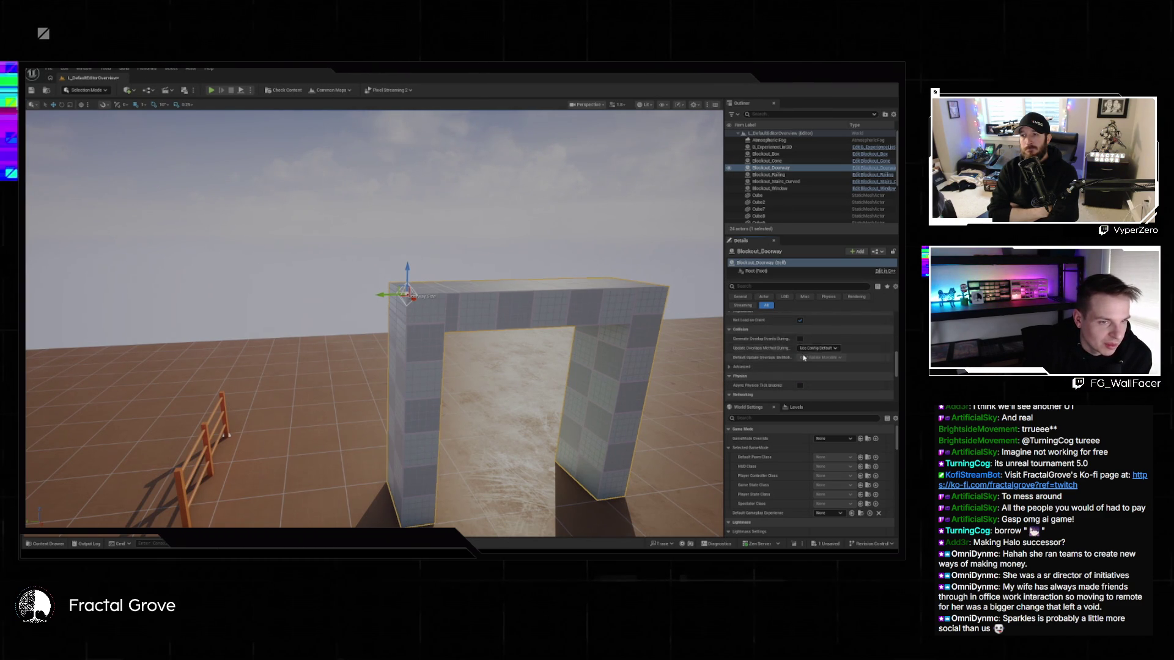
# - Scale Blockout_Box into a long, tall wall
pyautogui.moveTo(557, 383); pyautogui.dragTo(526, 372)
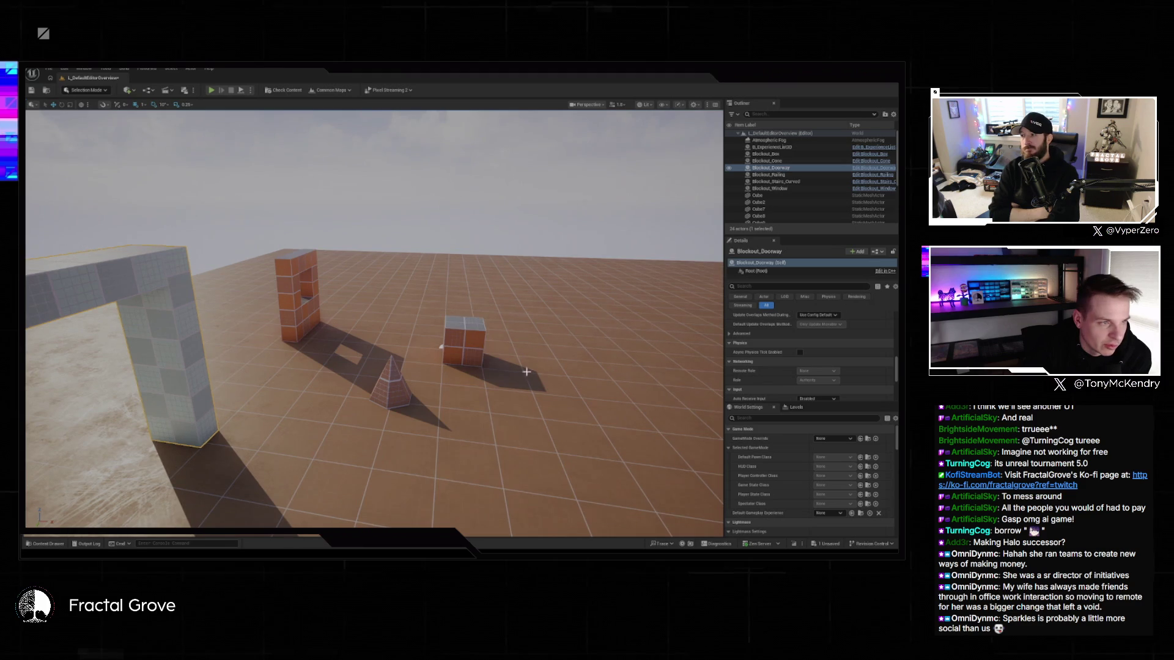
pyautogui.click(480, 341)
pyautogui.press('r')
pyautogui.moveTo(517, 332)
pyautogui.mouseDown()
pyautogui.moveTo(703, 328)
pyautogui.moveTo(707, 183)
pyautogui.mouseUp()
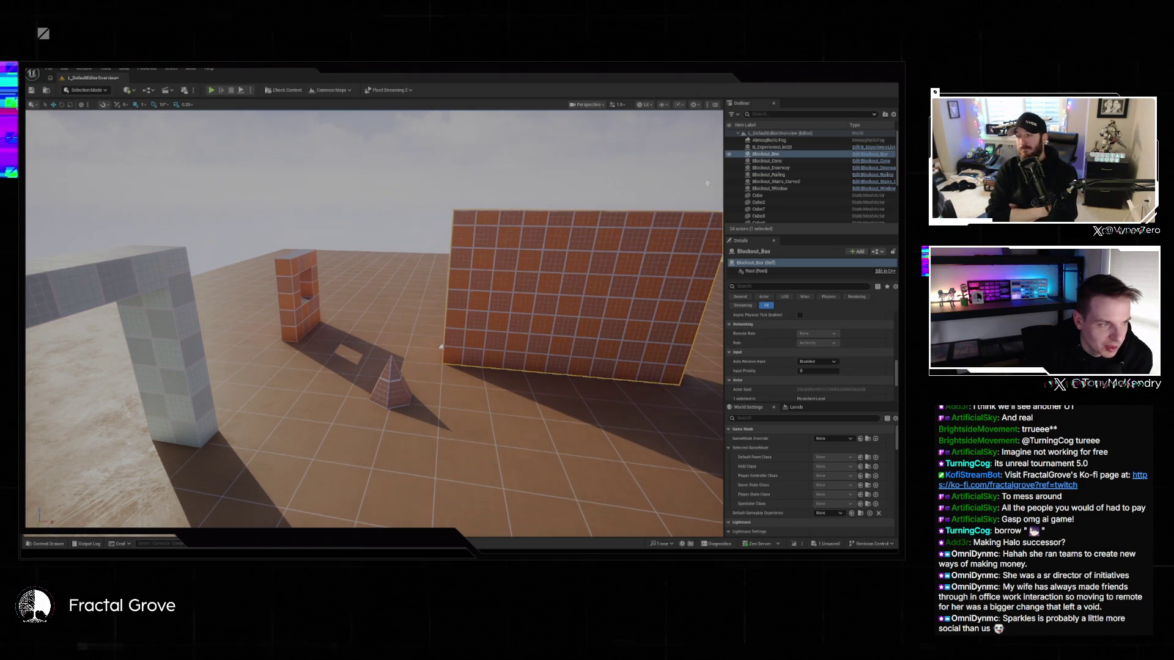
# - Set the Blockout Cone's Radius to 120 and Height to 205
pyautogui.click(394, 379)
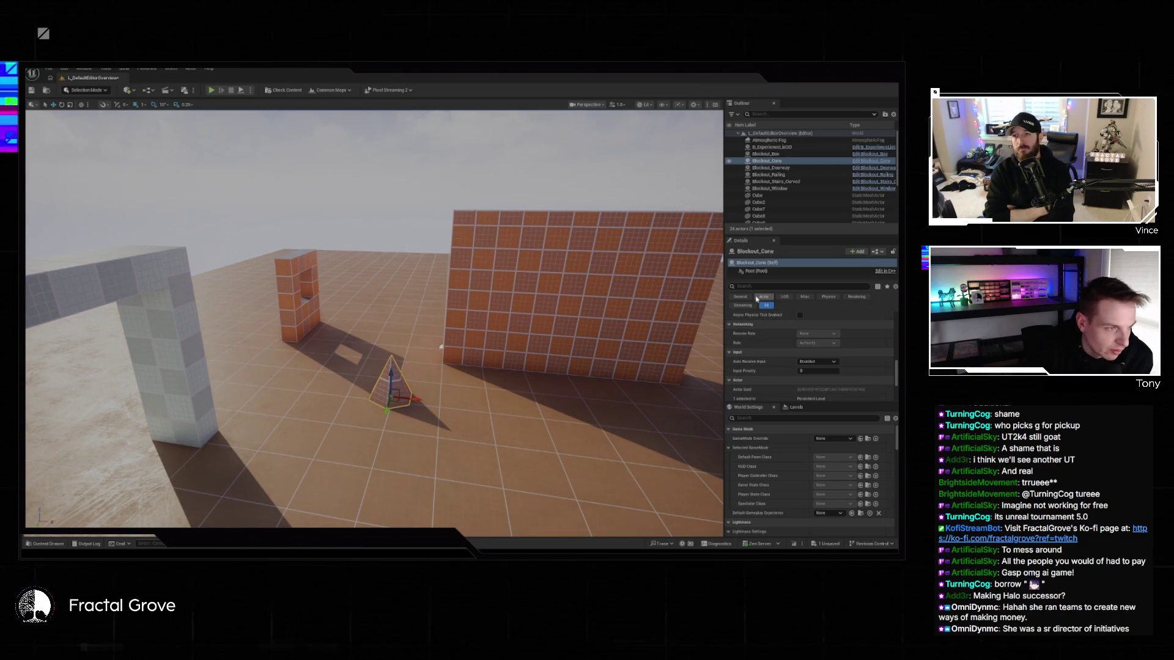
pyautogui.scroll(5, 824, 363)
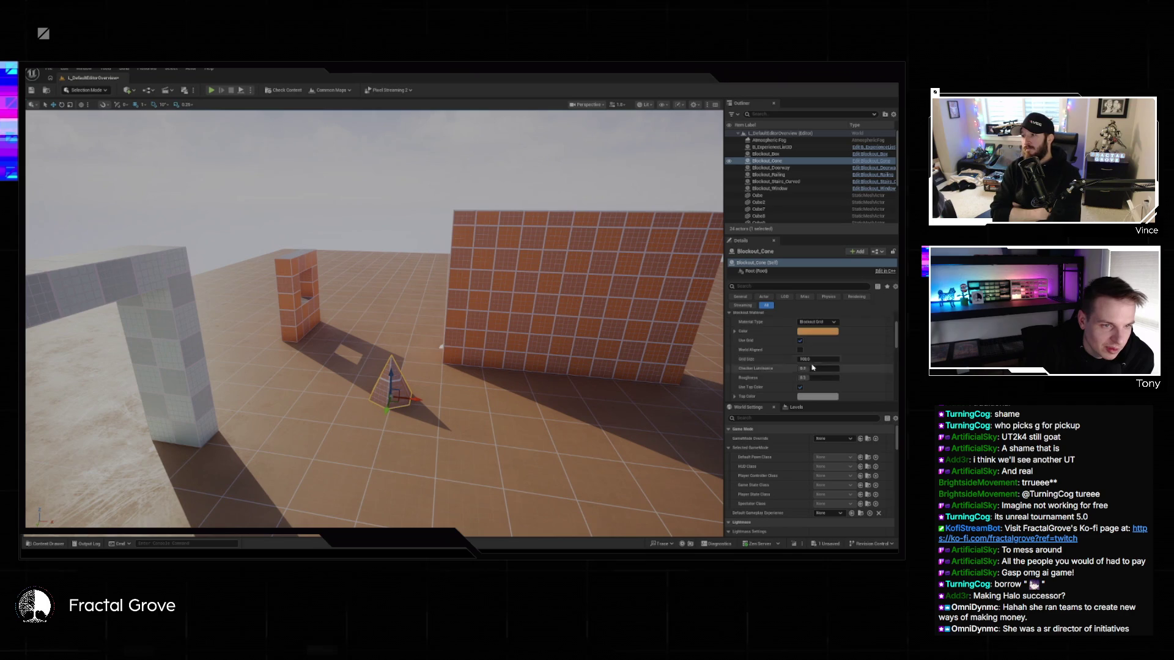
pyautogui.click(824, 363)
pyautogui.scroll(-1, 820, 356)
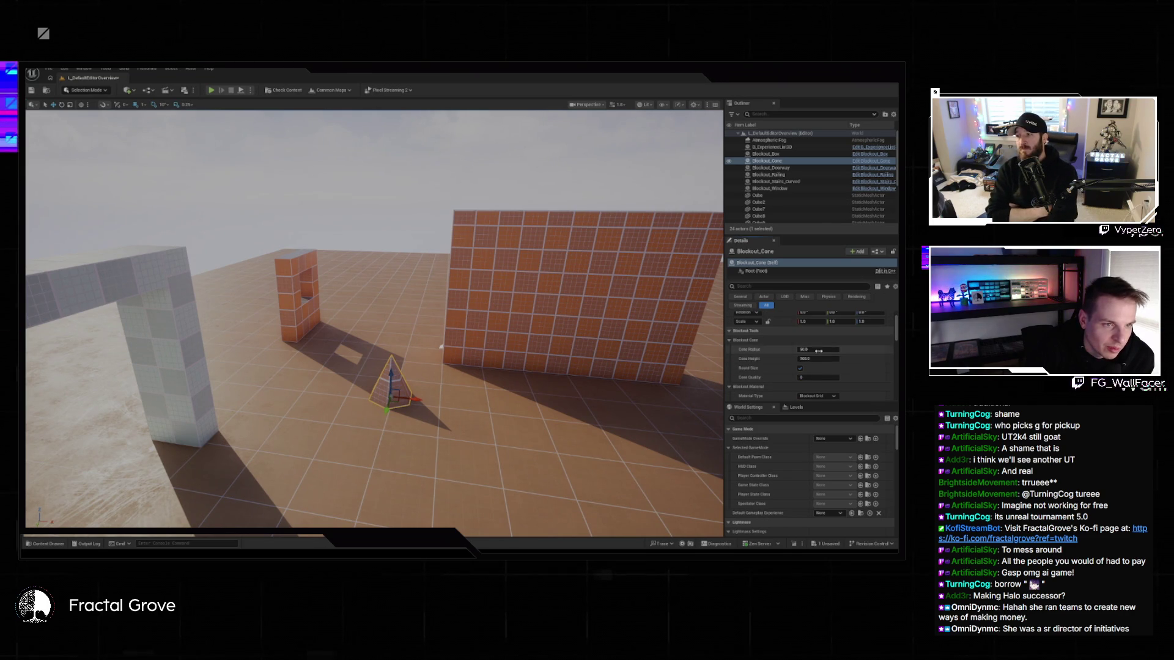
pyautogui.write('120')
pyautogui.press('Tab')
pyautogui.write('216')
pyautogui.press('Return')
pyautogui.write('205')
pyautogui.press('Return')
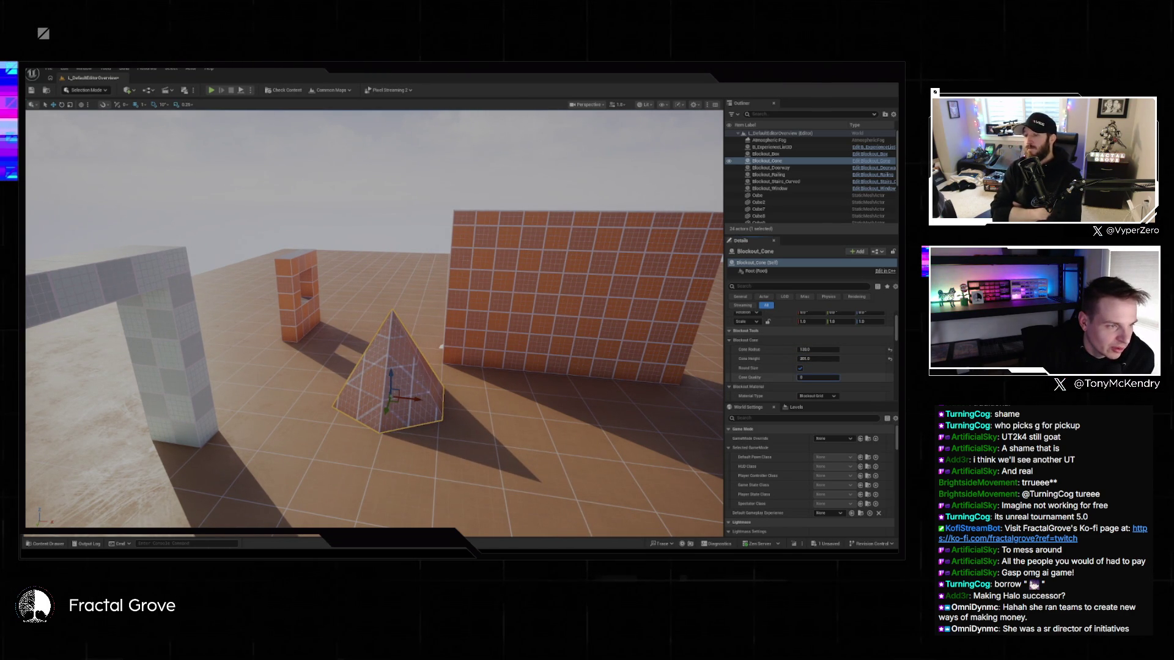
# - Raise the cone's Quality to 2, then select the curved stairs
pyautogui.write('1')
pyautogui.press('Return')
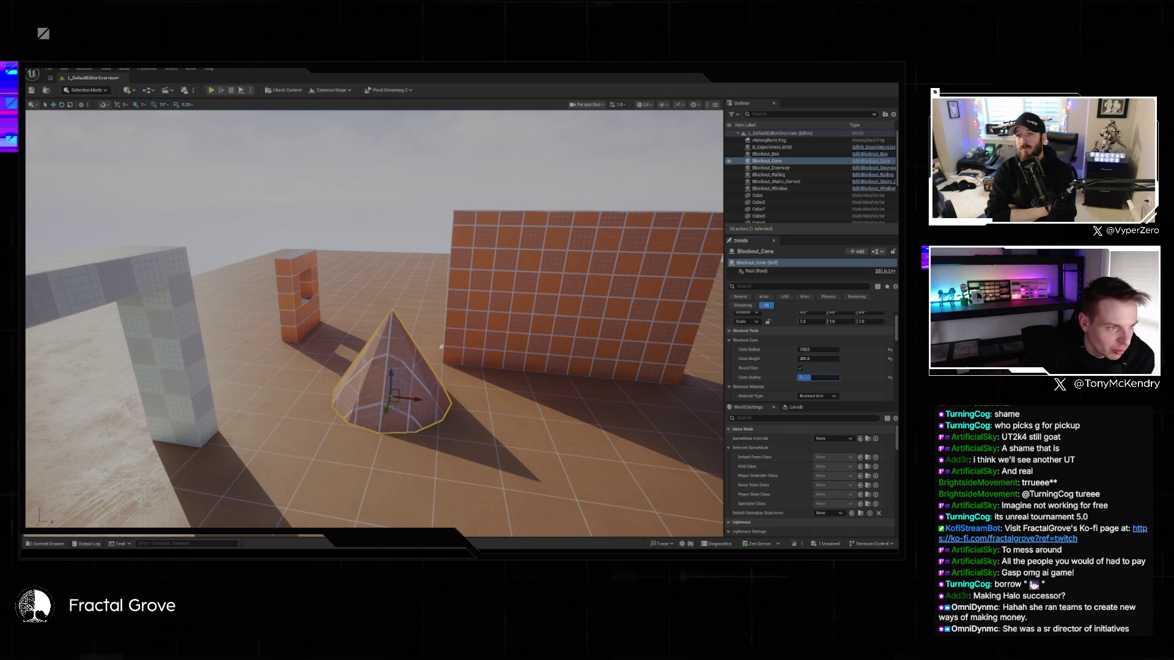
pyautogui.write('2')
pyautogui.press('Return')
pyautogui.moveTo(441, 346)
pyautogui.mouseDown()
pyautogui.moveTo(371, 359)
pyautogui.moveTo(404, 376)
pyautogui.moveTo(452, 366)
pyautogui.moveTo(443, 331)
pyautogui.mouseUp()
pyautogui.click(404, 398)
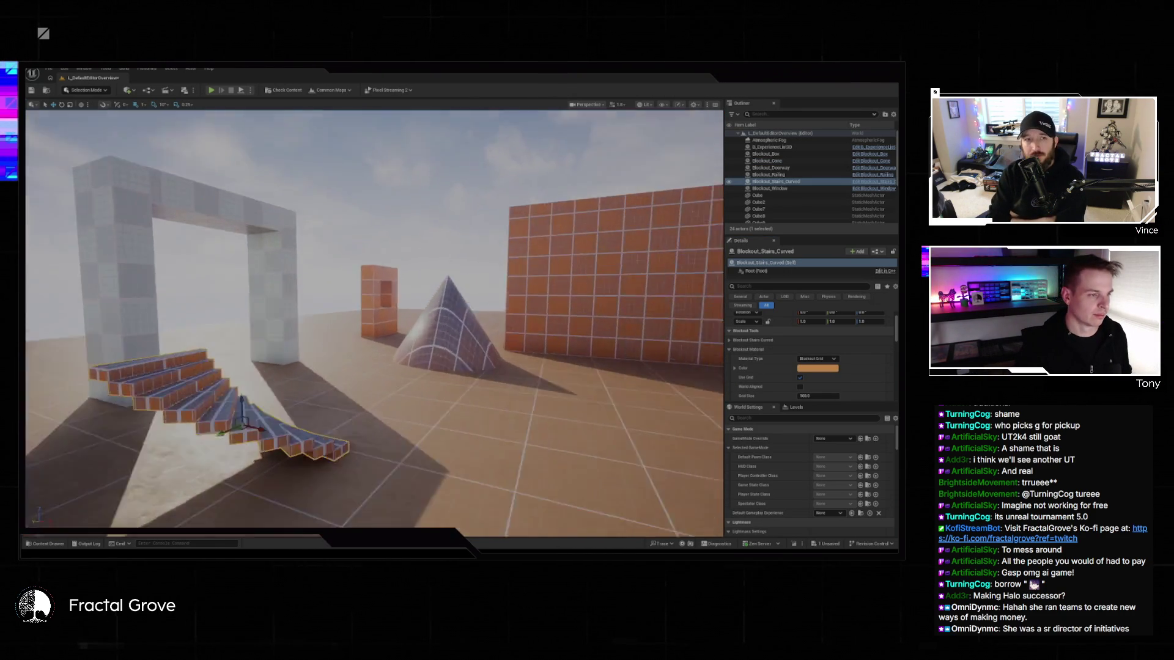
# - Give the curved stairs many more steps and a 180° Stairs Angle
pyautogui.press('f')
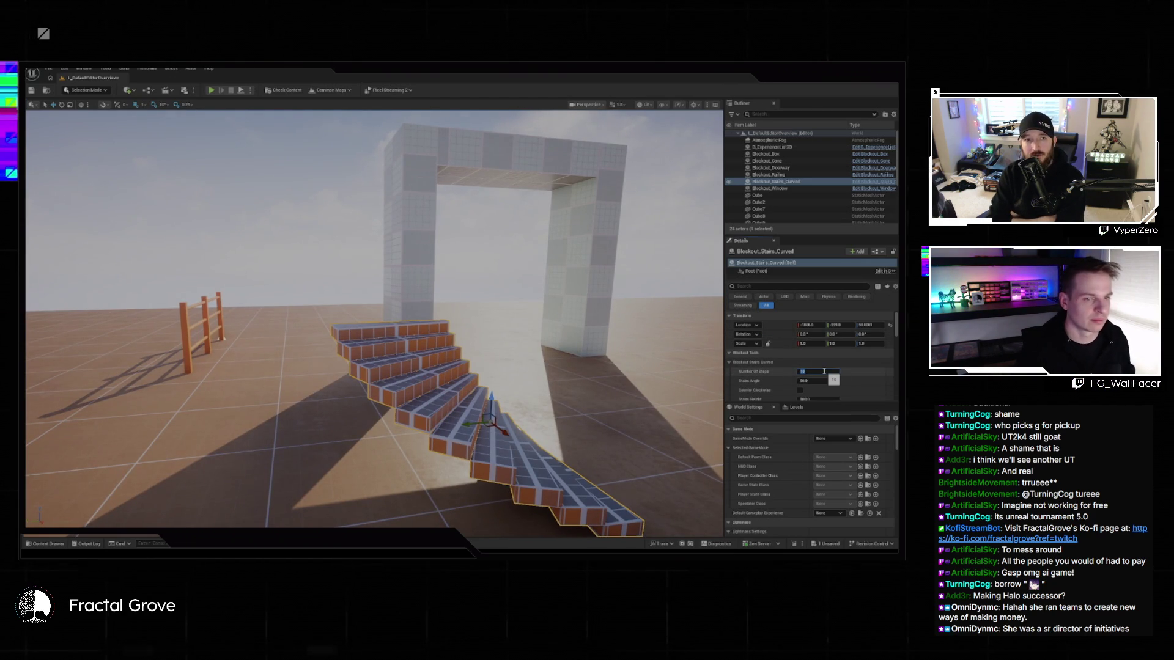
pyautogui.press('Return')
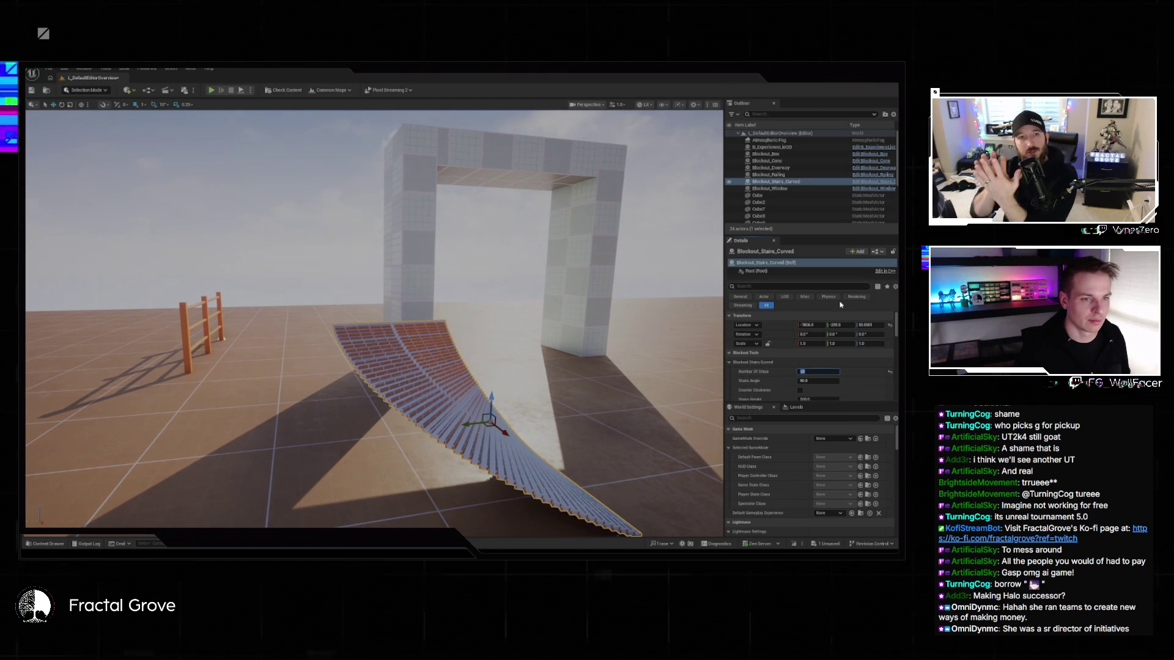
pyautogui.click(815, 383)
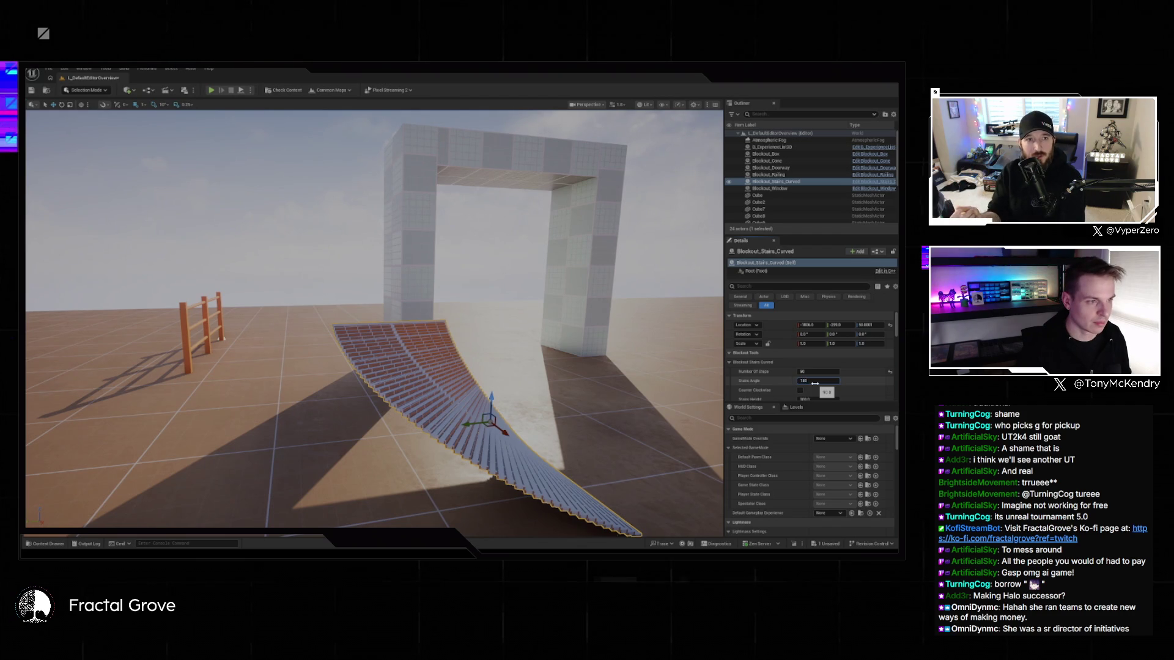
pyautogui.press('Return')
pyautogui.scroll(-1, 815, 384)
# - Set the curved stairs' Height to 300, Step Width to 250 and Inner Radius to 500
pyautogui.click(825, 377)
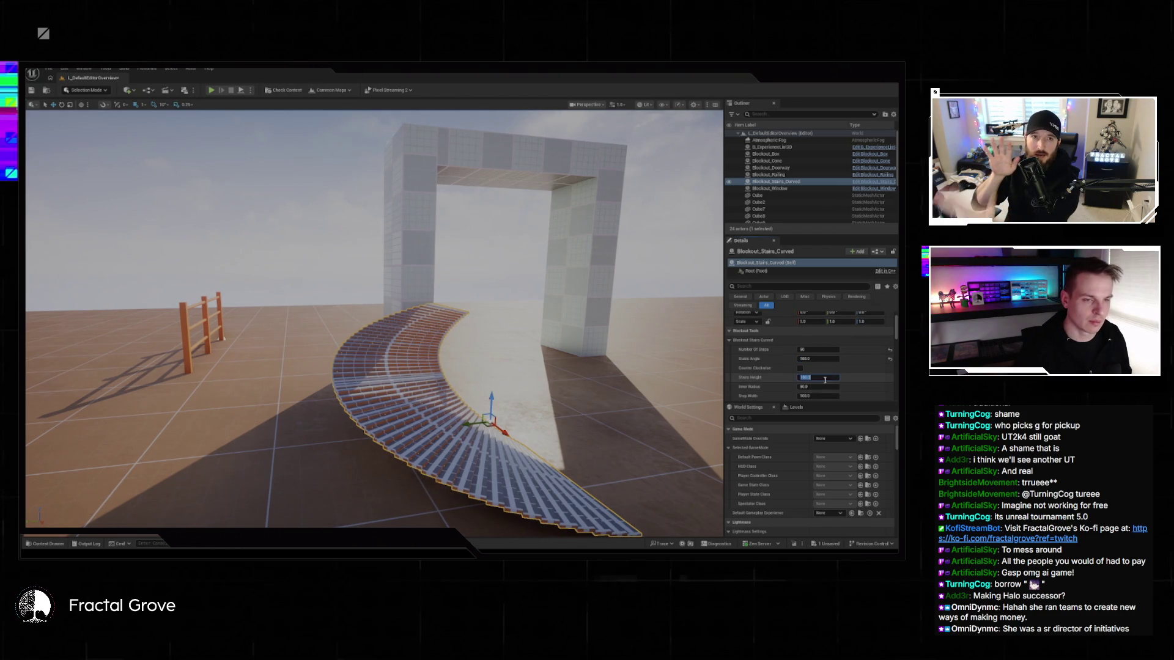
pyautogui.press('Return')
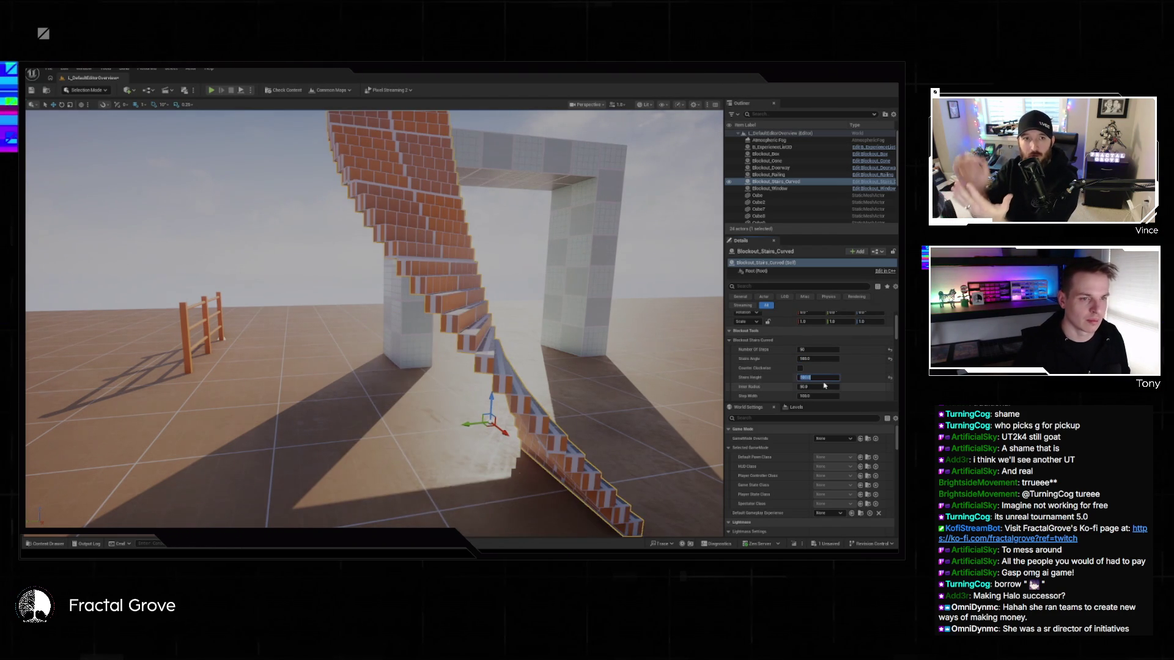
pyautogui.write('250')
pyautogui.press('Return')
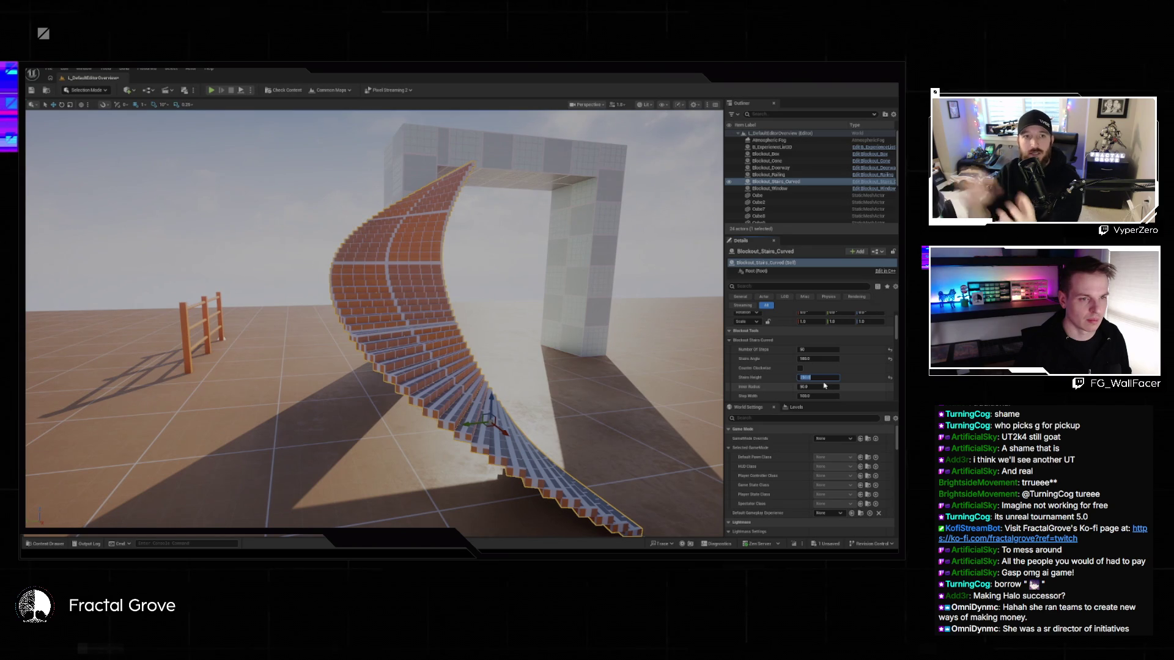
pyautogui.write('300')
pyautogui.press('Return')
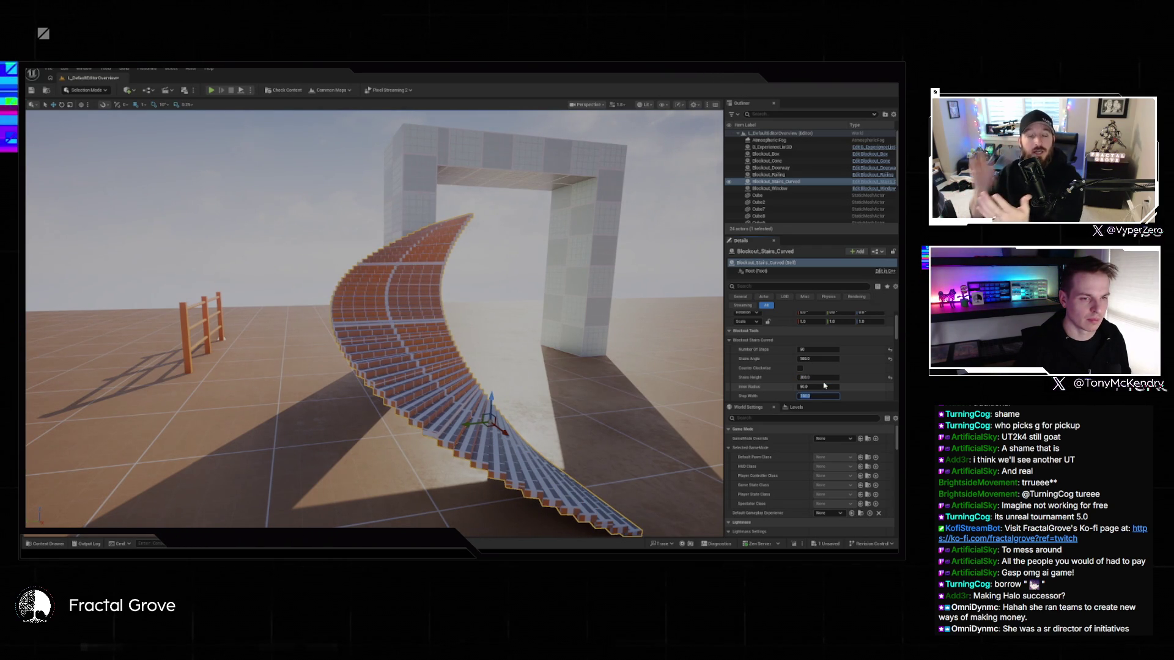
pyautogui.write('250')
pyautogui.press('Return')
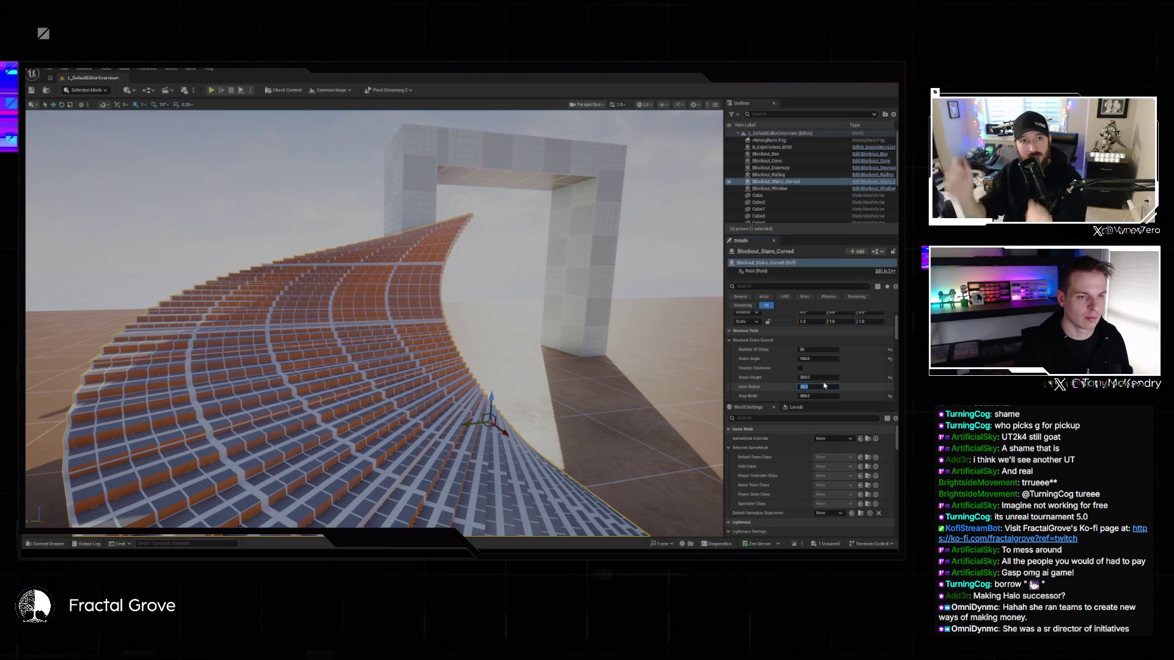
pyautogui.press('Return')
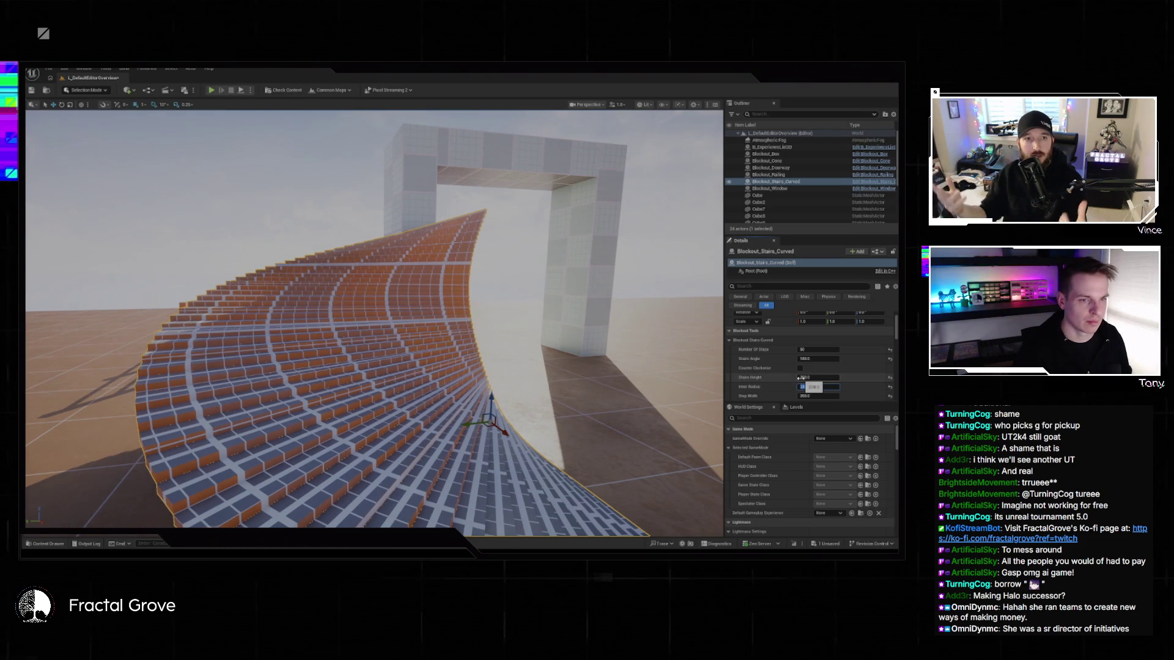
pyautogui.press('Return')
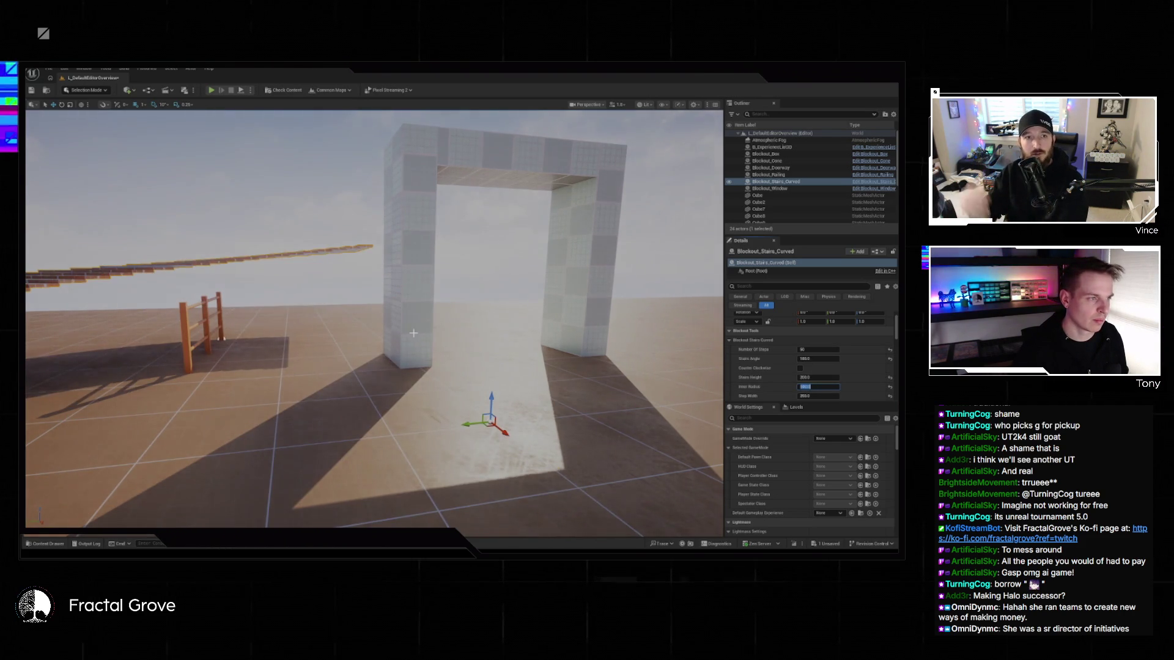
pyautogui.moveTo(431, 404)
pyautogui.mouseDown()
pyautogui.moveTo(428, 355)
pyautogui.moveTo(431, 403)
pyautogui.mouseUp()
# - Select the Blockout_Railing and extend it to 20 sections
pyautogui.click(426, 406)
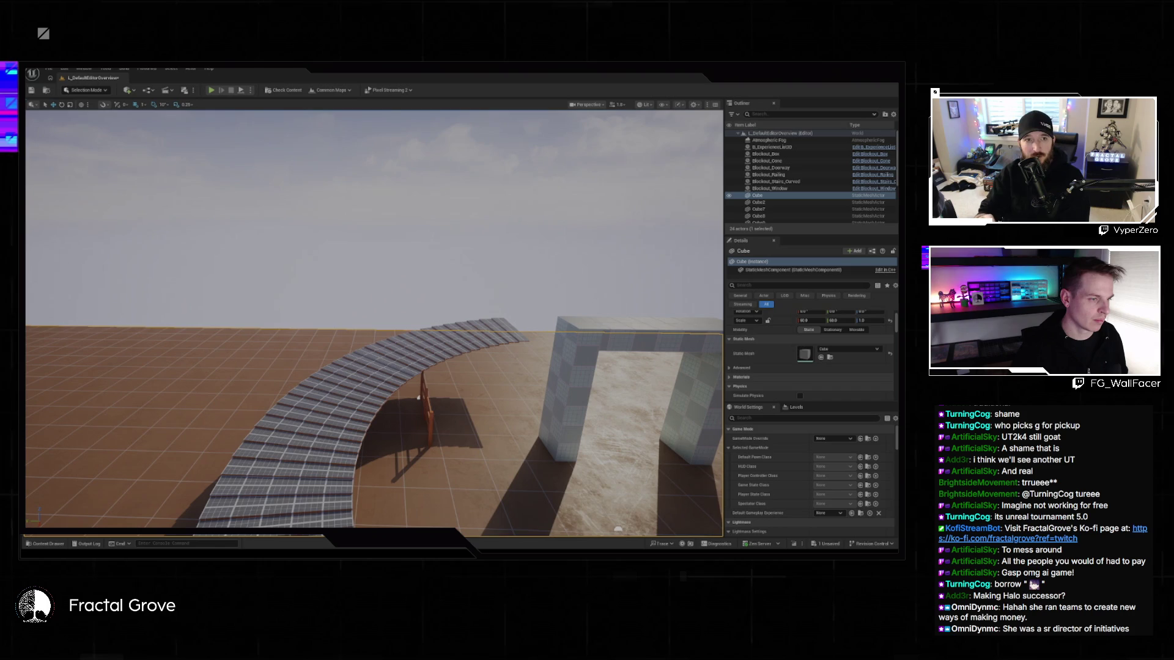
pyautogui.click(430, 412)
pyautogui.moveTo(424, 408)
pyautogui.mouseDown()
pyautogui.moveTo(428, 385)
pyautogui.moveTo(424, 408)
pyautogui.mouseUp()
pyautogui.click(747, 340)
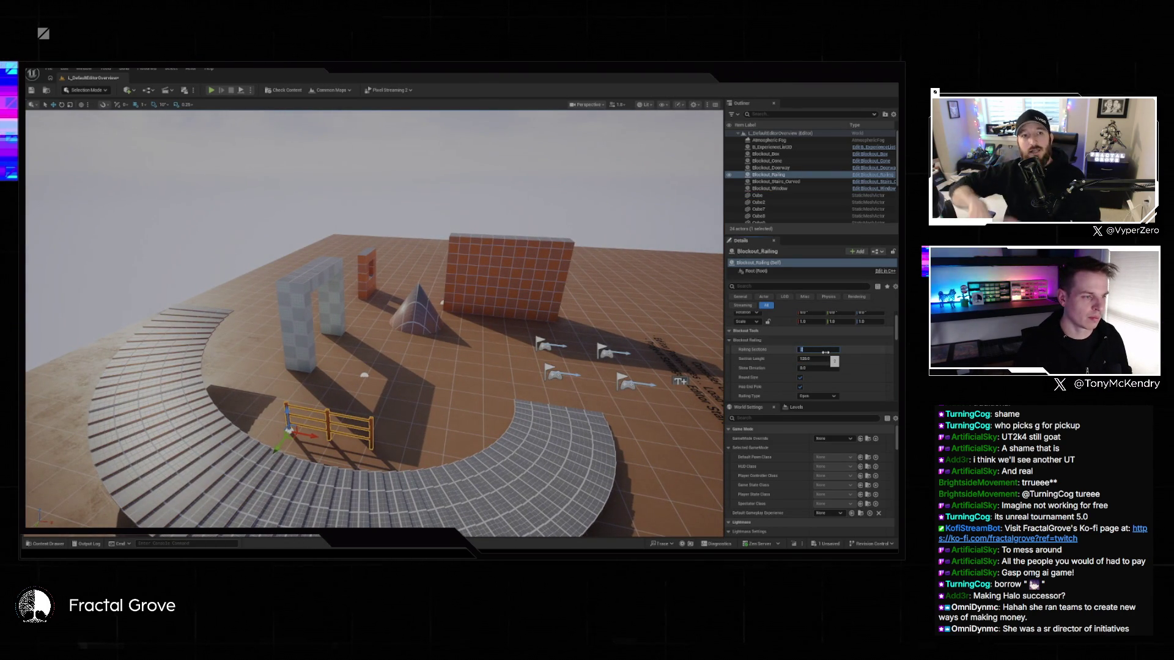
pyautogui.press('Return')
pyautogui.moveTo(423, 406); pyautogui.dragTo(366, 401)
# - Set the railing's Section Length to 25 and raise its Shore Elevation
pyautogui.click(833, 358)
pyautogui.write('25')
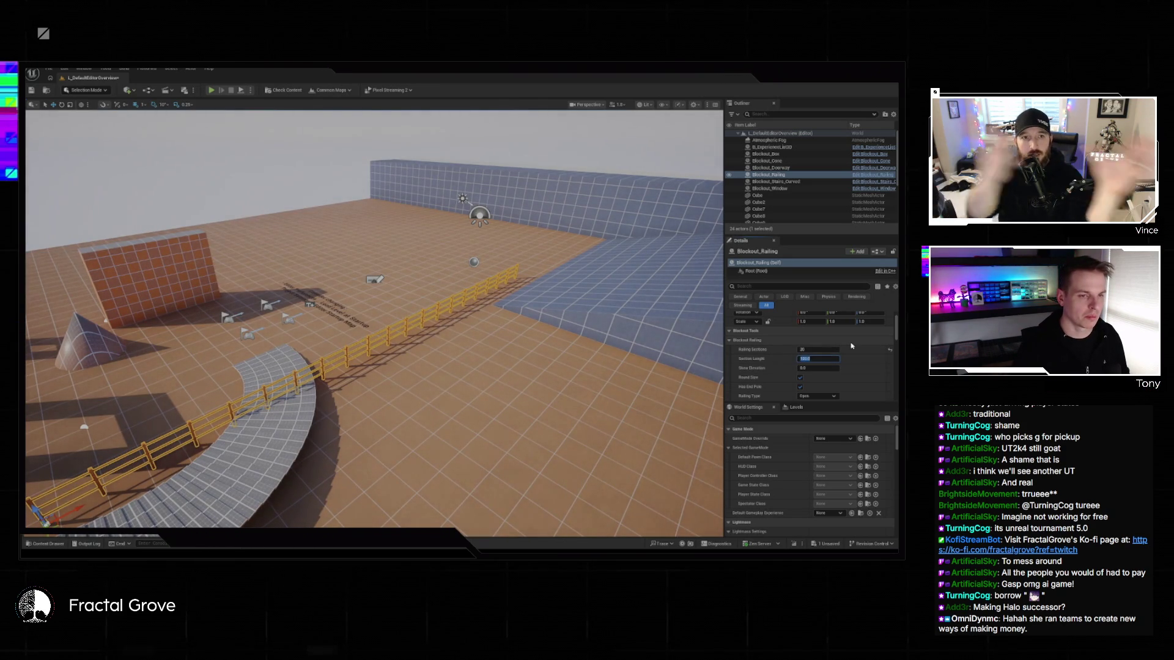
pyautogui.press('Return')
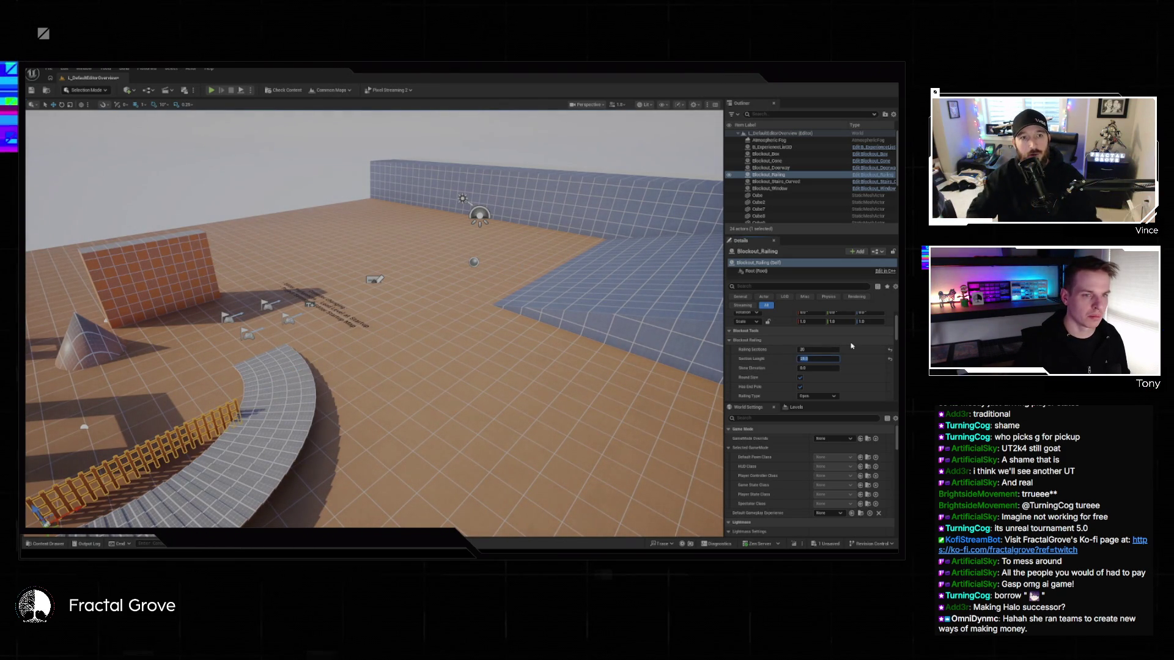
pyautogui.press('Tab')
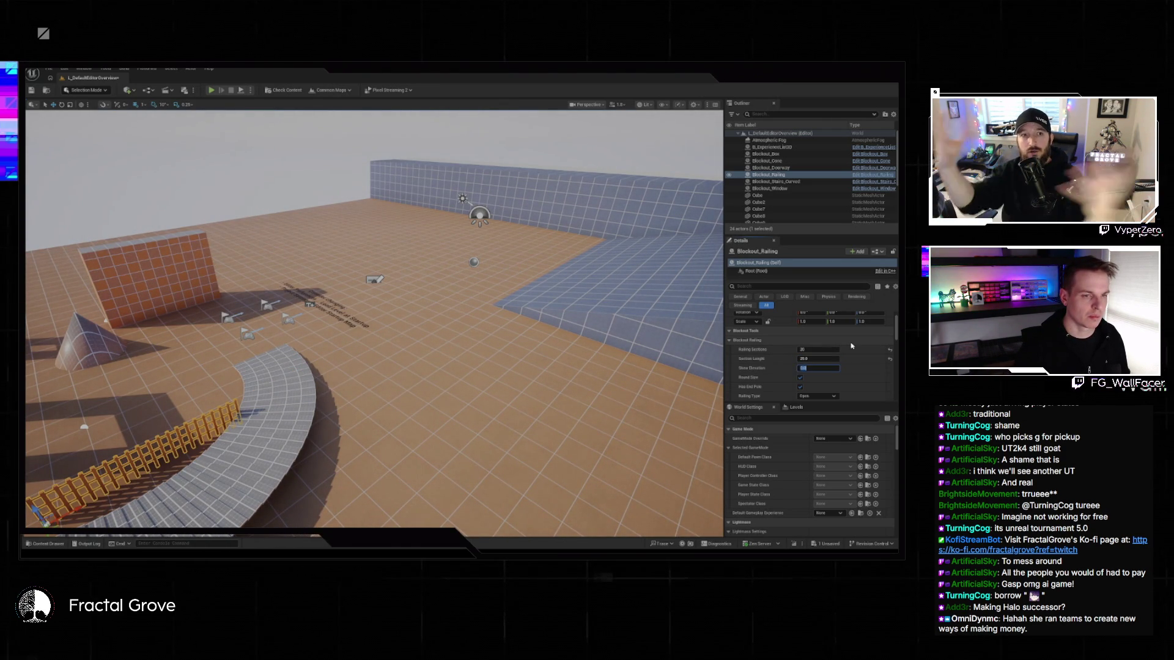
pyautogui.press('Return')
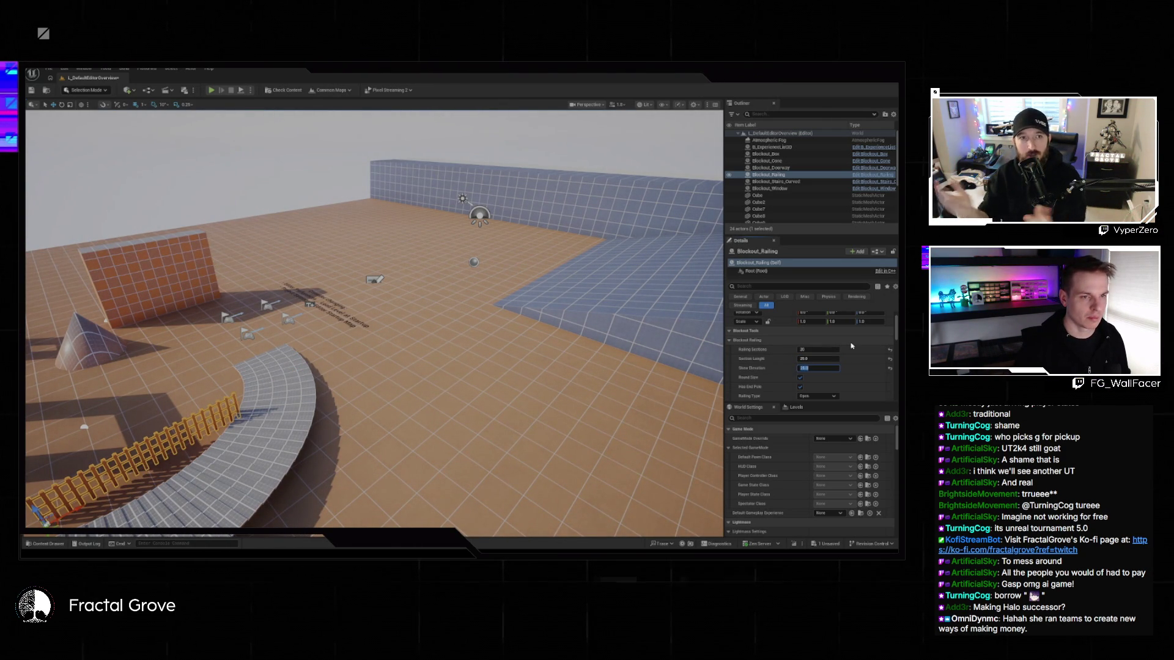
pyautogui.write('00')
pyautogui.press('Return')
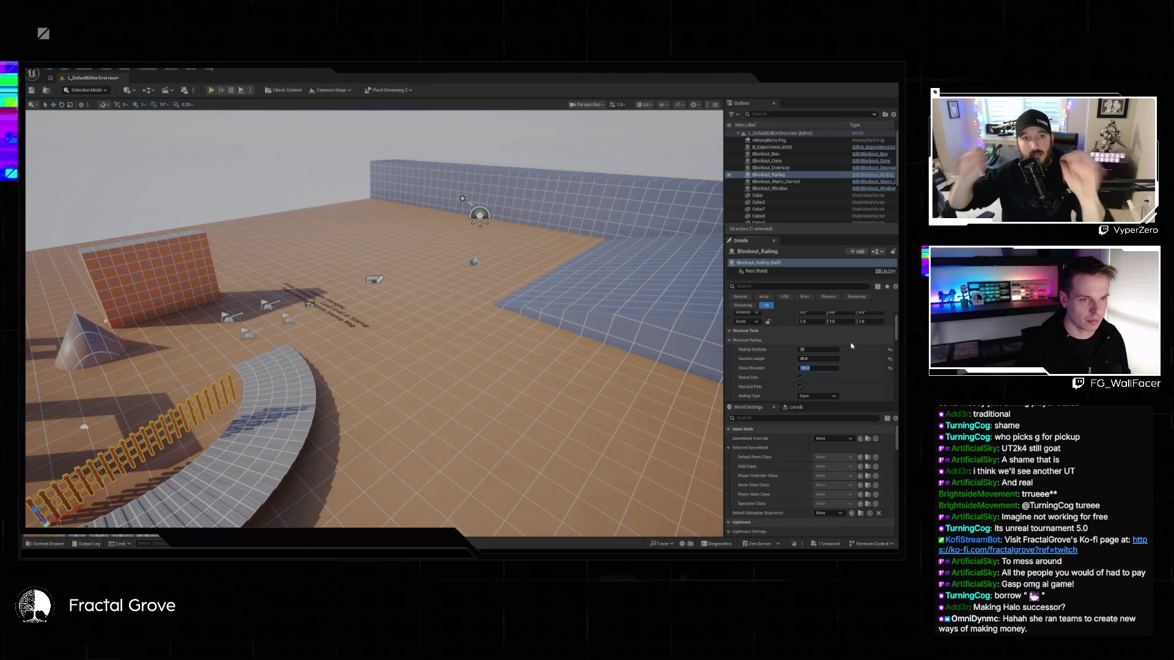
# - Change the Railing Type to Closed and frame the railing in the view
pyautogui.click(817, 396)
pyautogui.click(815, 412)
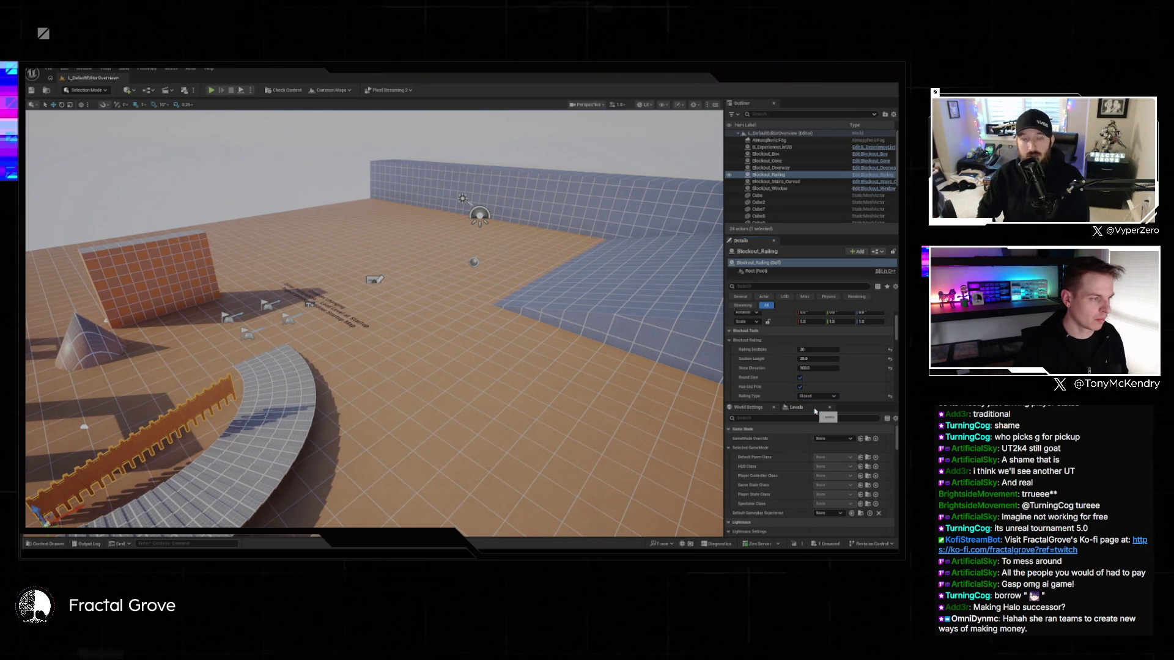
pyautogui.press('f')
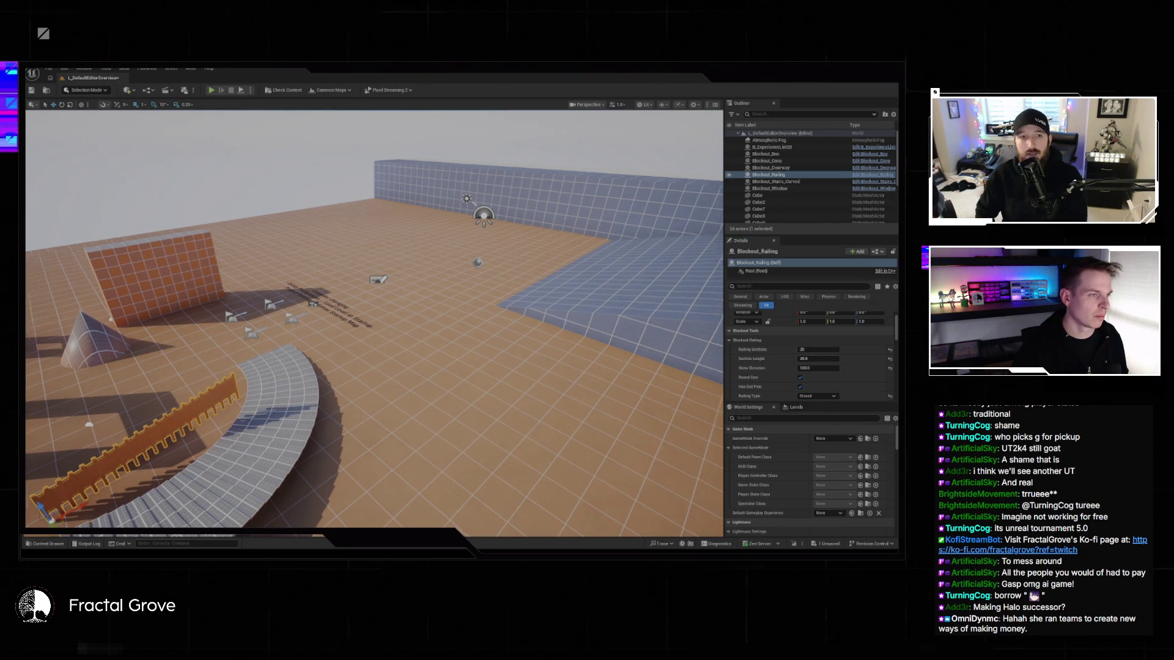
pyautogui.click(427, 254)
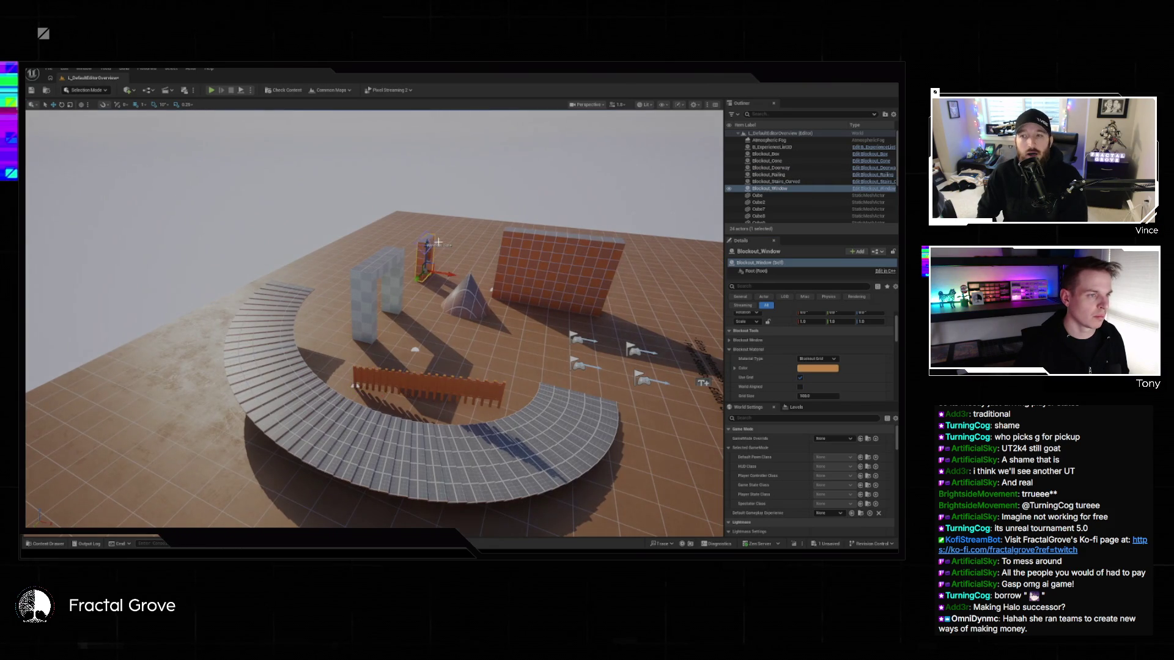
# - Frame the Blockout_Window, pull the view back, and switch to Modeling Mode (Shift+5)
pyautogui.press('f')
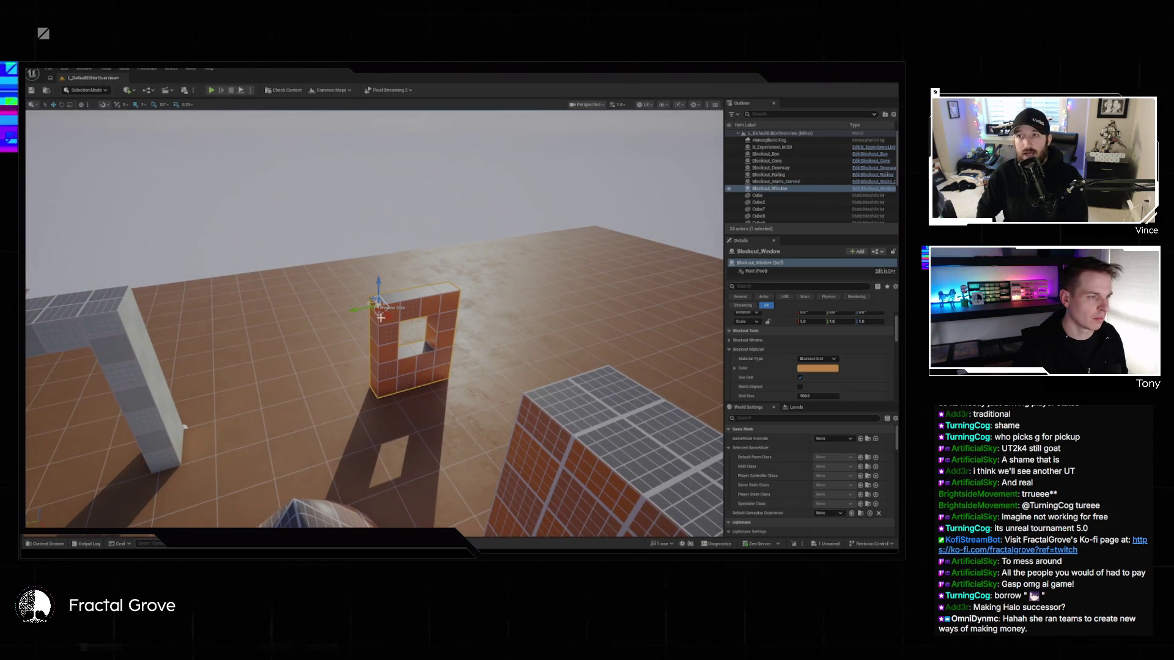
pyautogui.moveTo(365, 309)
pyautogui.mouseDown()
pyautogui.moveTo(401, 354)
pyautogui.moveTo(676, 511)
pyautogui.moveTo(524, 319)
pyautogui.mouseUp()
pyautogui.hotkey('shift', '5')
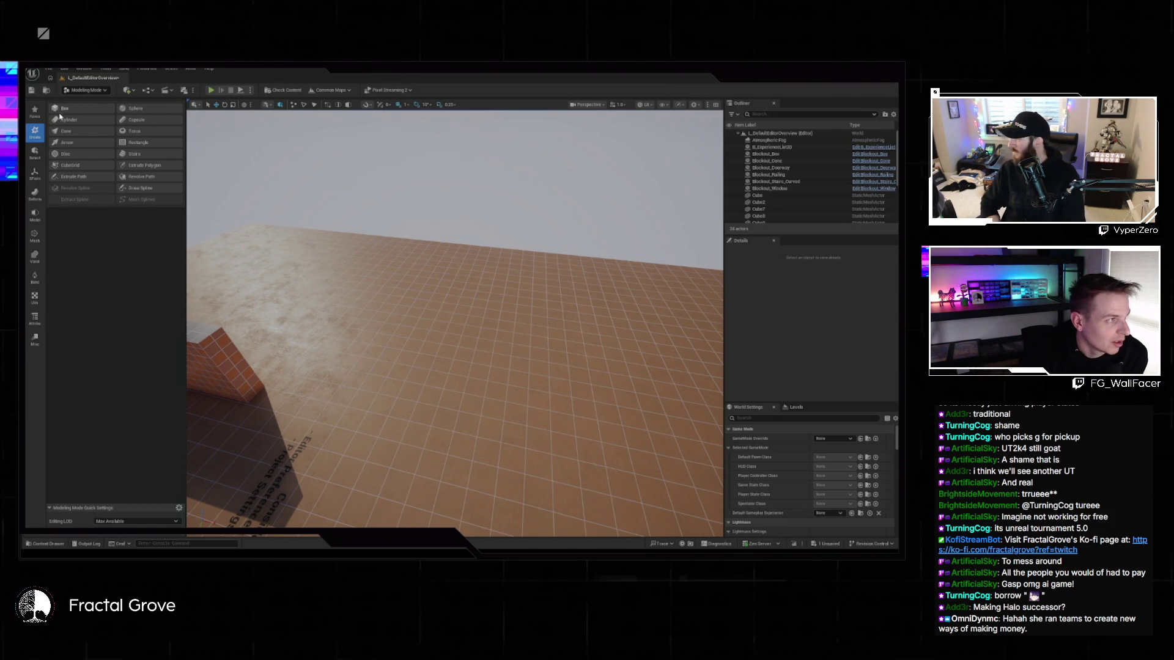
# - Create a Modeling Mode box, place and enlarge it in the level, and accept it
pyautogui.click(60, 112)
pyautogui.click(468, 348)
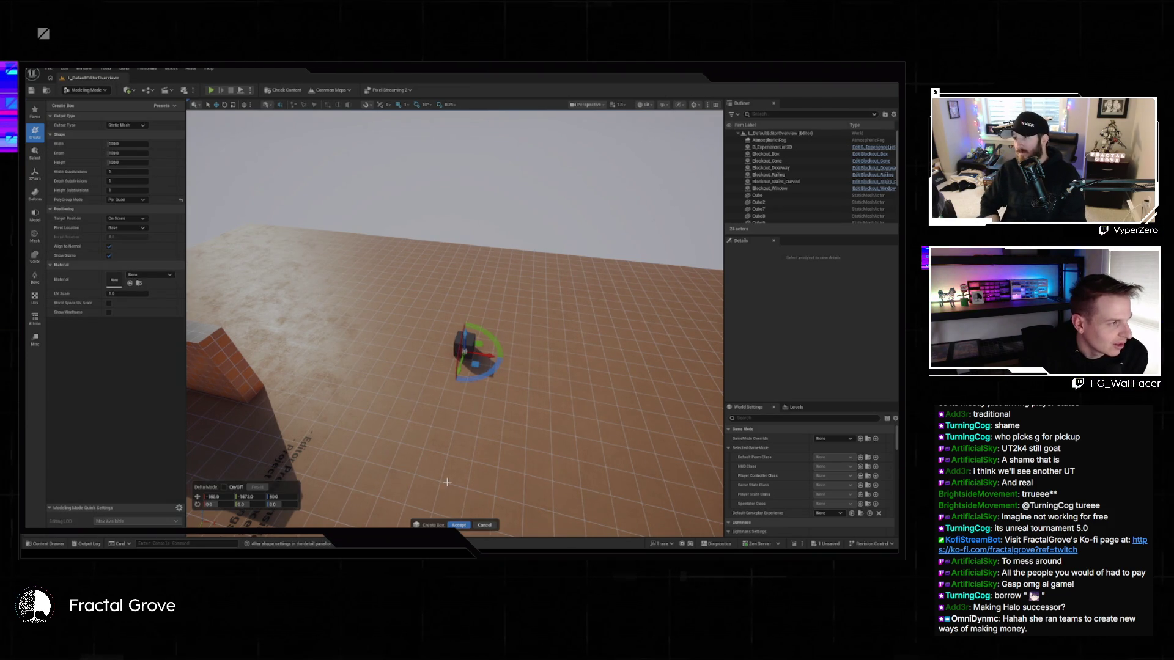
pyautogui.click(482, 380)
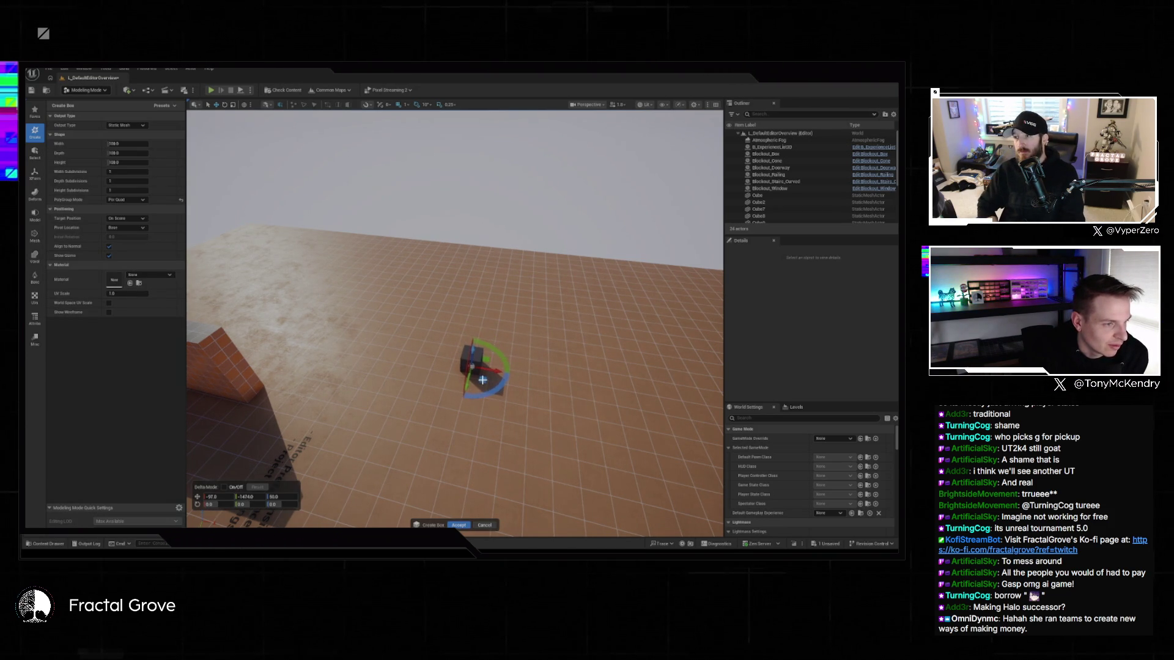
pyautogui.moveTo(126, 144)
pyautogui.mouseDown()
pyautogui.moveTo(171, 144)
pyautogui.moveTo(132, 163)
pyautogui.moveTo(156, 162)
pyautogui.moveTo(114, 173)
pyautogui.mouseUp()
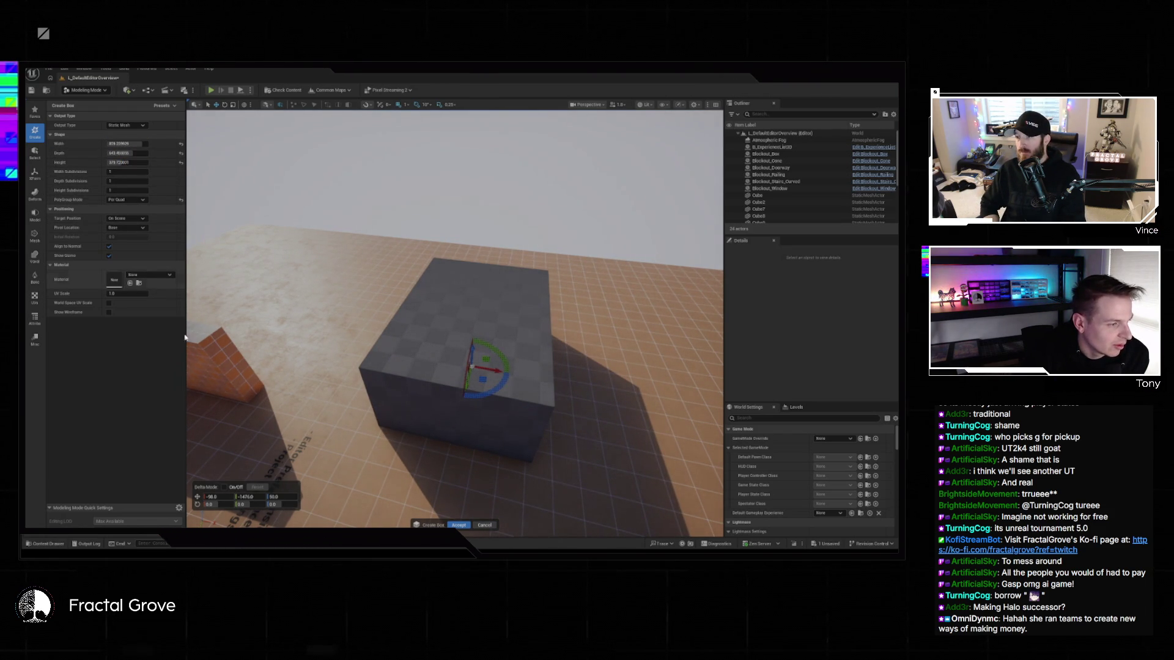
pyautogui.click(458, 525)
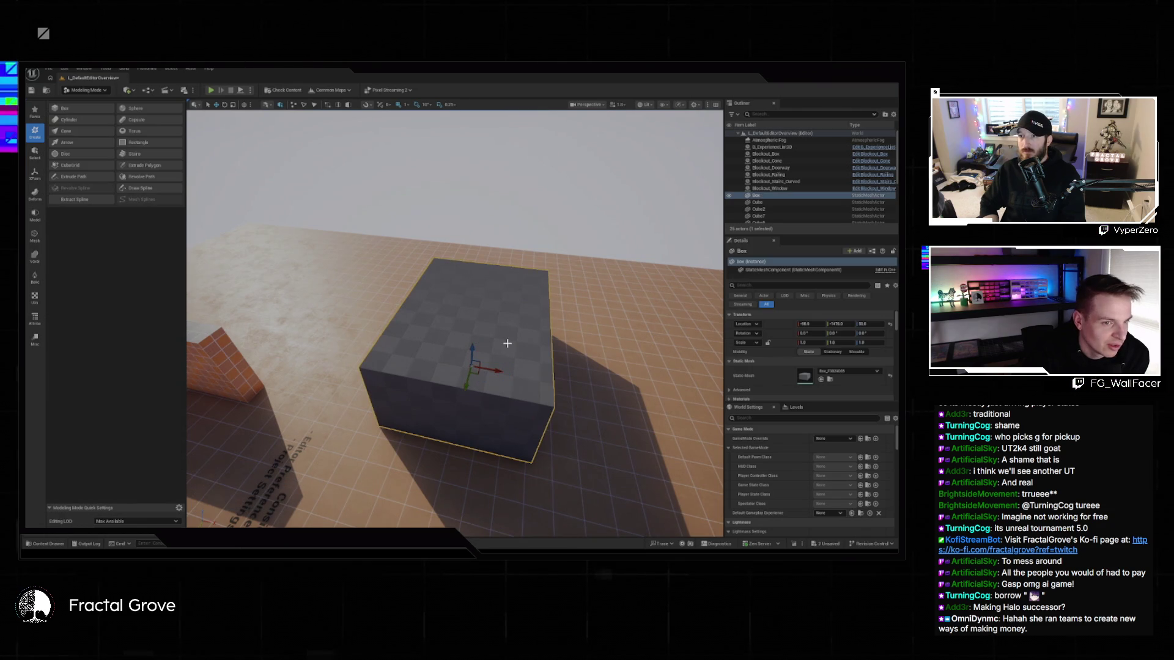
# - Open the generated Box_F3829035 mesh in its editor, then return to the level
pyautogui.click(821, 380)
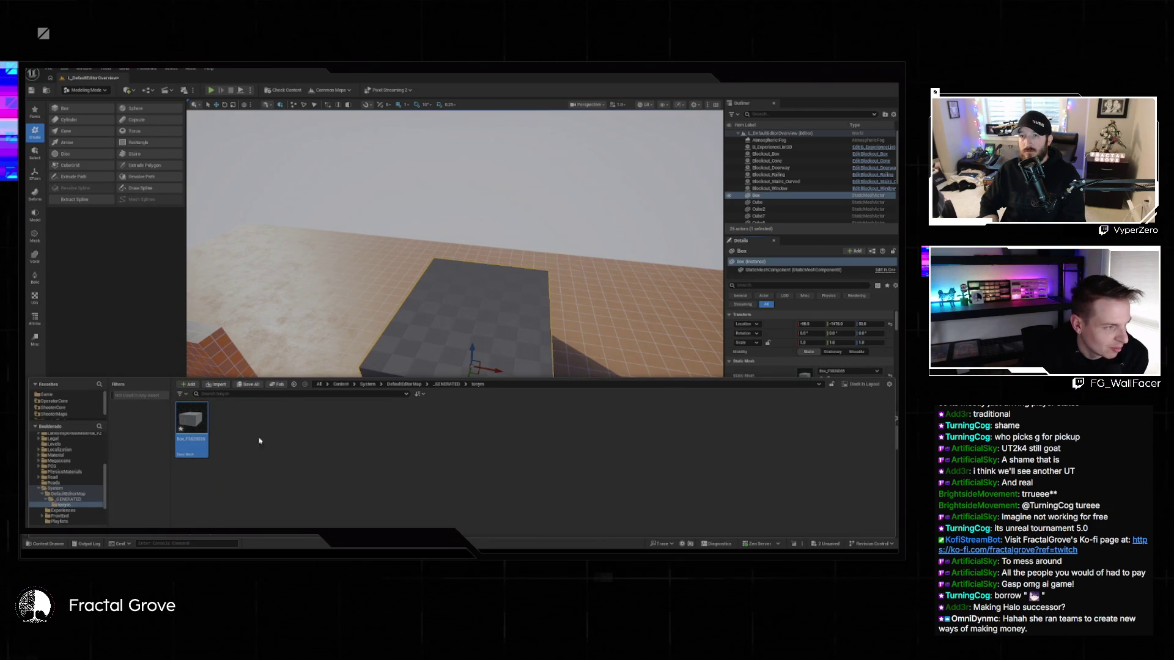
pyautogui.doubleClick(195, 417)
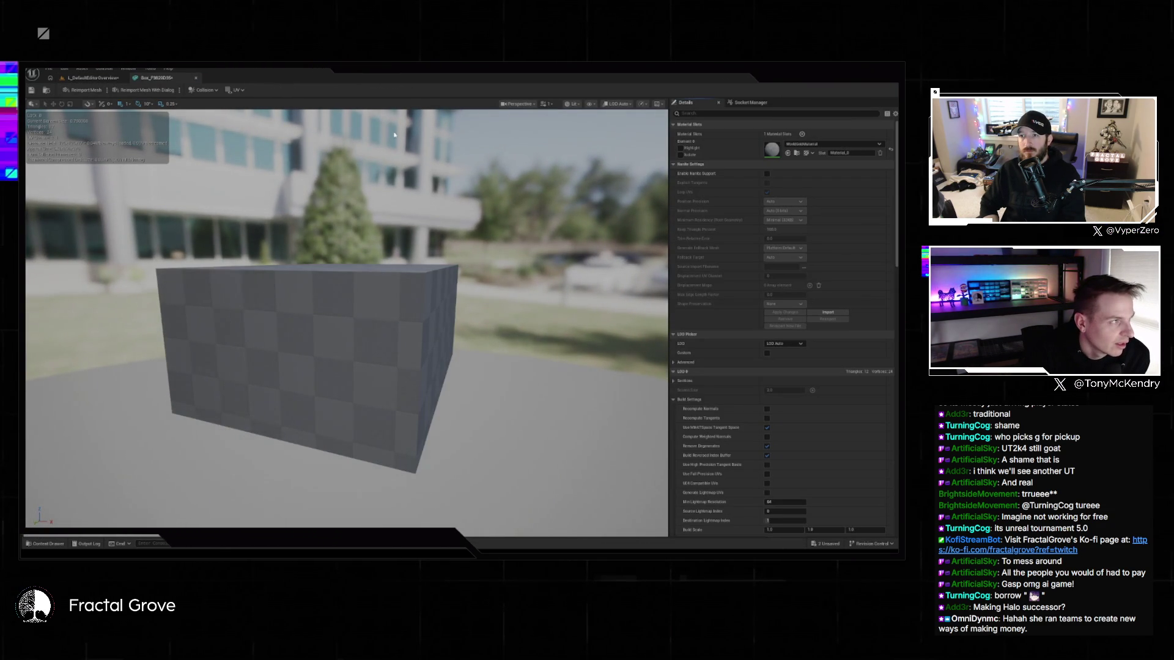
pyautogui.click(105, 77)
pyautogui.moveTo(444, 304); pyautogui.dragTo(379, 299)
pyautogui.click(377, 299)
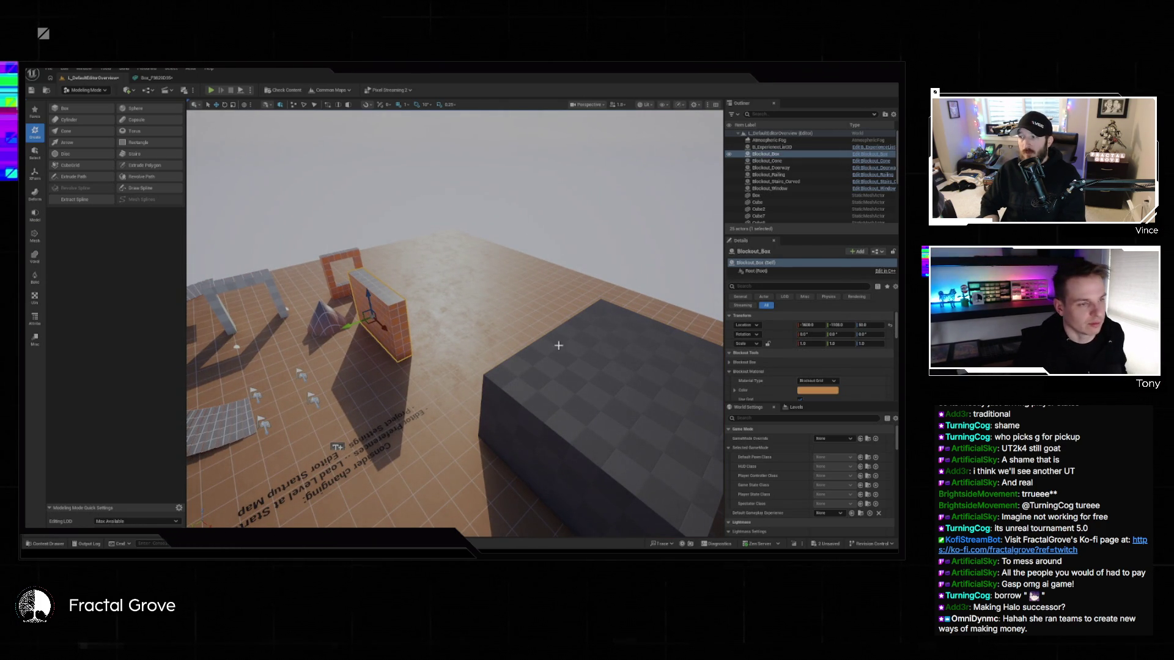
# - Select, frame and delete the large dark Modeling Mode box
pyautogui.click(506, 362)
pyautogui.press('f')
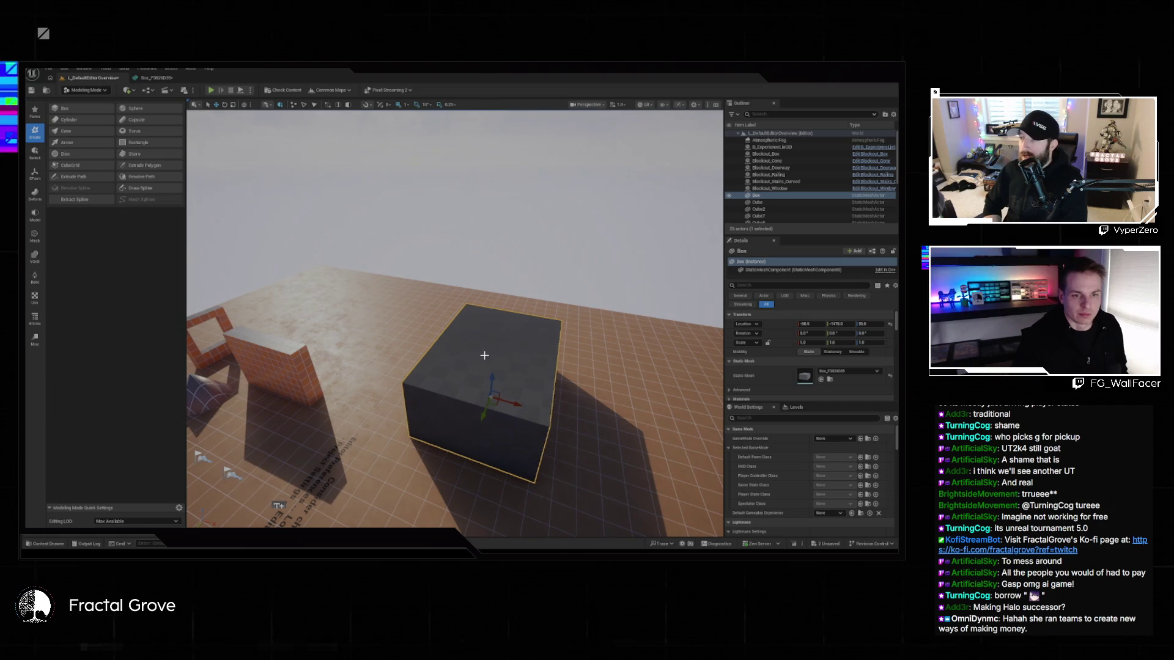
pyautogui.press('Delete')
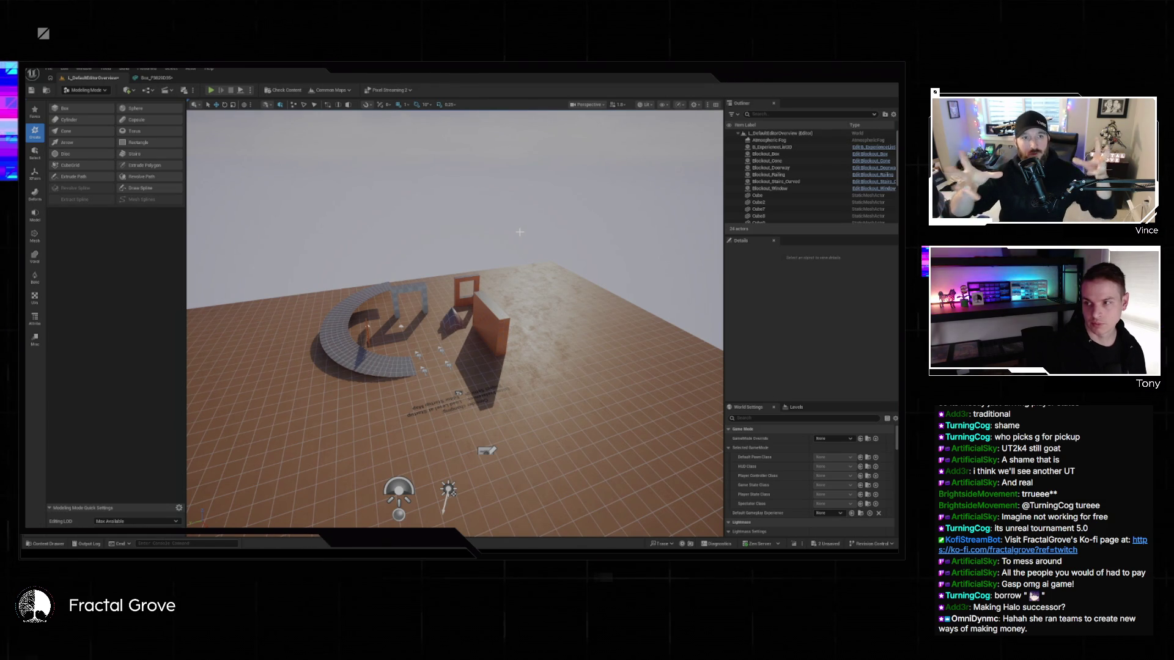
# - Select the brick Blockout_Box wall, expand its box size settings and toggle Round Size
pyautogui.moveTo(535, 350)
pyautogui.mouseDown()
pyautogui.moveTo(526, 367)
pyautogui.moveTo(526, 316)
pyautogui.mouseUp()
pyautogui.click(525, 316)
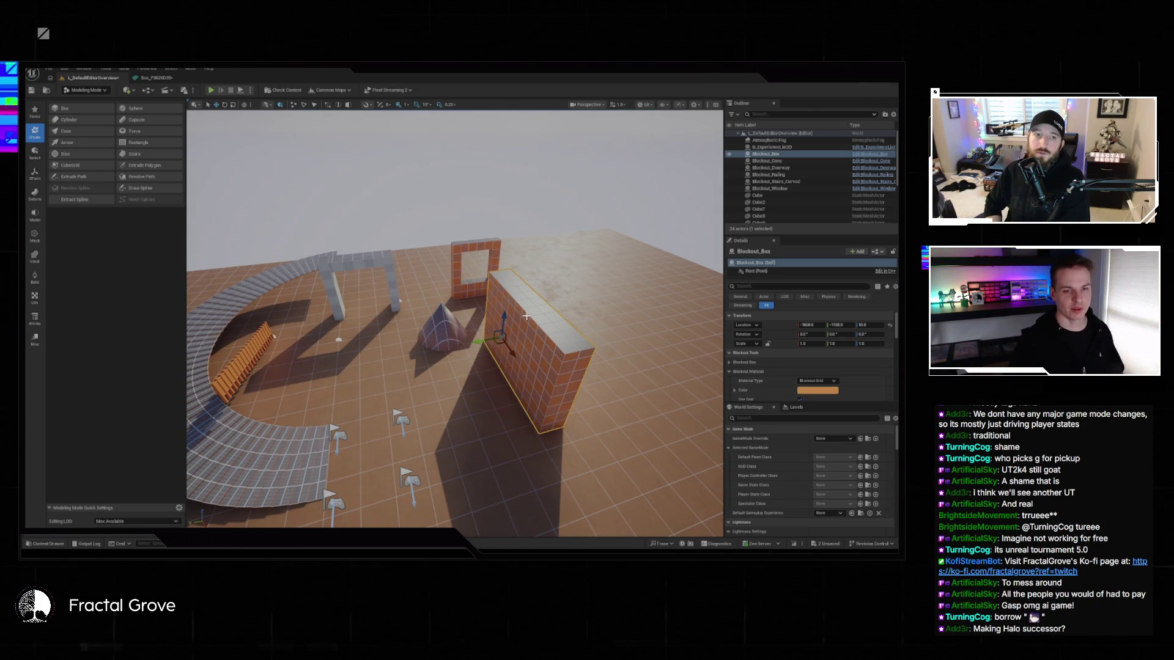
pyautogui.moveTo(464, 205); pyautogui.dragTo(248, 402)
pyautogui.moveTo(454, 318)
pyautogui.mouseDown()
pyautogui.moveTo(342, 330)
pyautogui.moveTo(440, 318)
pyautogui.moveTo(416, 324)
pyautogui.mouseUp()
pyautogui.moveTo(431, 491); pyautogui.dragTo(465, 465)
pyautogui.click(730, 362)
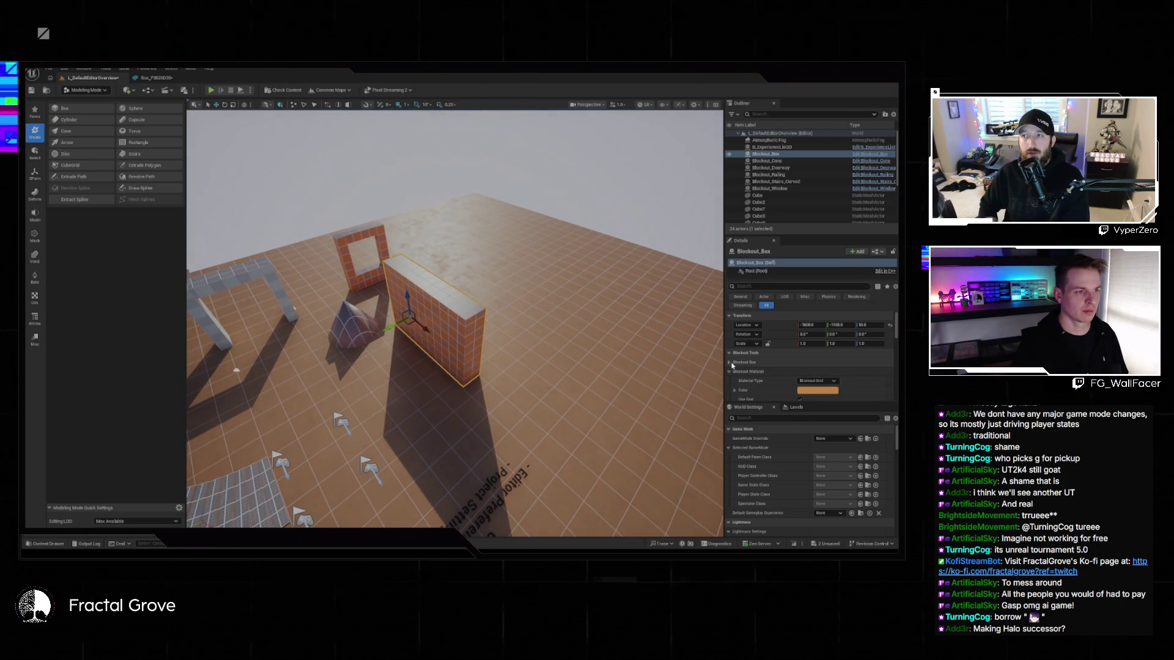
pyautogui.click(799, 382)
pyautogui.moveTo(454, 318)
pyautogui.mouseDown()
pyautogui.moveTo(392, 321)
pyautogui.moveTo(577, 350)
pyautogui.mouseUp()
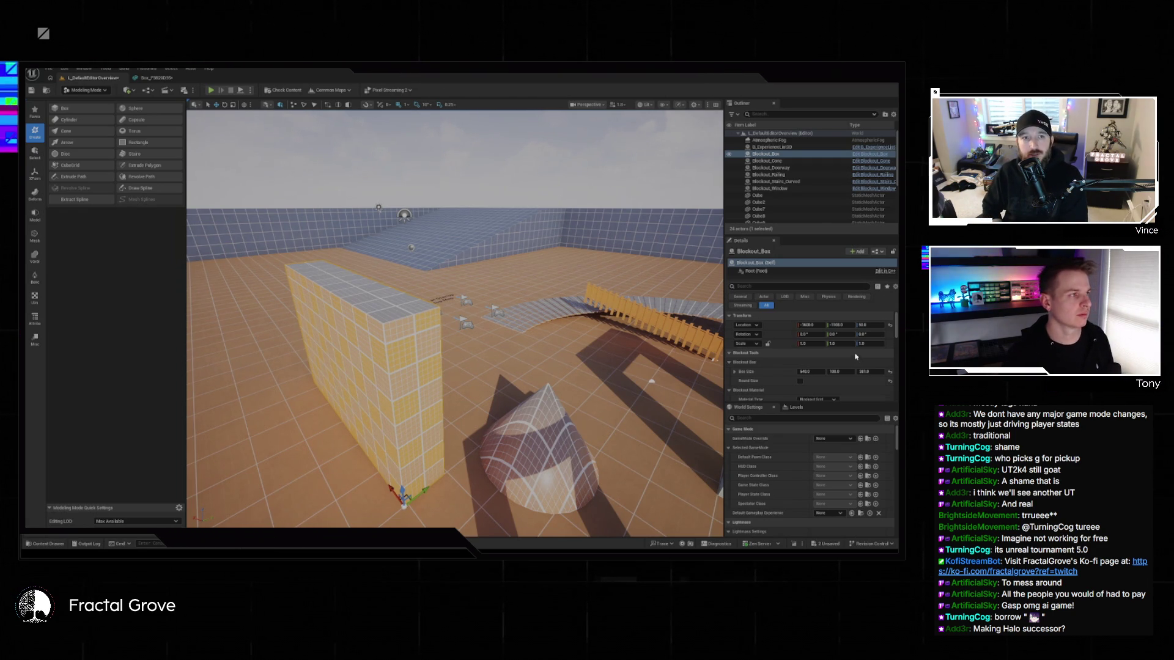
# - Open the recent landscape level from the File menu without saving the current level
pyautogui.click(49, 69)
pyautogui.moveTo(70, 110)
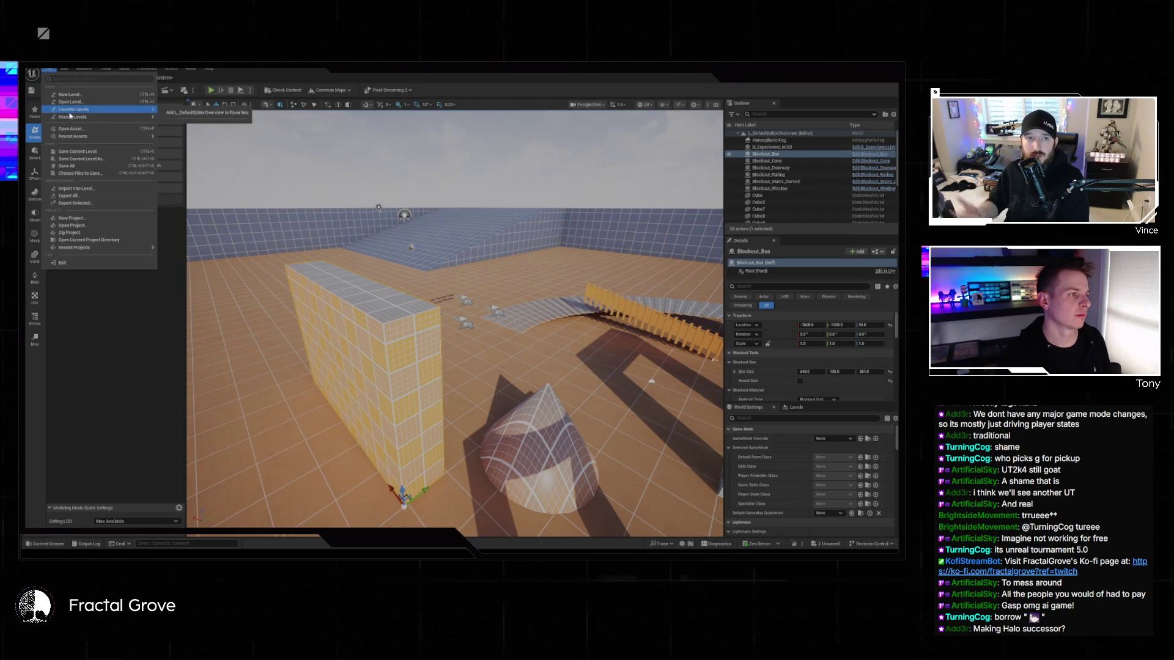
pyautogui.click(275, 145)
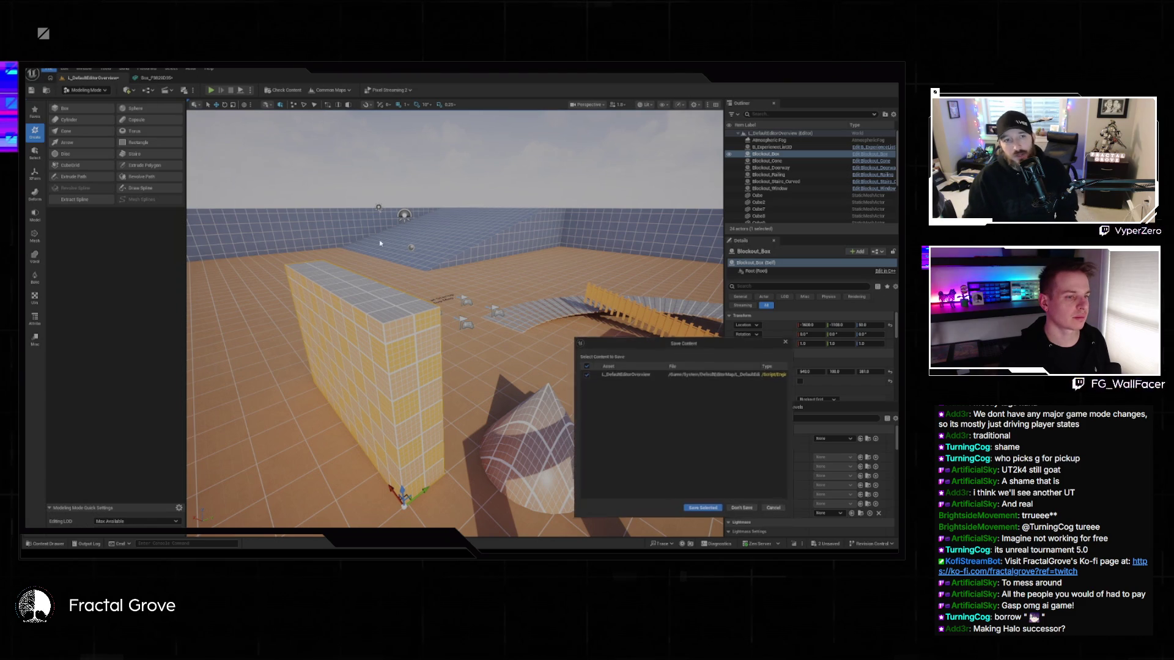
pyautogui.click(742, 507)
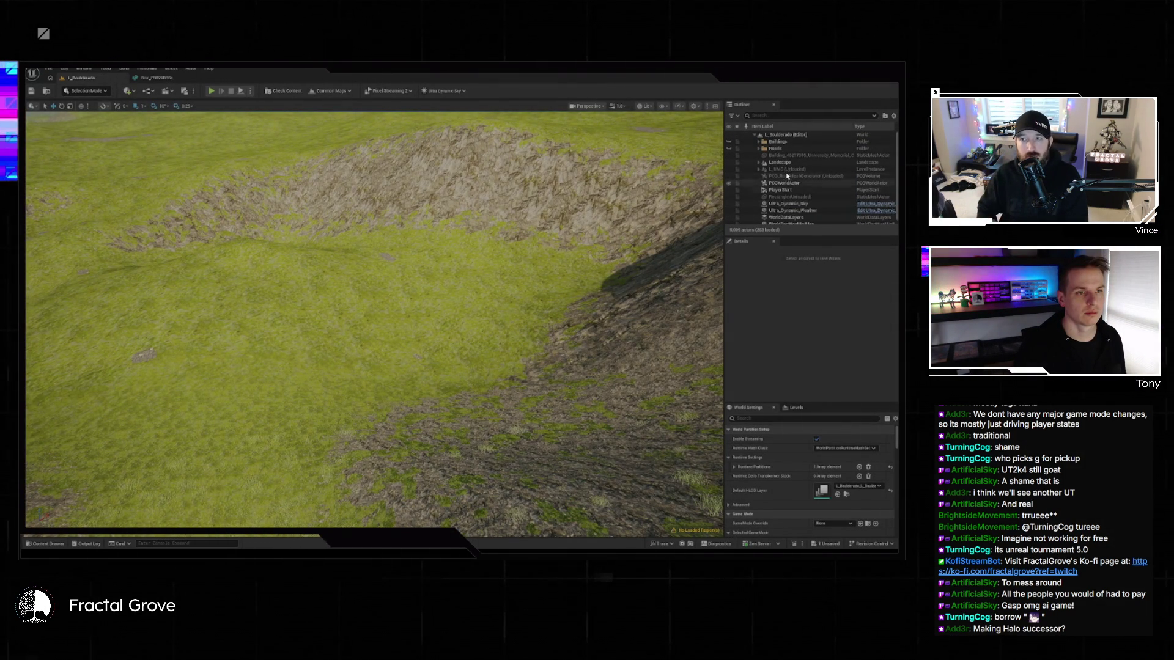
# - Bring up the L_UMC options in the Outliner, then close the box mesh editor
pyautogui.rightClick(787, 170)
pyautogui.moveTo(813, 202)
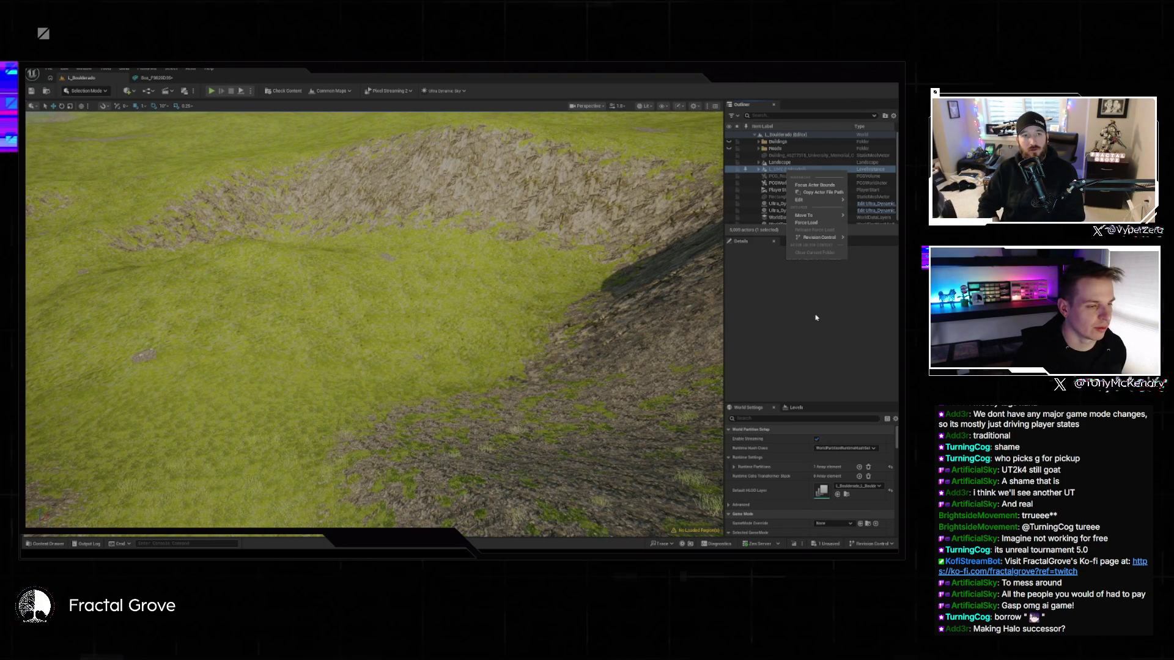
pyautogui.moveTo(819, 238)
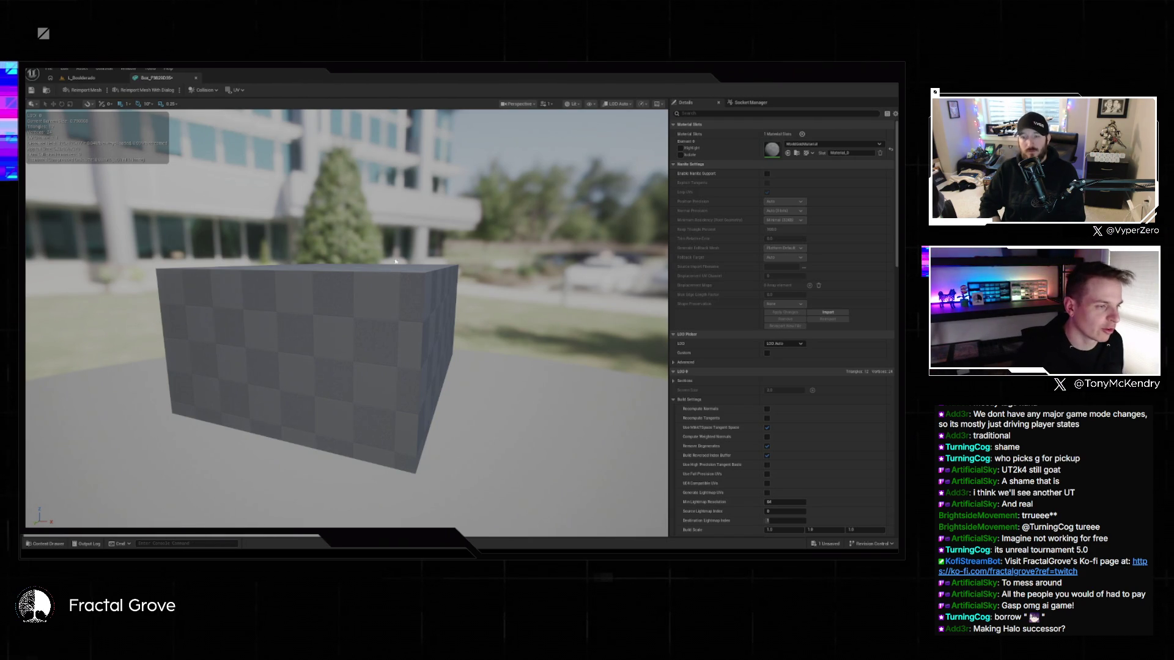
pyautogui.click(195, 78)
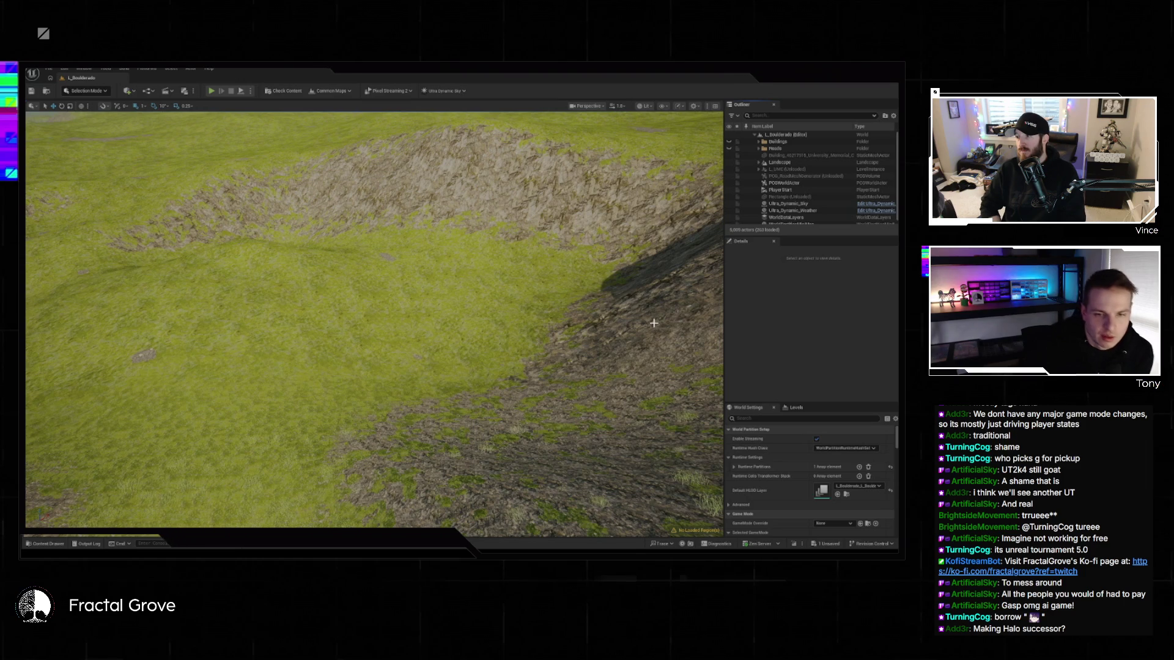
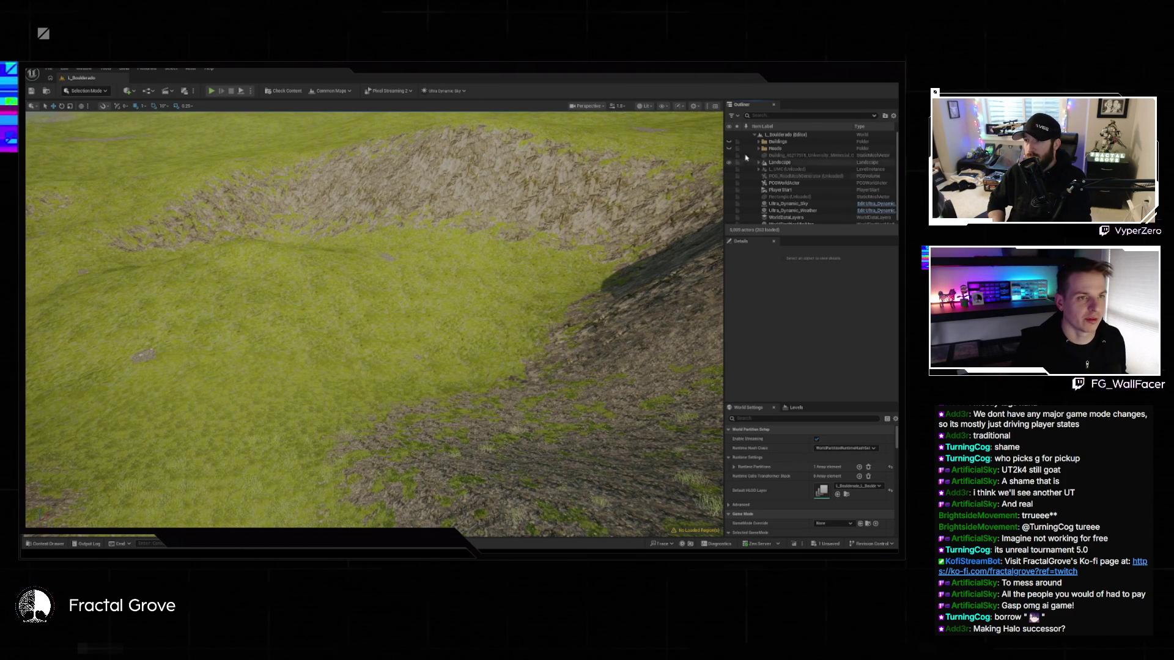
# - Frame the L_UMC level instance in the viewport with Focus Actor Bounds
pyautogui.rightClick(782, 172)
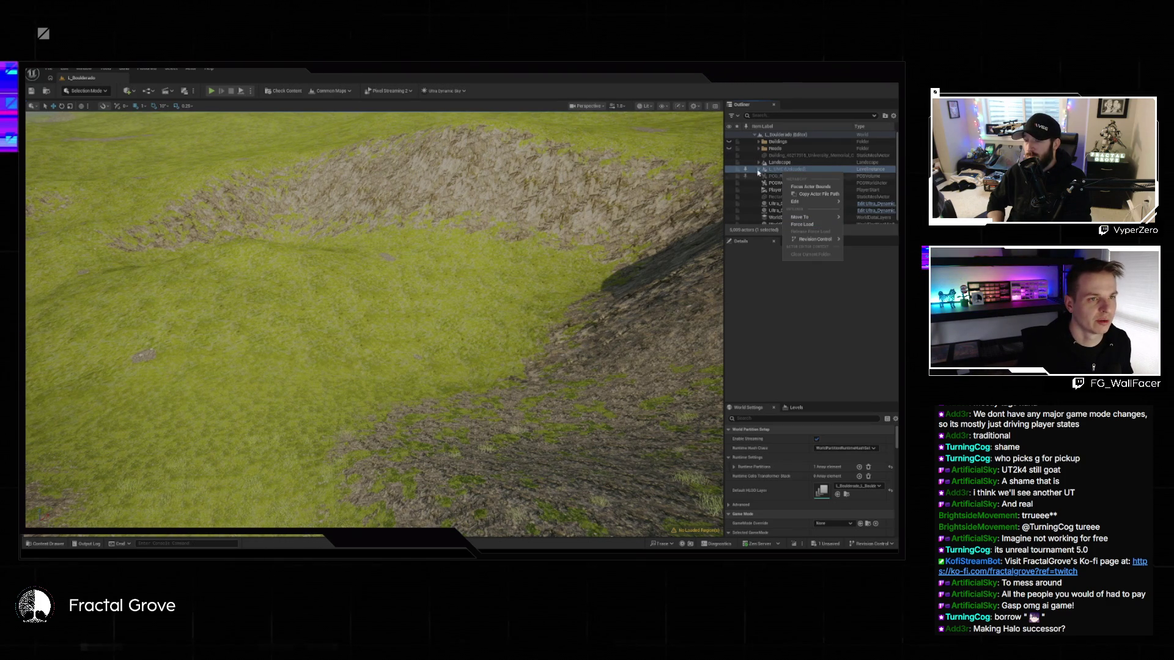
pyautogui.click(810, 186)
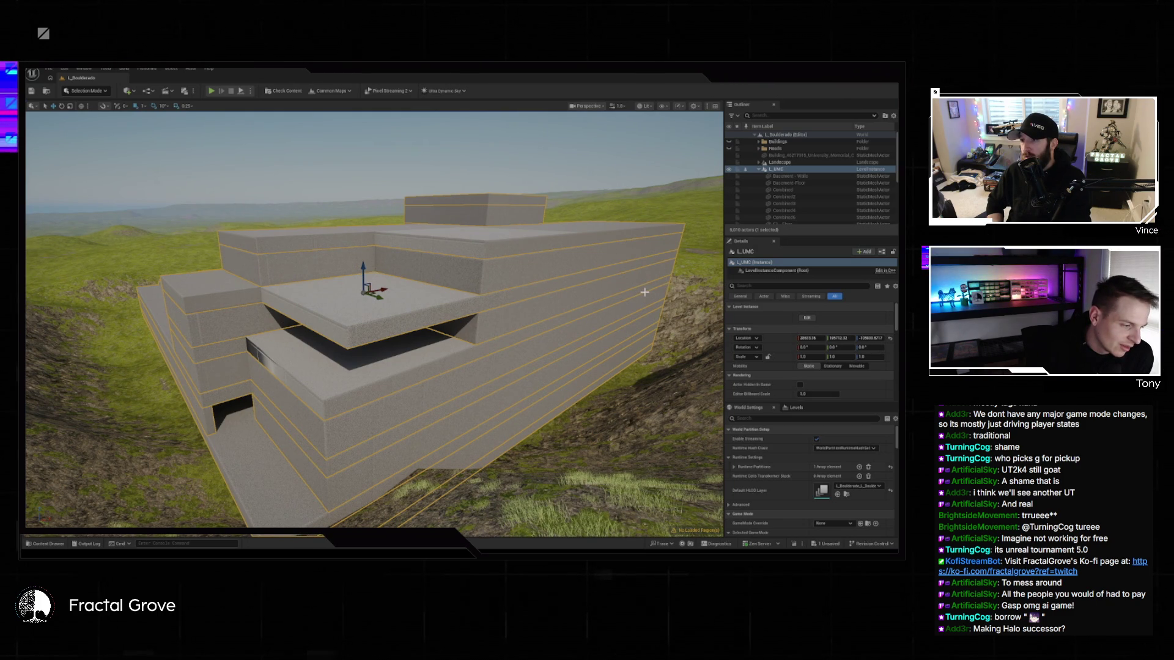
# - Orbit and reframe the view to show the whole L_UMC building
pyautogui.moveTo(612, 284)
pyautogui.mouseDown()
pyautogui.moveTo(660, 285)
pyautogui.moveTo(612, 284)
pyautogui.mouseUp()
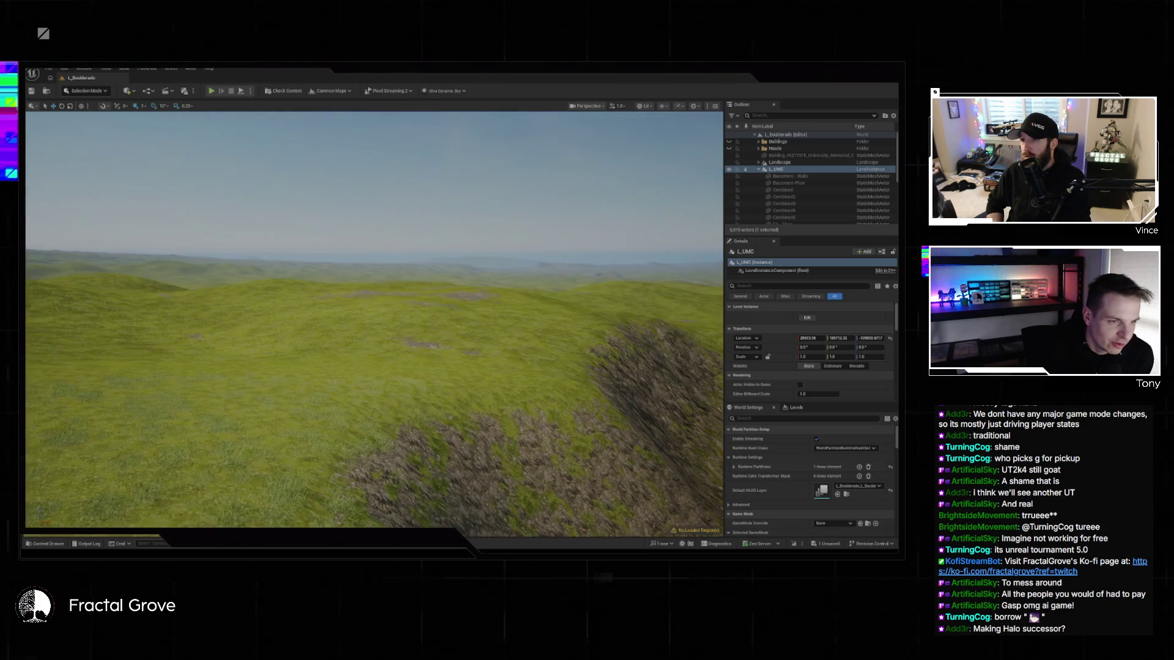
pyautogui.press('f')
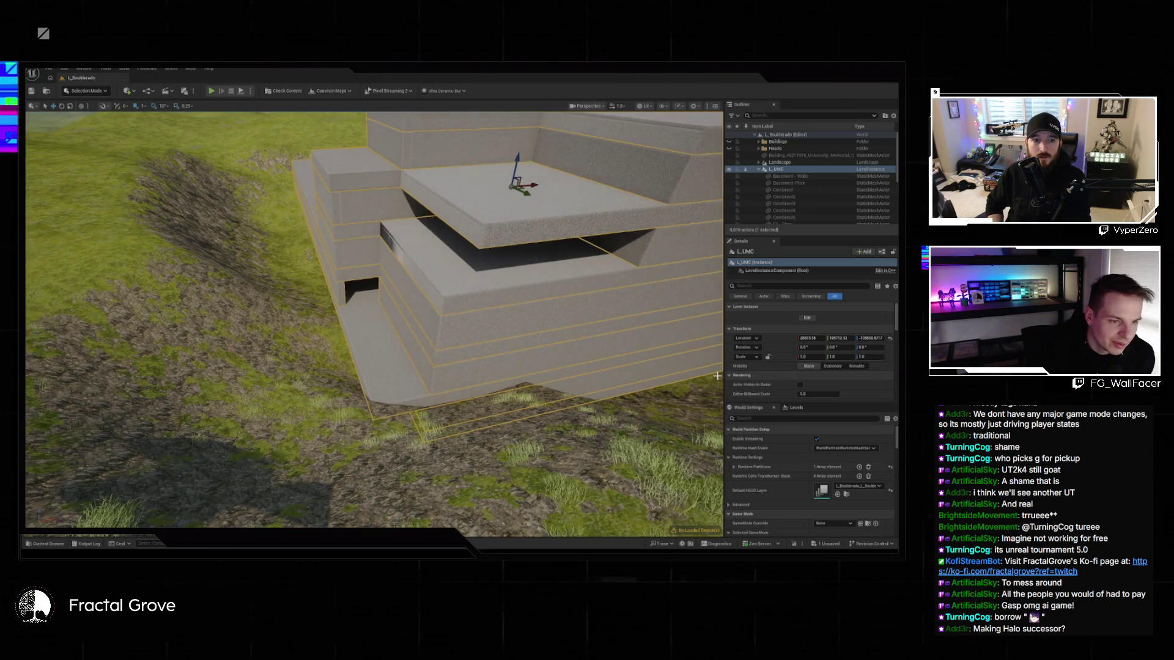
pyautogui.press('`')
pyautogui.moveTo(661, 291)
pyautogui.mouseDown()
pyautogui.moveTo(627, 441)
pyautogui.moveTo(418, 205)
pyautogui.mouseUp()
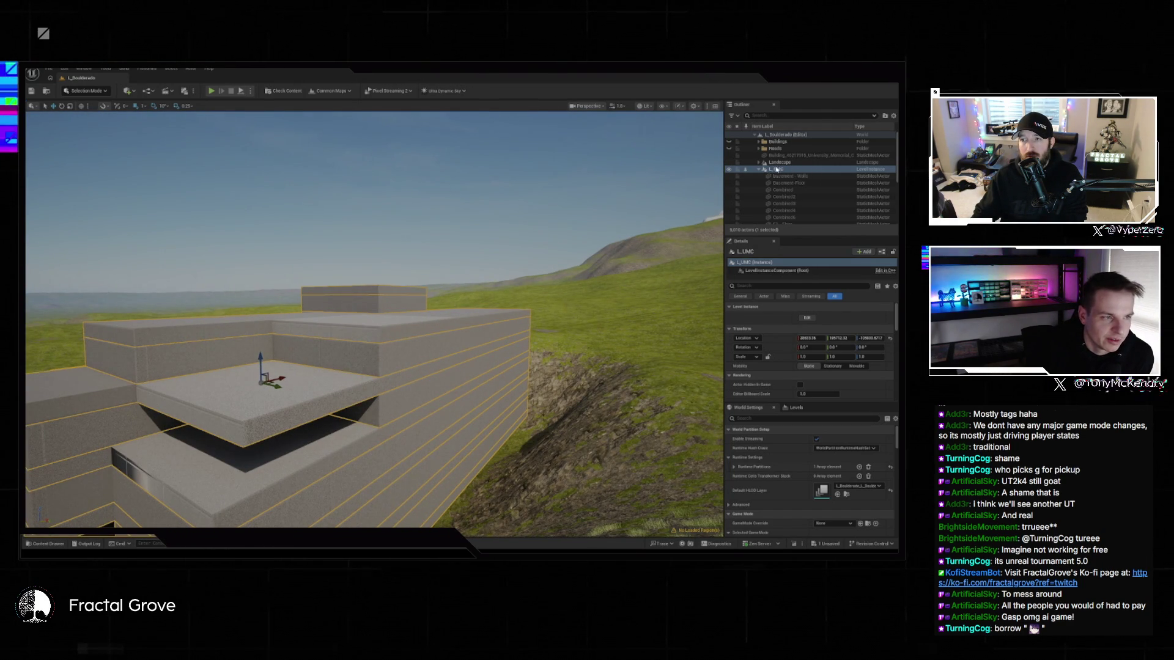
pyautogui.press('f')
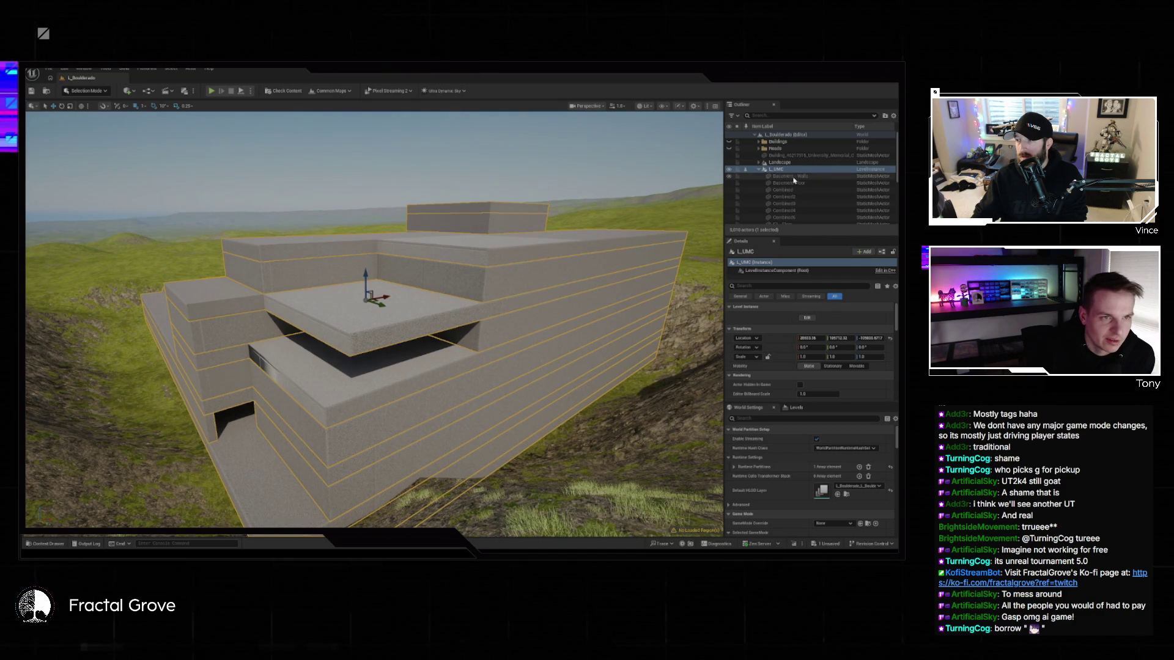
# - Enter edit mode on the L_UMC level instance from its context menu
pyautogui.rightClick(777, 169)
pyautogui.click(819, 198)
pyautogui.moveTo(581, 330)
pyautogui.mouseDown()
pyautogui.moveTo(550, 318)
pyautogui.moveTo(708, 235)
pyautogui.moveTo(525, 287)
pyautogui.mouseUp()
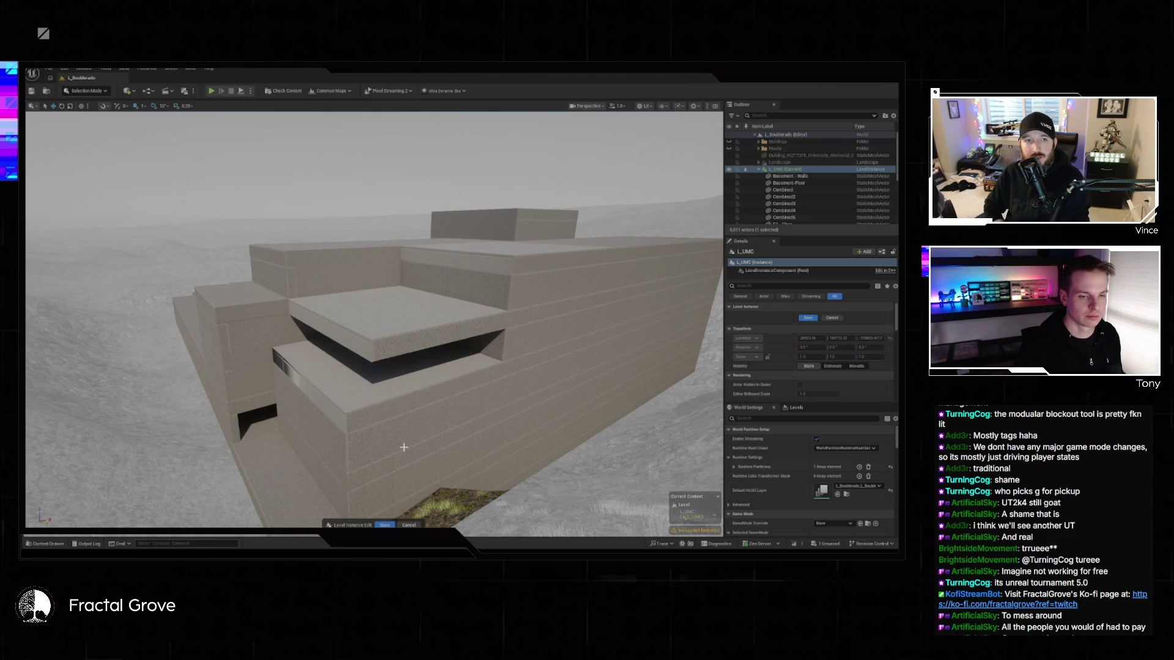
# - Fly in toward the overhanging upper floor and select the Combined mesh
pyautogui.moveTo(372, 505)
pyautogui.mouseDown()
pyautogui.moveTo(338, 340)
pyautogui.moveTo(381, 358)
pyautogui.moveTo(376, 333)
pyautogui.mouseUp()
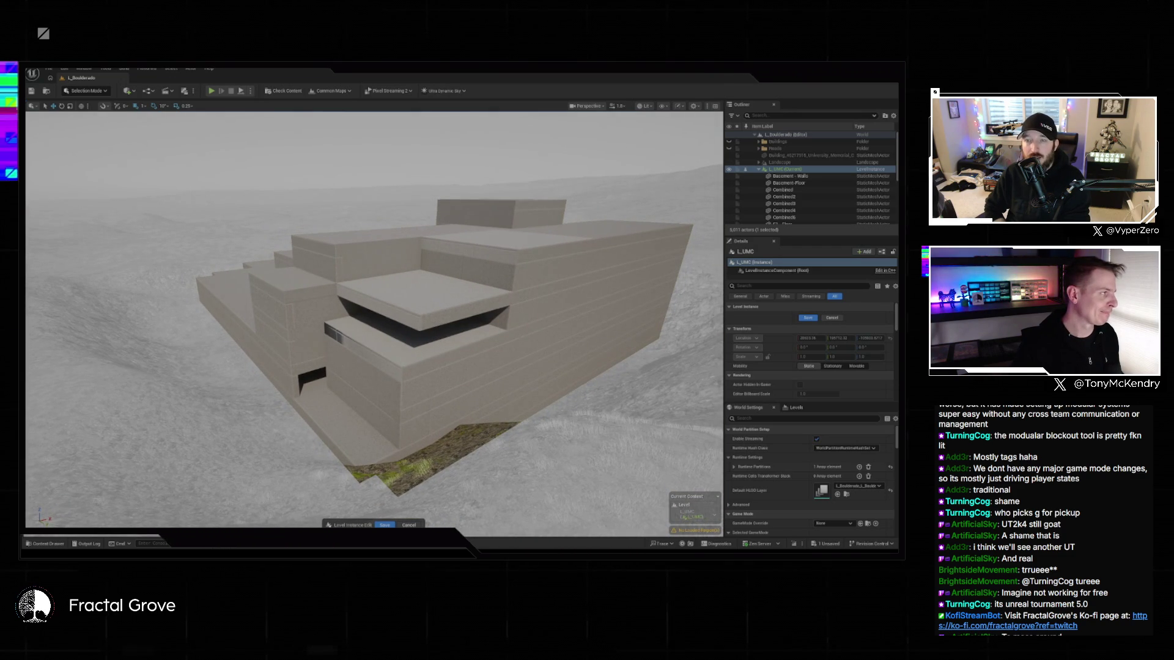
pyautogui.press('super')
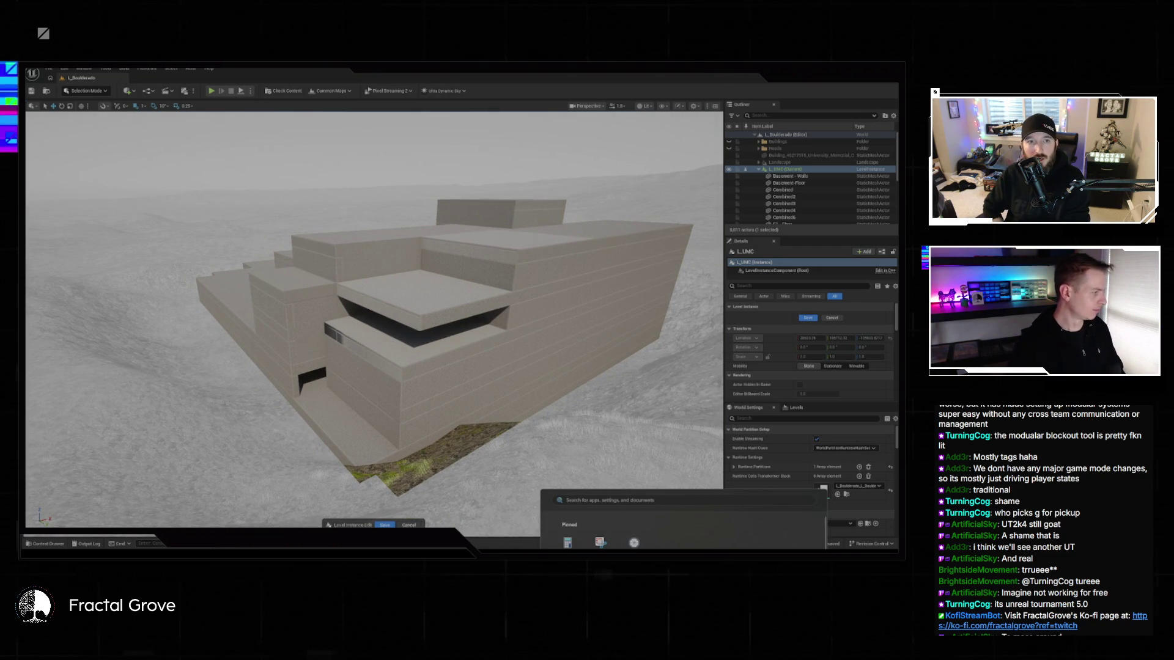
pyautogui.press('Escape')
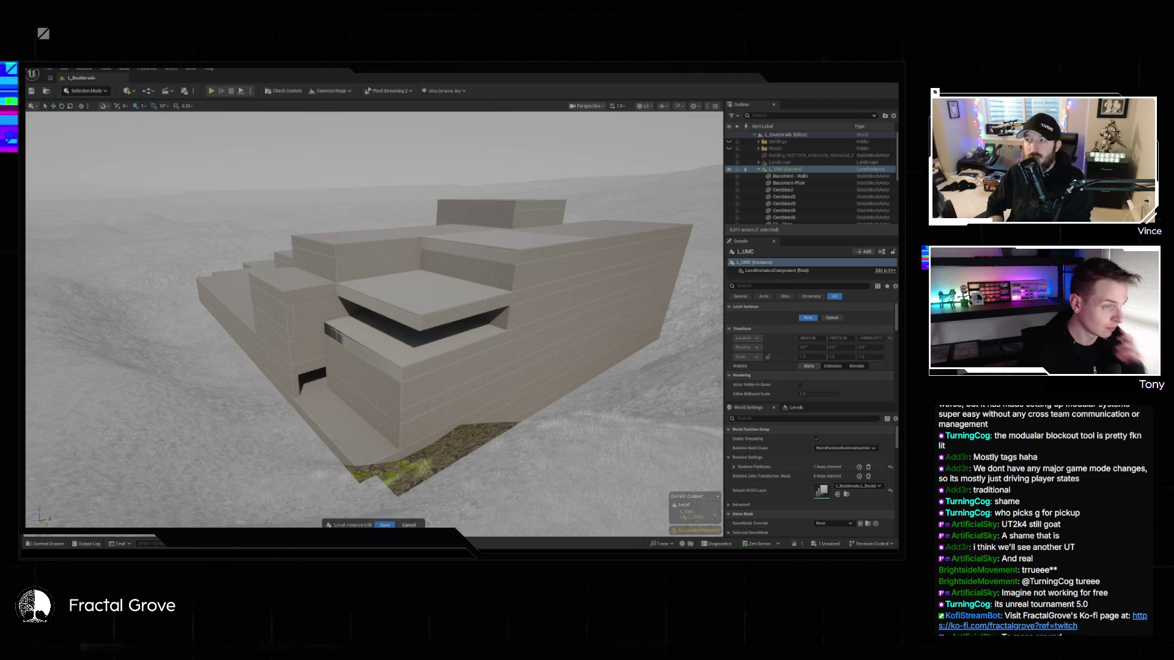
pyautogui.scroll(10, 419, 417)
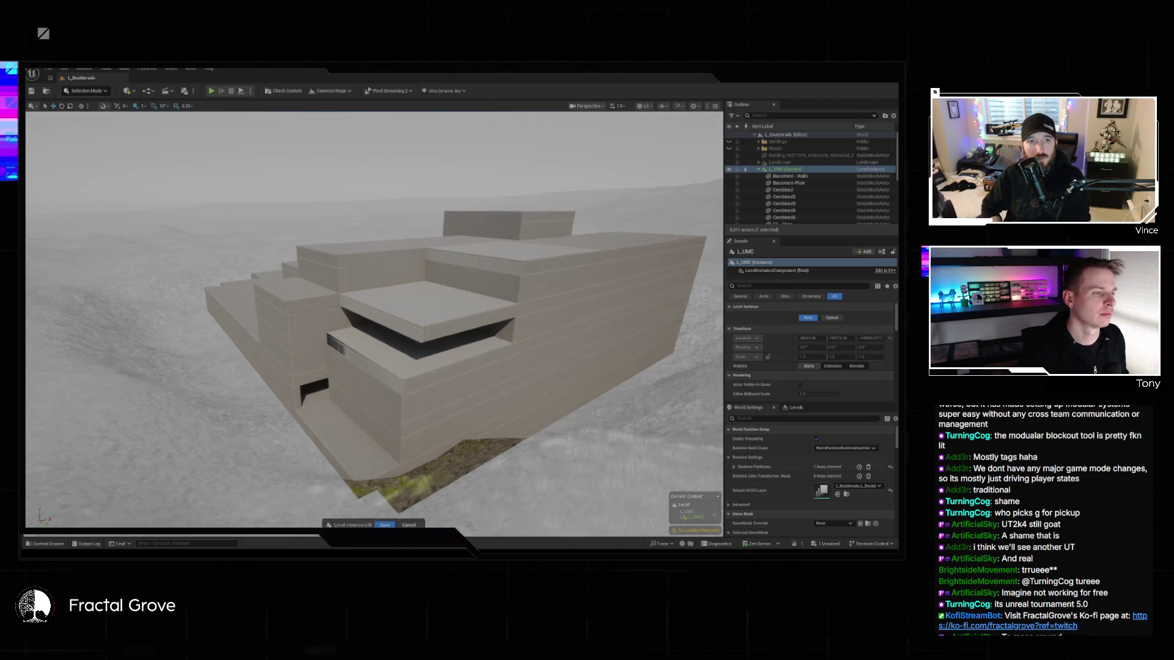
pyautogui.scroll(-5, 374, 318)
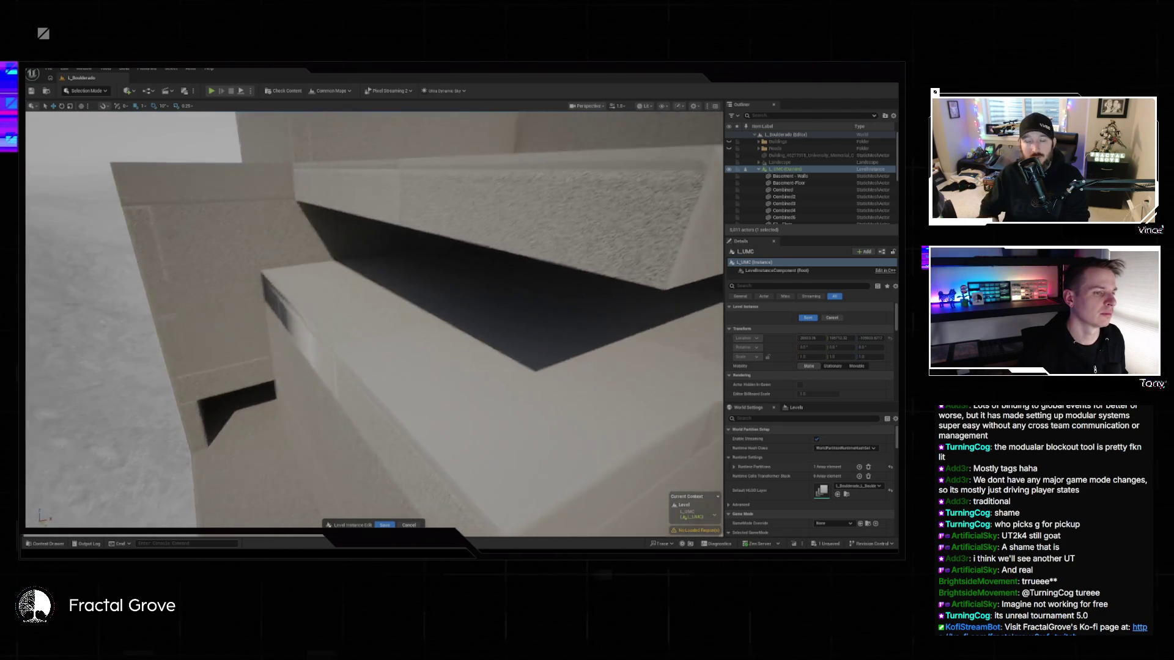
pyautogui.scroll(-2, 375, 317)
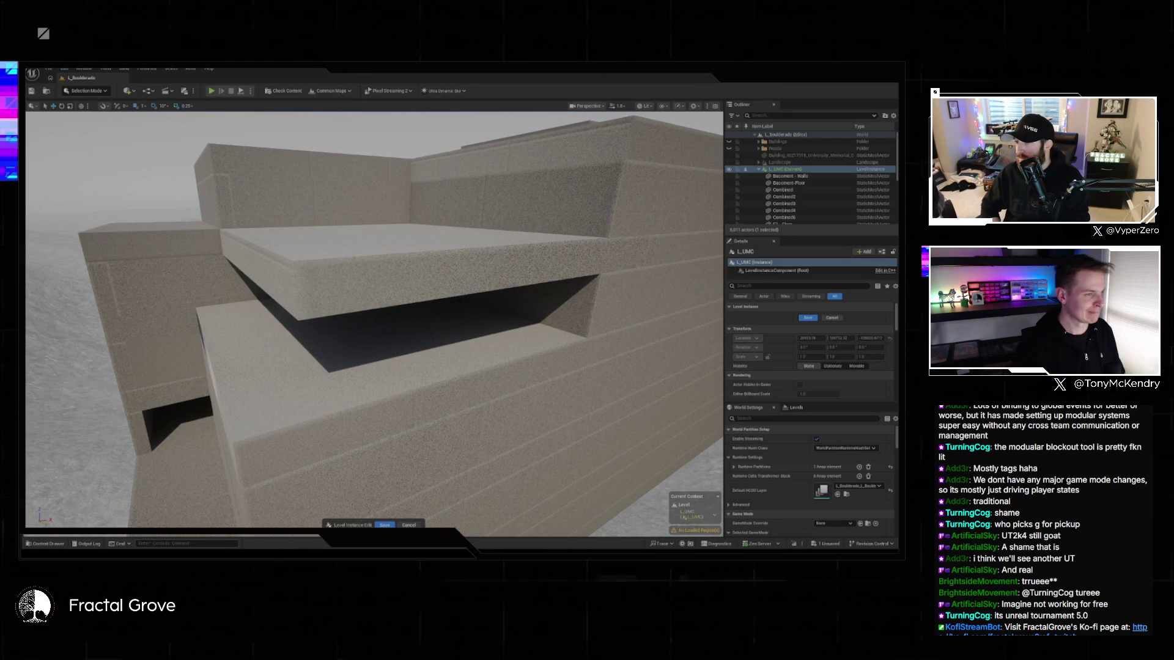
pyautogui.scroll(-1, 374, 318)
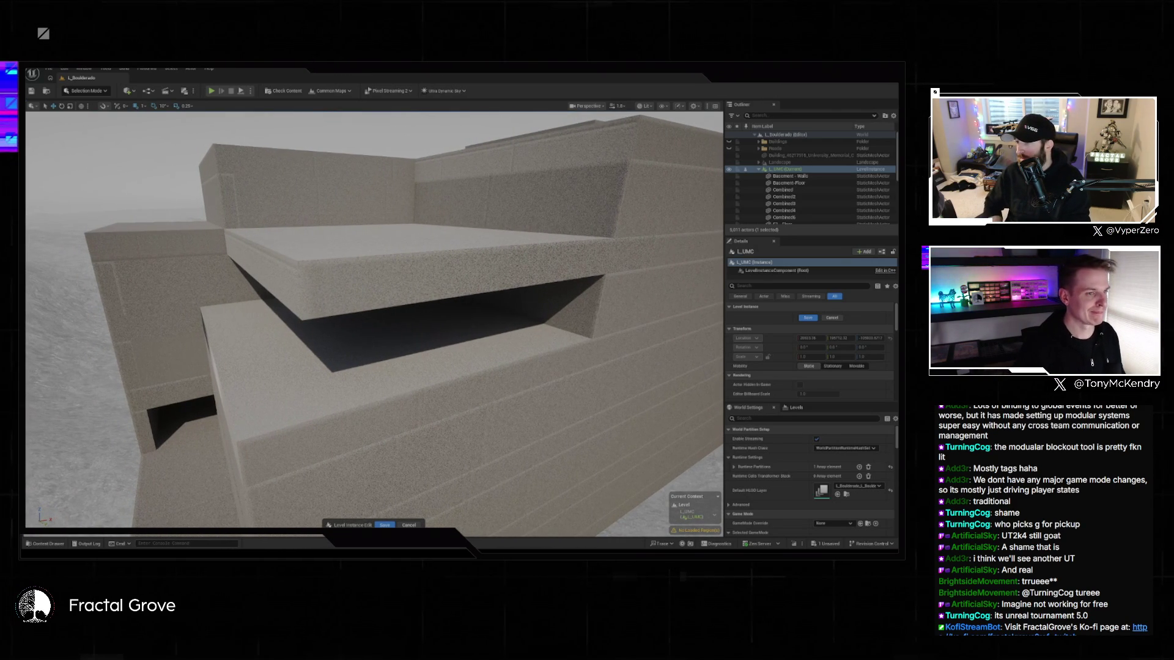
pyautogui.click(568, 315)
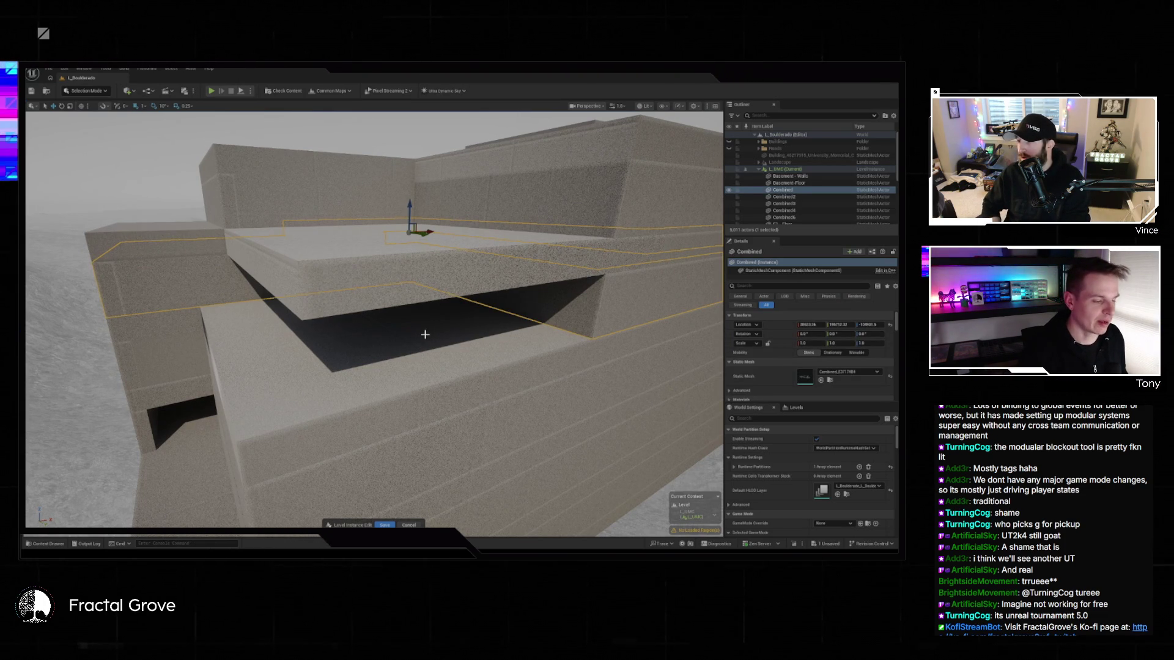
# - Select and frame the F3 - Floor slab under the overhang, then switch to Modeling Mode
pyautogui.click(414, 363)
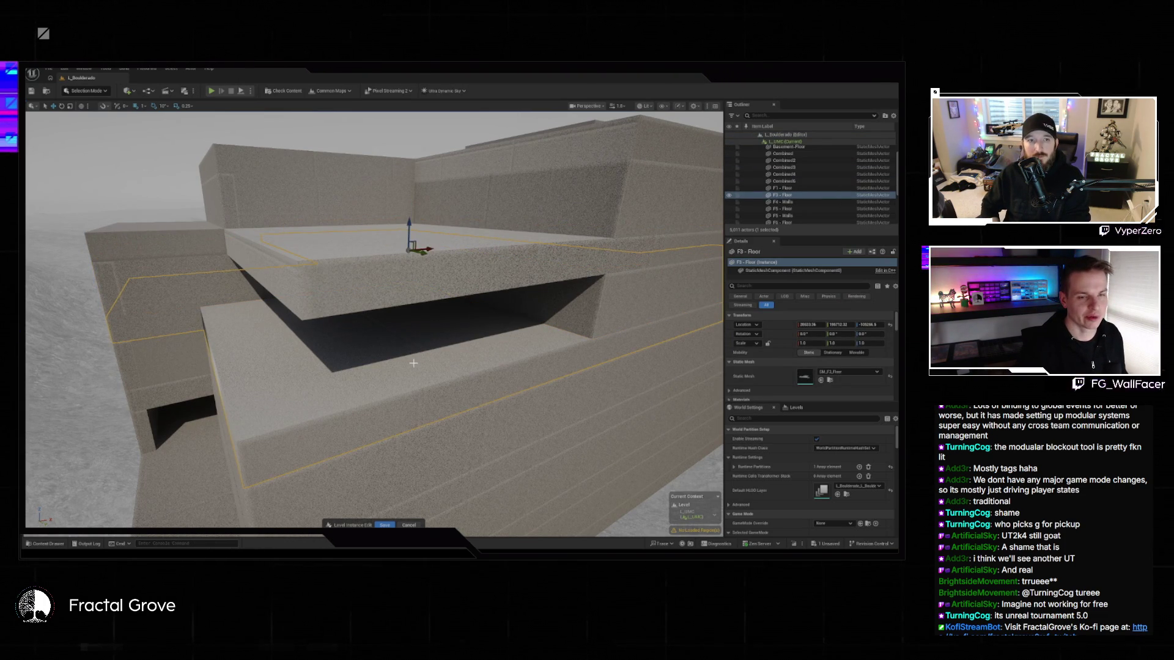
pyautogui.press('f')
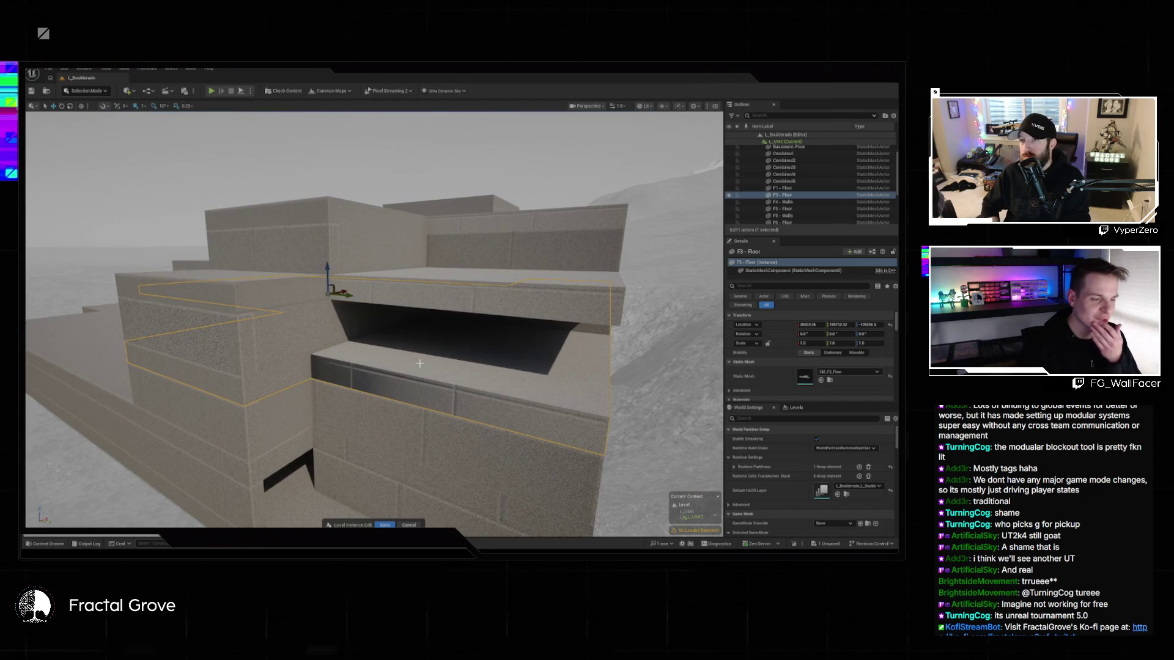
pyautogui.moveTo(346, 380)
pyautogui.mouseDown()
pyautogui.moveTo(334, 345)
pyautogui.moveTo(342, 327)
pyautogui.mouseUp()
pyautogui.moveTo(187, 374); pyautogui.dragTo(187, 375)
pyautogui.click(85, 91)
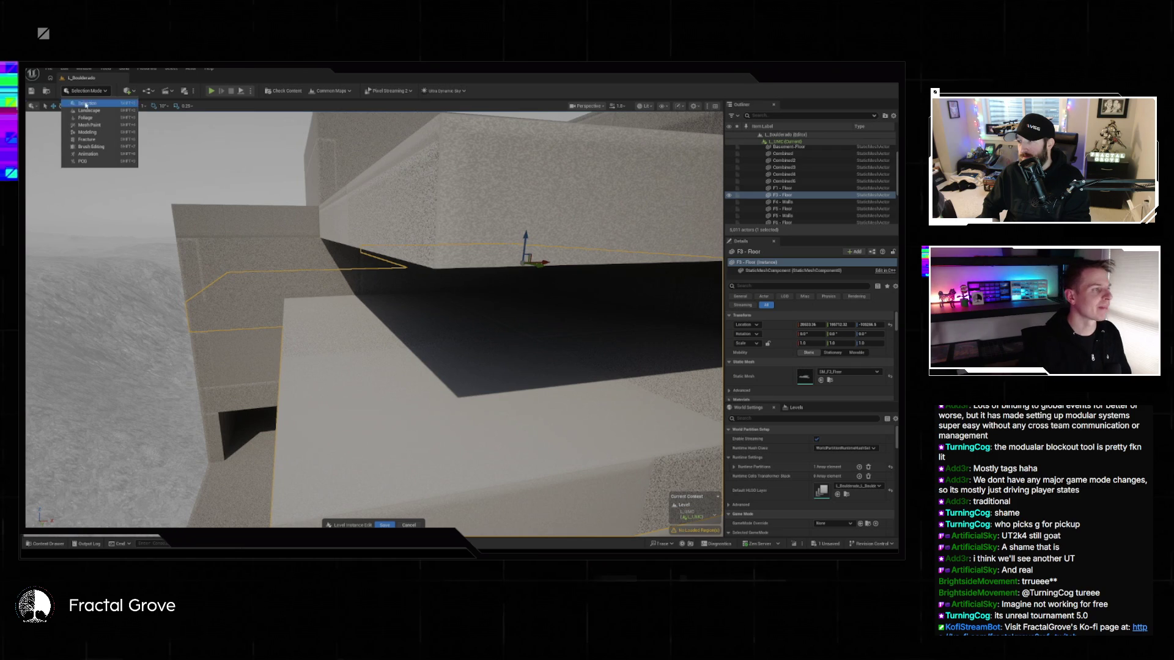
pyautogui.click(111, 134)
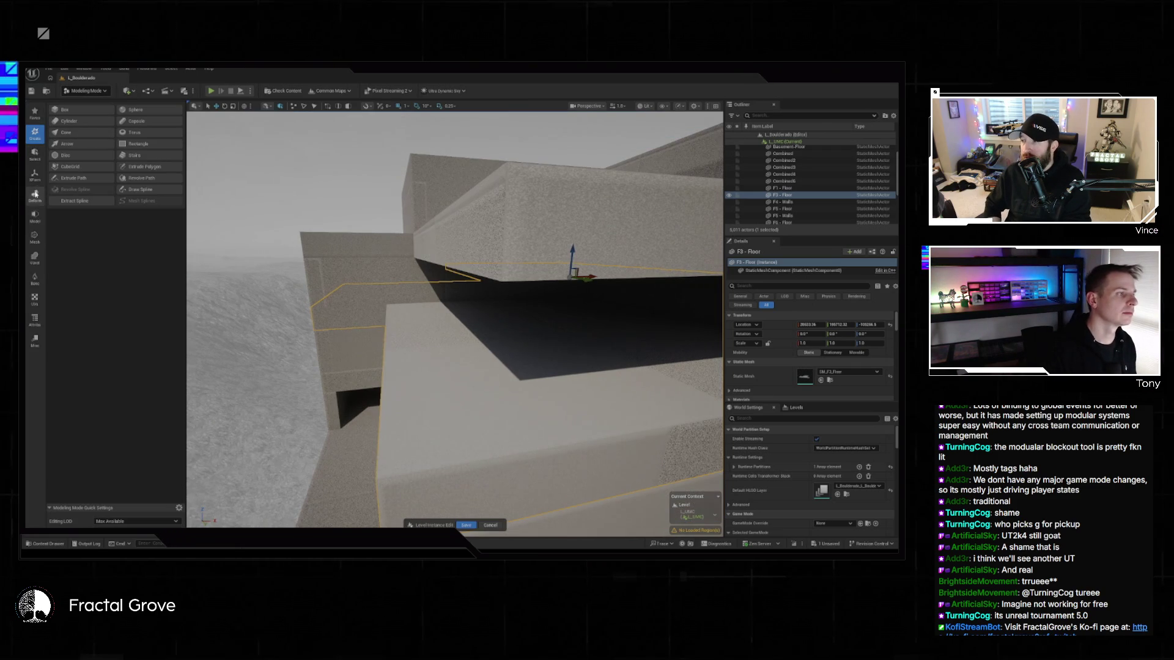
# - Run PolyGroup Edit on the F3 - Floor slab, selecting its top and side faces, then accept
pyautogui.click(34, 218)
pyautogui.click(67, 109)
pyautogui.click(409, 354)
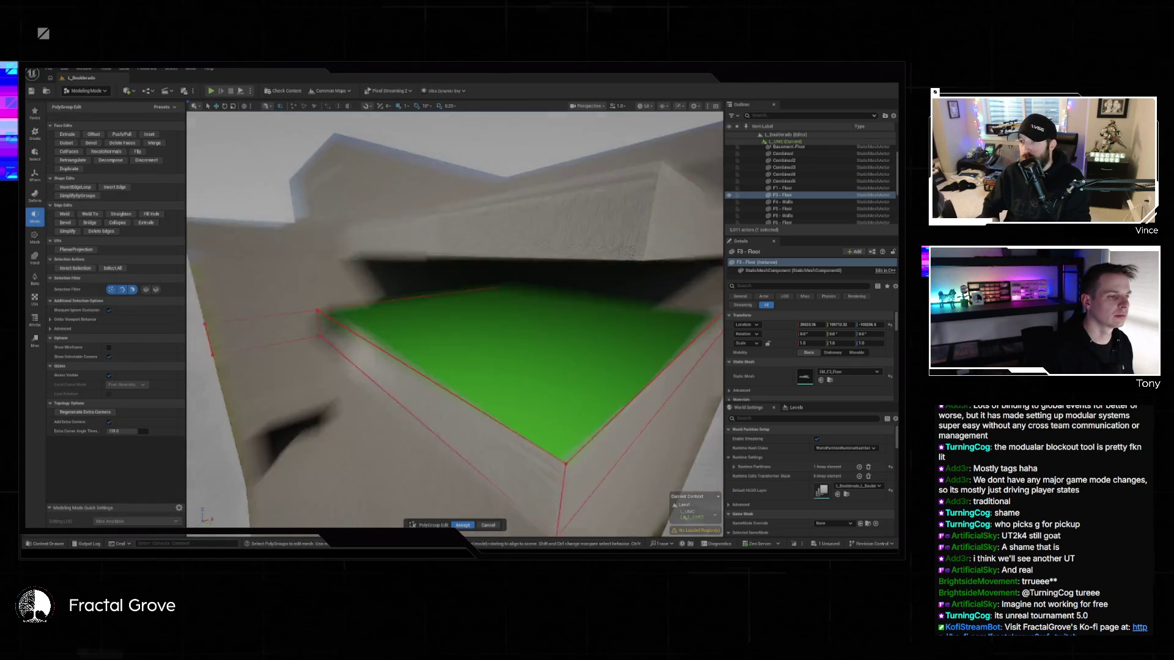
pyautogui.click(403, 365)
pyautogui.moveTo(427, 383)
pyautogui.mouseDown()
pyautogui.moveTo(449, 359)
pyautogui.moveTo(507, 355)
pyautogui.moveTo(448, 394)
pyautogui.mouseUp()
pyautogui.click(449, 394)
pyautogui.moveTo(433, 354)
pyautogui.mouseDown()
pyautogui.moveTo(457, 434)
pyautogui.moveTo(435, 438)
pyautogui.mouseUp()
pyautogui.press('`')
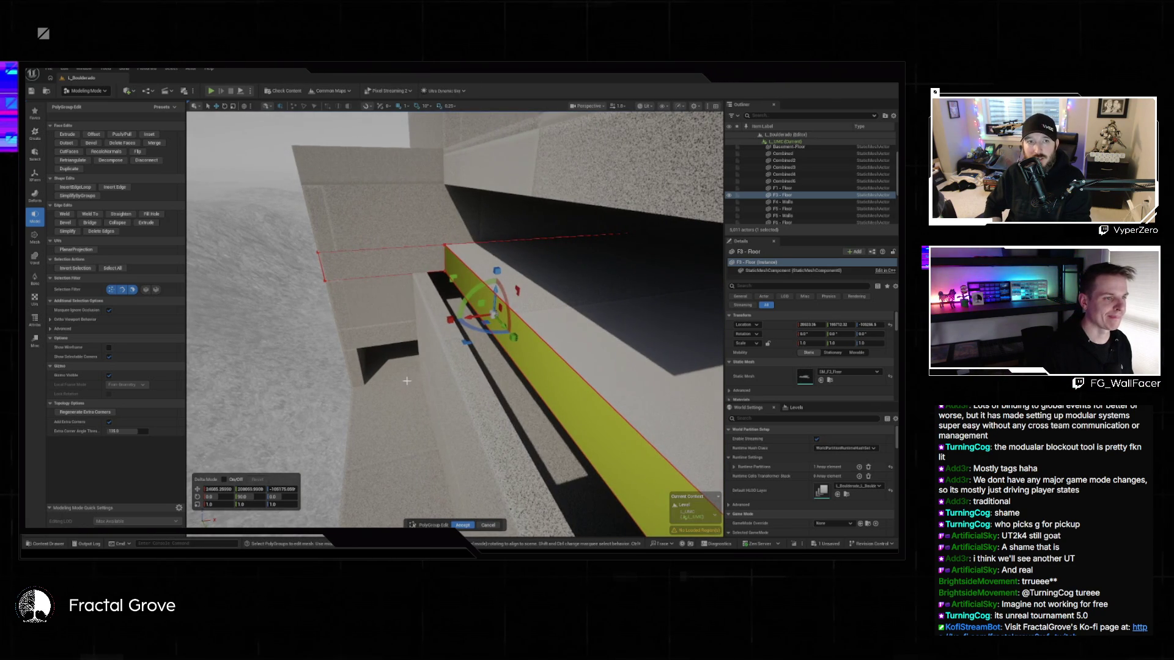
pyautogui.click(463, 526)
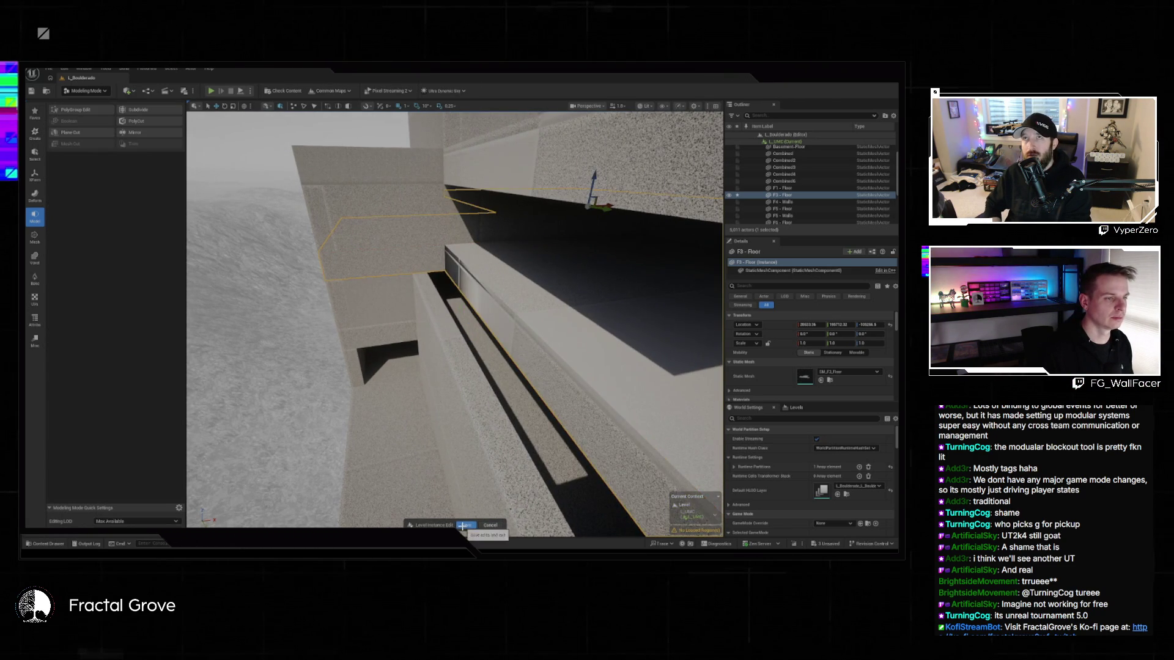
# - In PolyGroup Edit on Combined4, marquee-select the vertical corner edge, inspect it, and accept
pyautogui.click(296, 221)
pyautogui.click(69, 110)
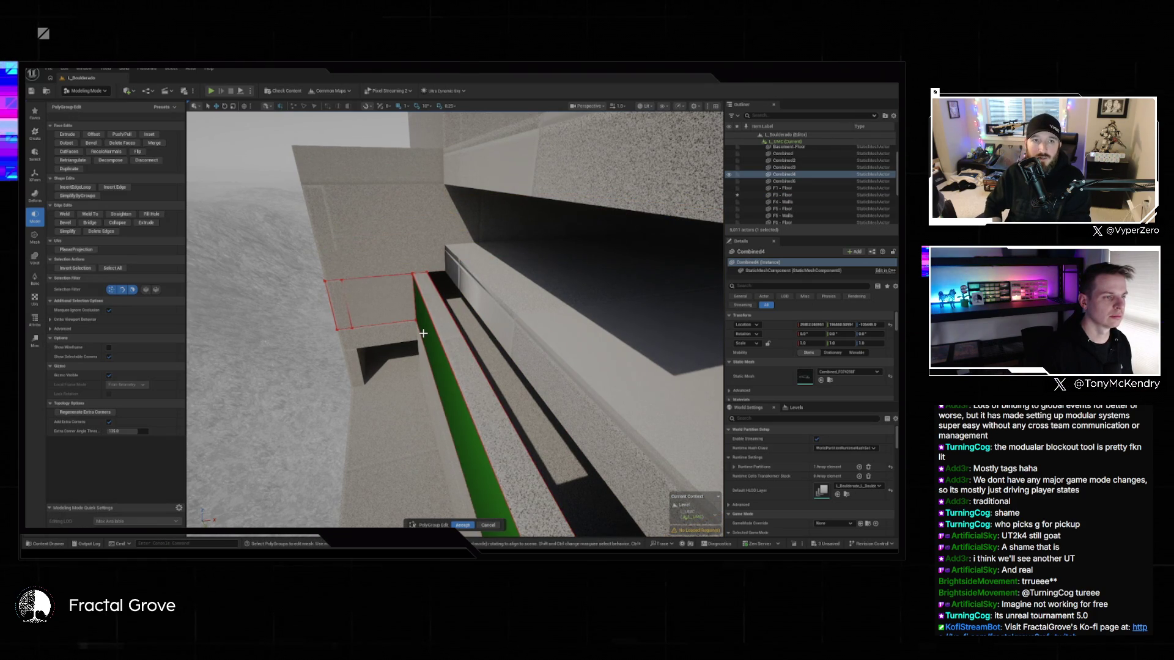
pyautogui.moveTo(423, 333)
pyautogui.mouseDown()
pyautogui.moveTo(403, 330)
pyautogui.moveTo(428, 343)
pyautogui.moveTo(440, 330)
pyautogui.moveTo(428, 330)
pyautogui.mouseUp()
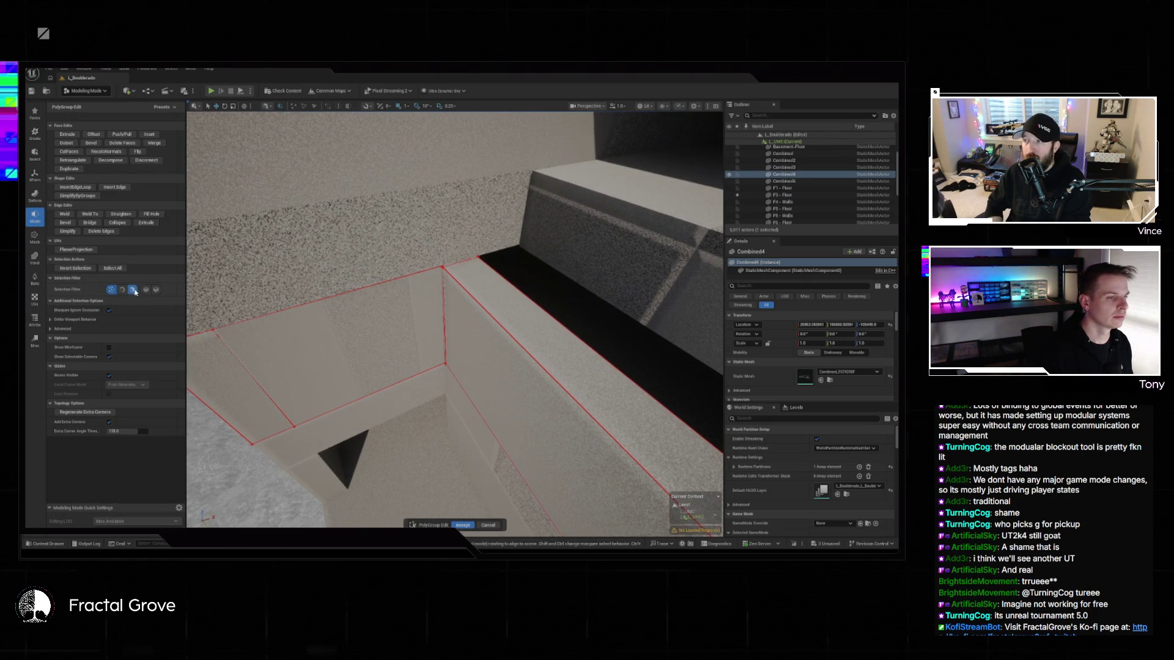
pyautogui.click(453, 406)
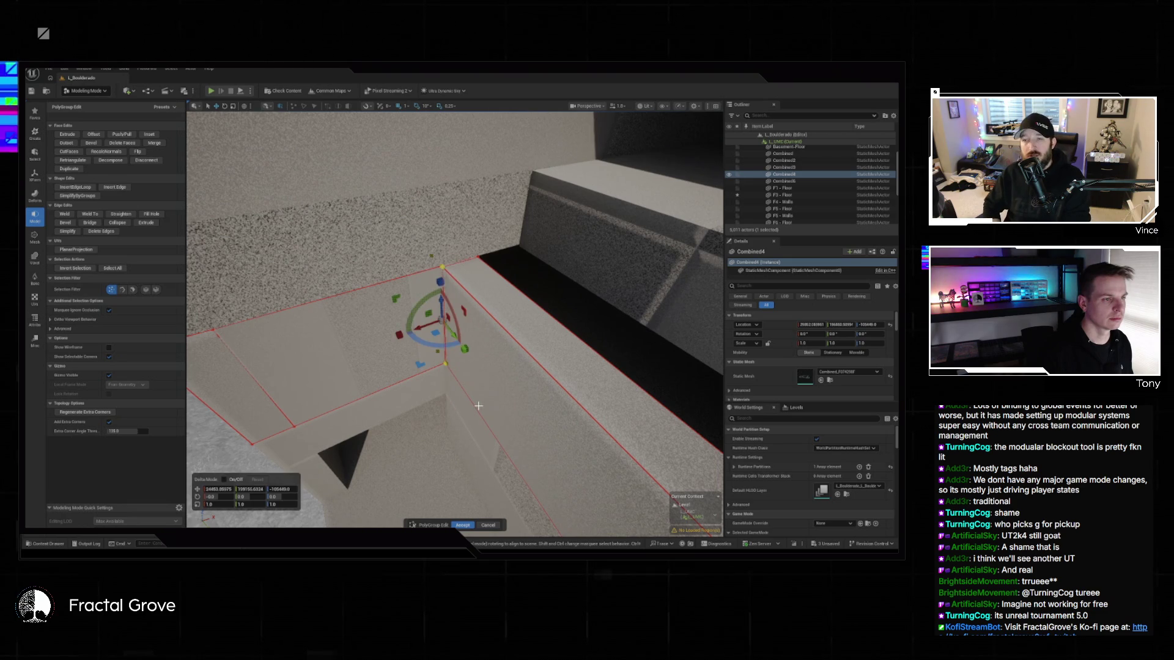
pyautogui.press('Escape')
pyautogui.moveTo(462, 422)
pyautogui.mouseDown()
pyautogui.moveTo(486, 451)
pyautogui.moveTo(428, 440)
pyautogui.mouseUp()
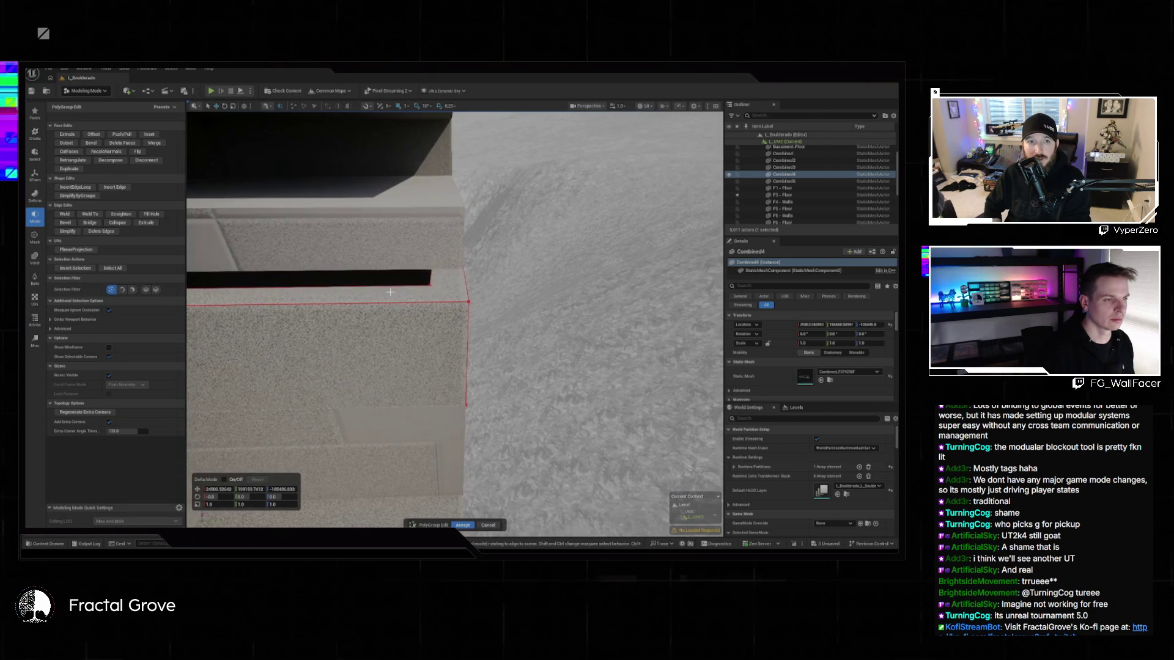
pyautogui.moveTo(513, 446)
pyautogui.mouseDown()
pyautogui.moveTo(459, 437)
pyautogui.moveTo(510, 475)
pyautogui.mouseUp()
pyautogui.moveTo(453, 440)
pyautogui.mouseDown()
pyautogui.moveTo(557, 429)
pyautogui.moveTo(471, 391)
pyautogui.moveTo(445, 346)
pyautogui.moveTo(428, 370)
pyautogui.moveTo(434, 339)
pyautogui.moveTo(367, 330)
pyautogui.mouseUp()
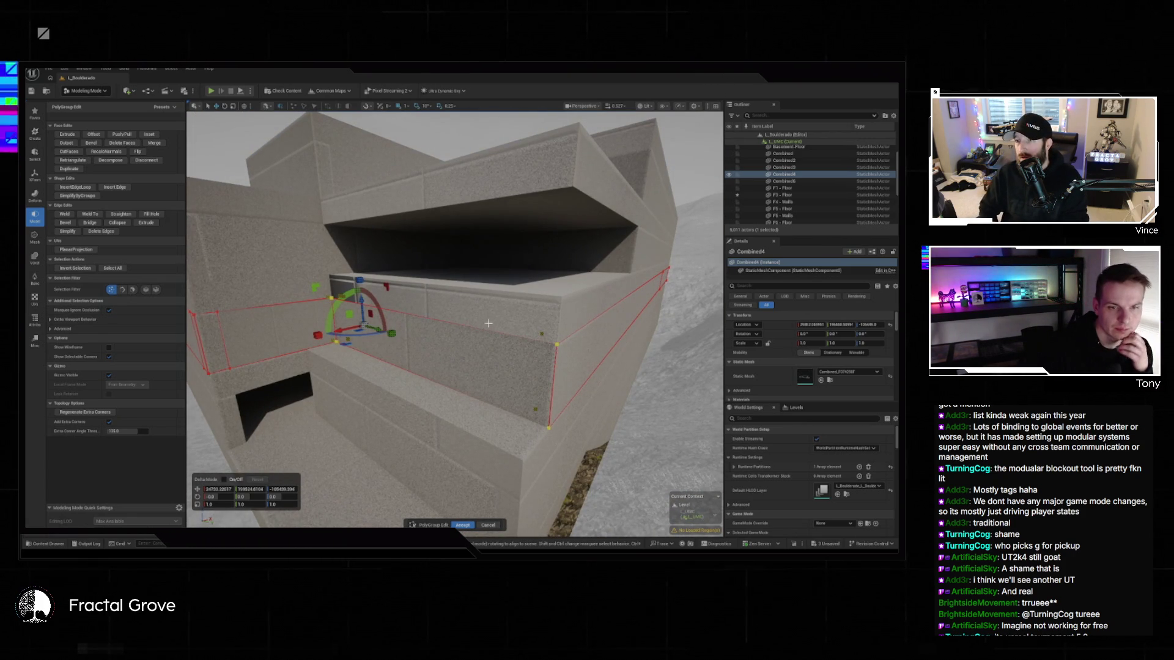
pyautogui.press('`')
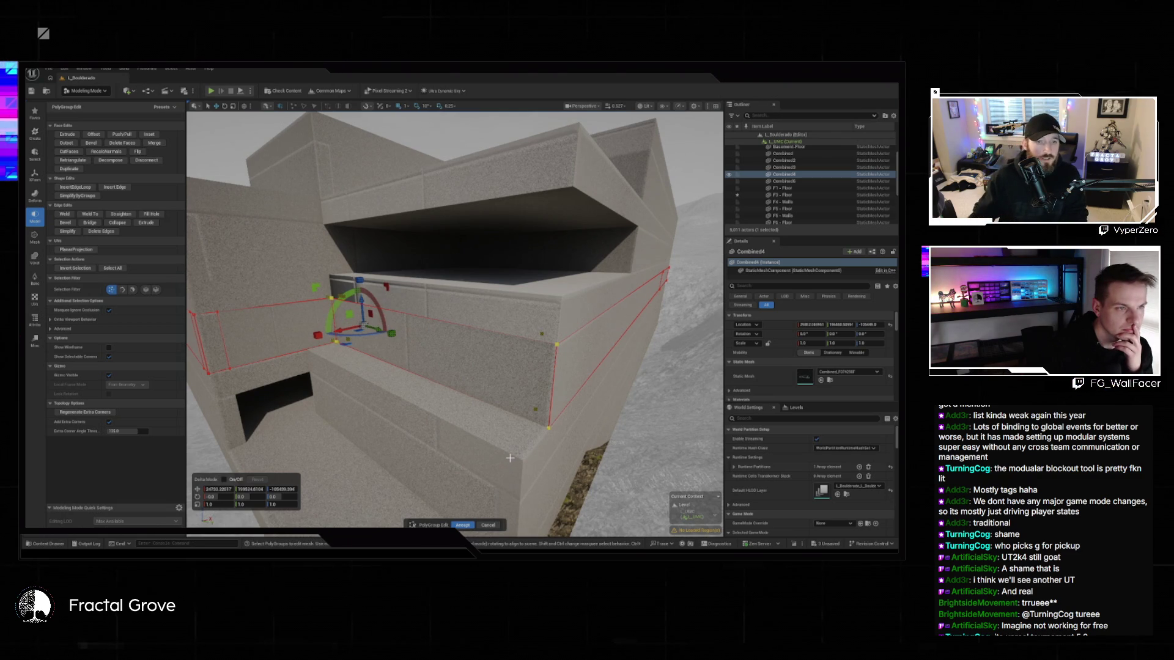
pyautogui.click(464, 525)
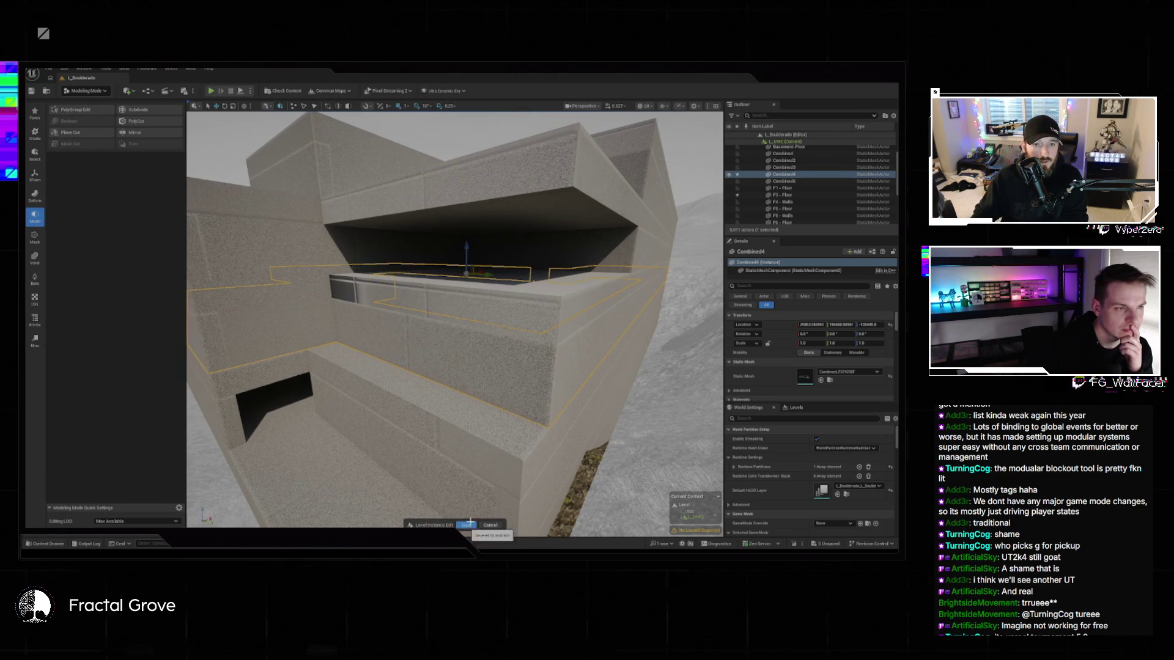
# - In PolyGroup Edit on Combined6, change the selection filter, select a ledge face, inspect it, and accept
pyautogui.click(97, 112)
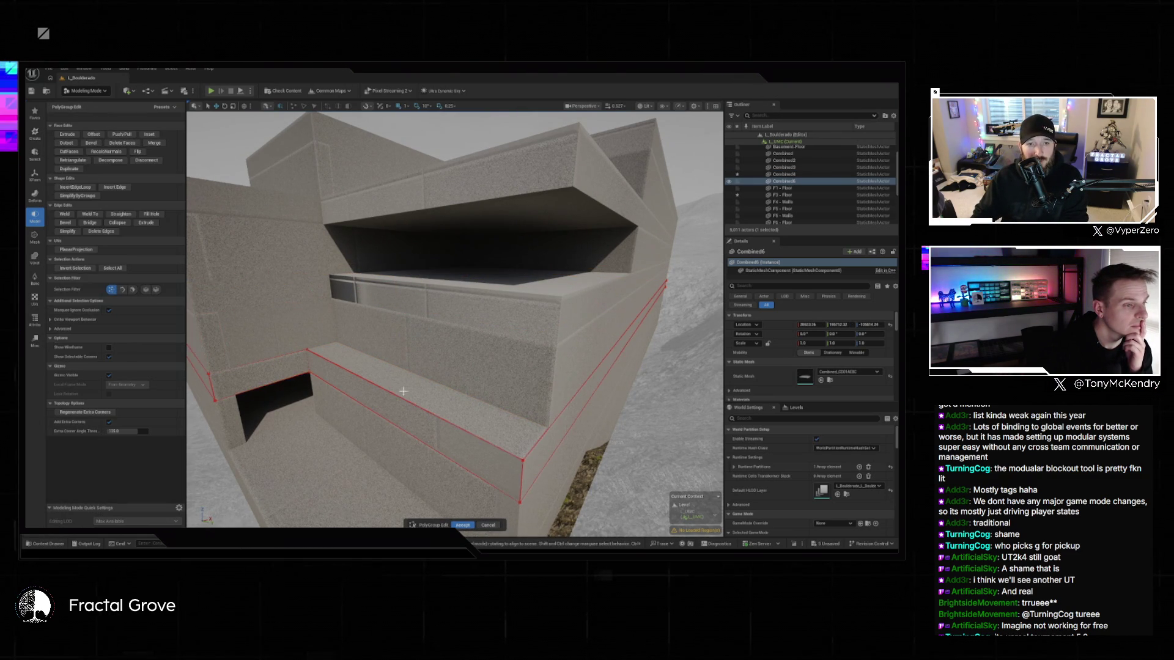
pyautogui.click(112, 290)
pyautogui.click(445, 429)
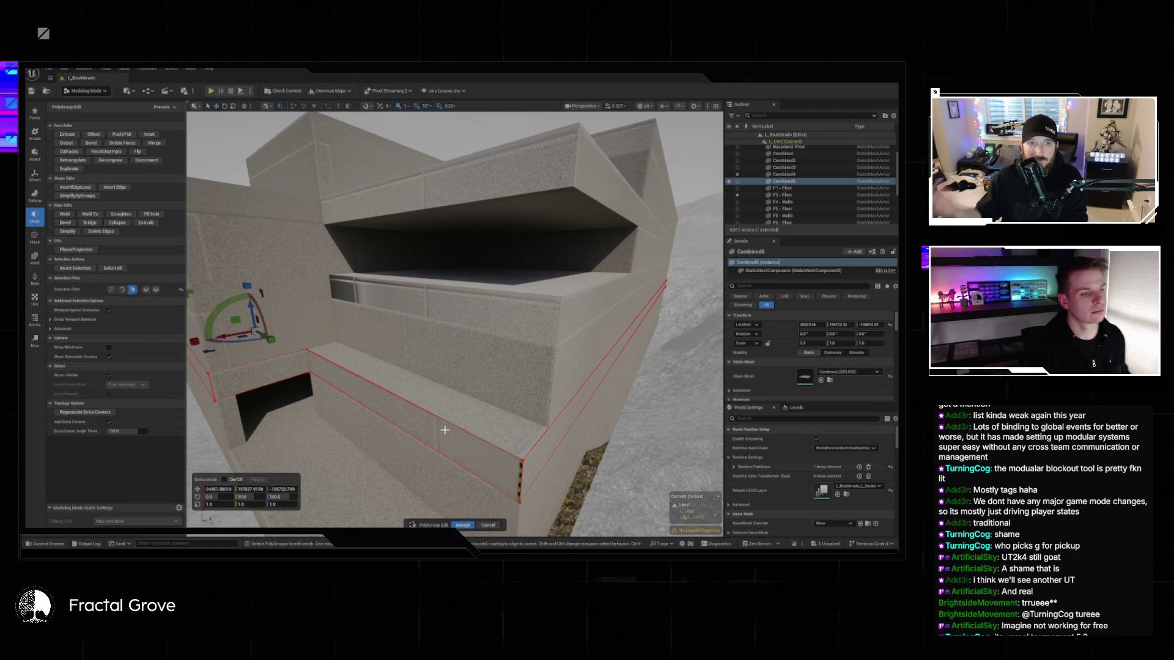
pyautogui.moveTo(383, 414); pyautogui.dragTo(422, 411)
pyautogui.moveTo(419, 367); pyautogui.dragTo(419, 367)
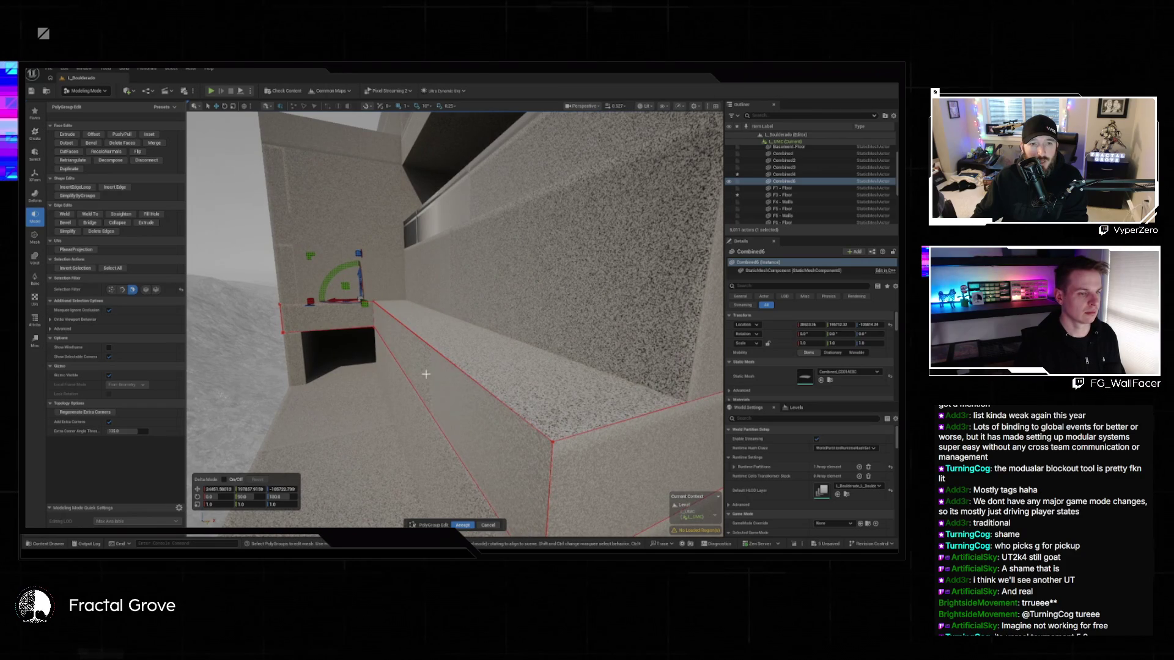
pyautogui.moveTo(512, 388); pyautogui.dragTo(497, 387)
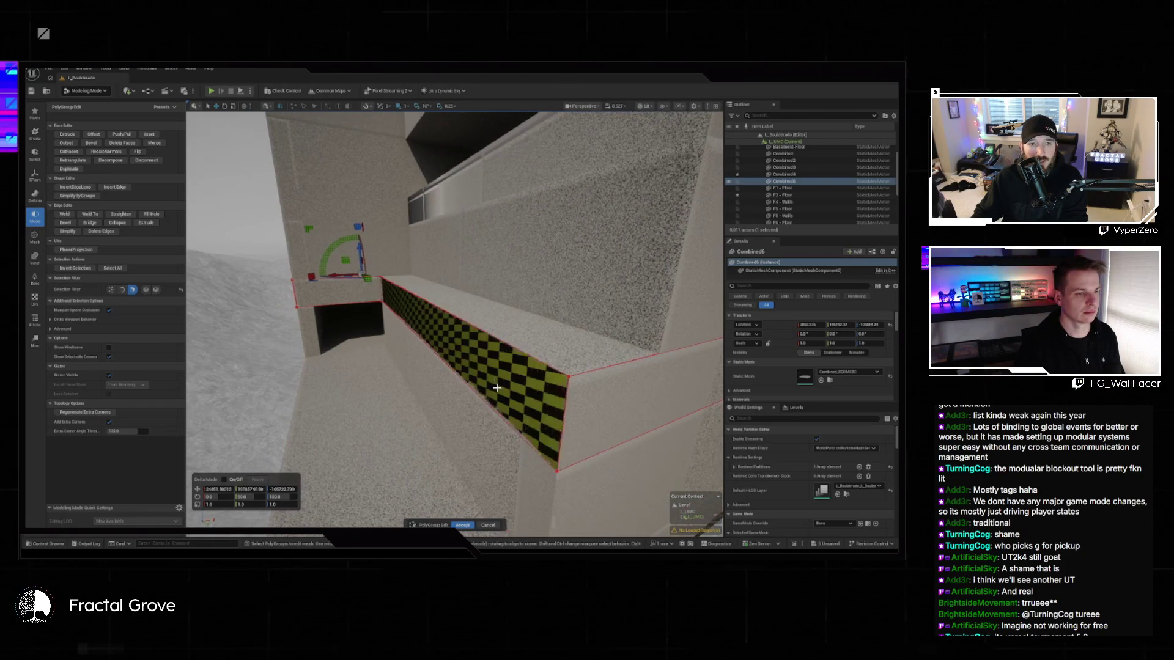
pyautogui.moveTo(446, 346); pyautogui.dragTo(479, 336)
pyautogui.moveTo(456, 209); pyautogui.dragTo(463, 213)
pyautogui.moveTo(429, 250); pyautogui.dragTo(429, 250)
pyautogui.click(462, 526)
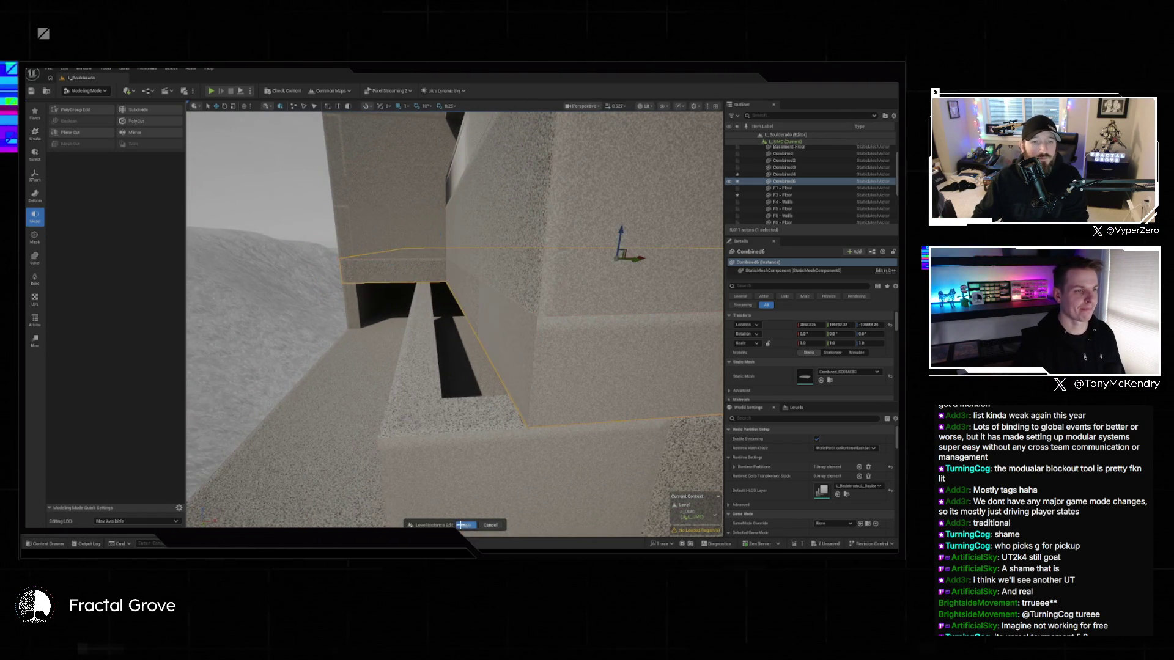
# - Select Combined3 and pick a ledge element in PolyGroup Edit
pyautogui.moveTo(455, 318); pyautogui.dragTo(455, 318)
pyautogui.click(509, 435)
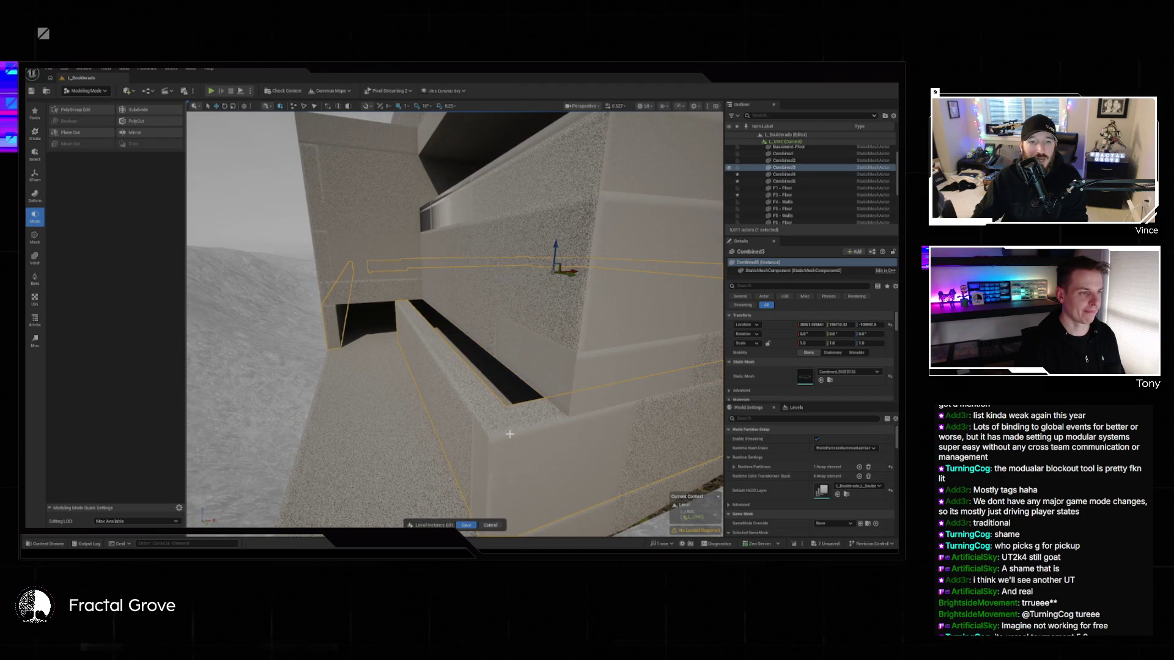
pyautogui.click(109, 110)
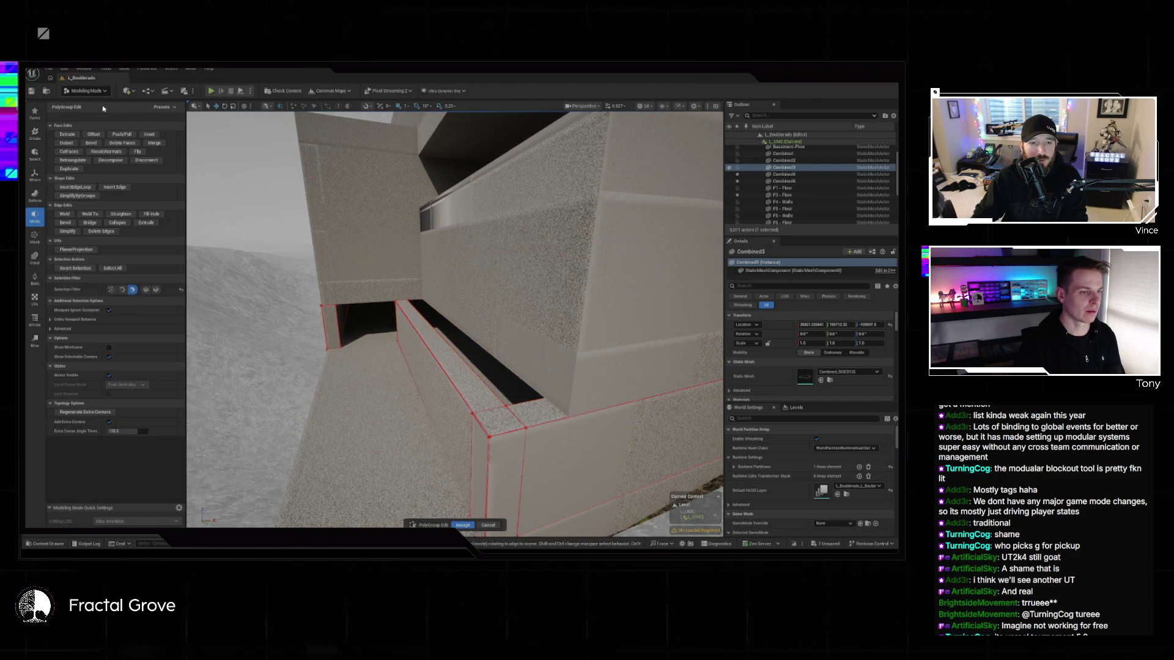
pyautogui.moveTo(379, 359); pyautogui.dragTo(380, 359)
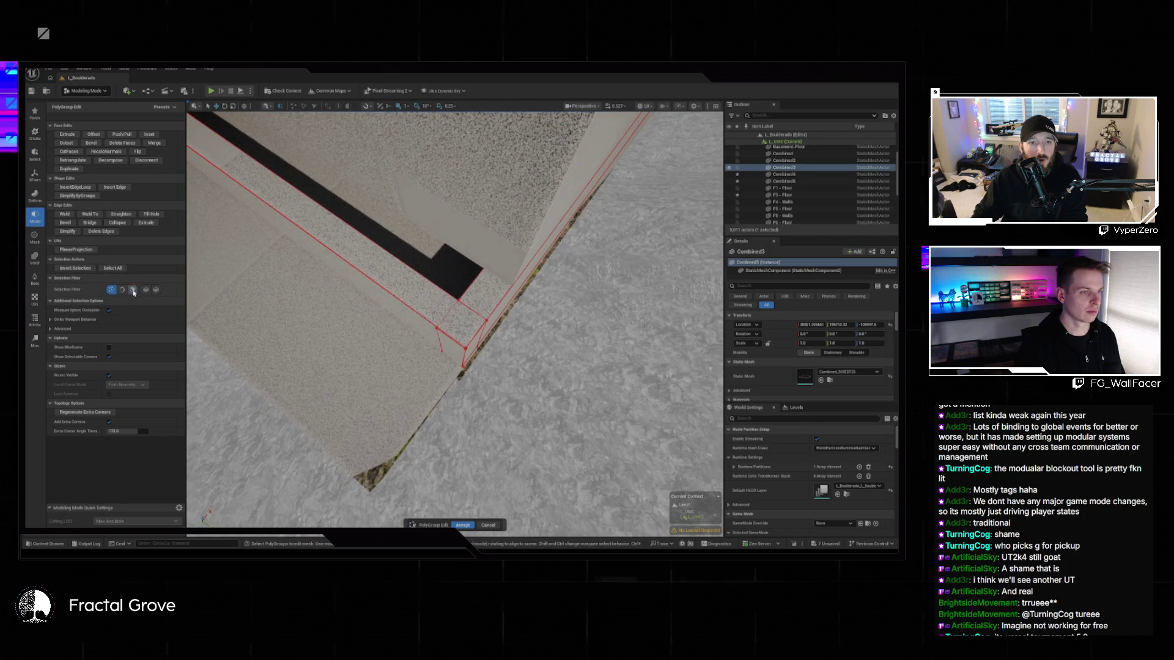
pyautogui.click(458, 341)
pyautogui.moveTo(459, 340); pyautogui.dragTo(506, 359)
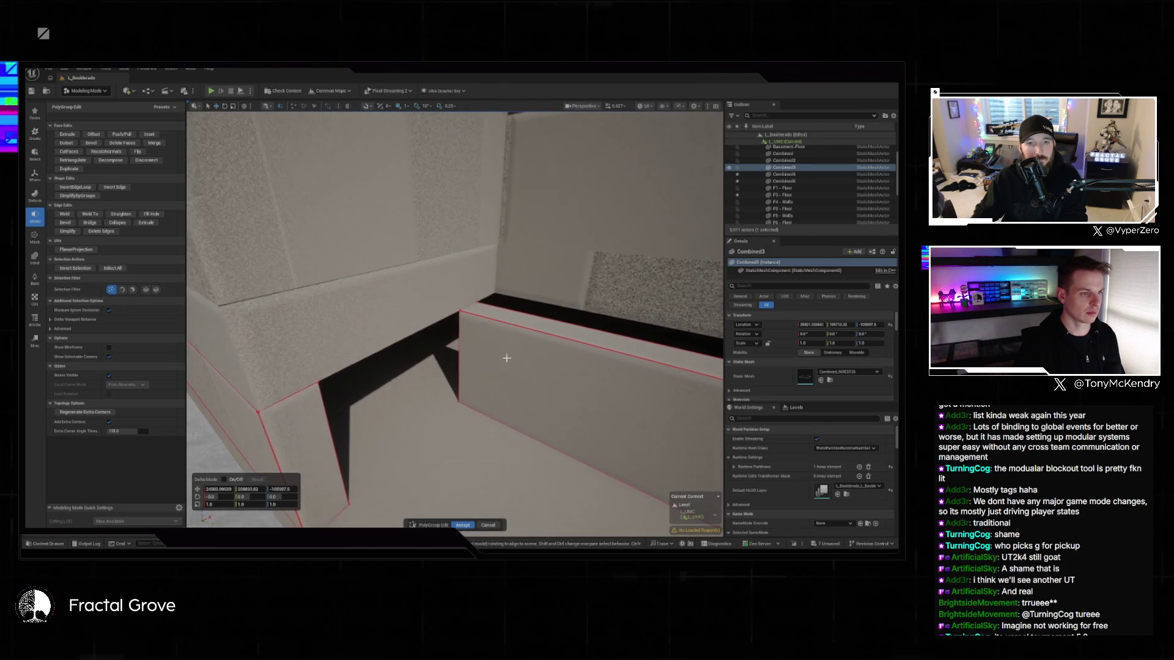
# - Inspect the ledge edge up close, clear the selection, accept, and select Combined2
pyautogui.moveTo(477, 418); pyautogui.dragTo(503, 448)
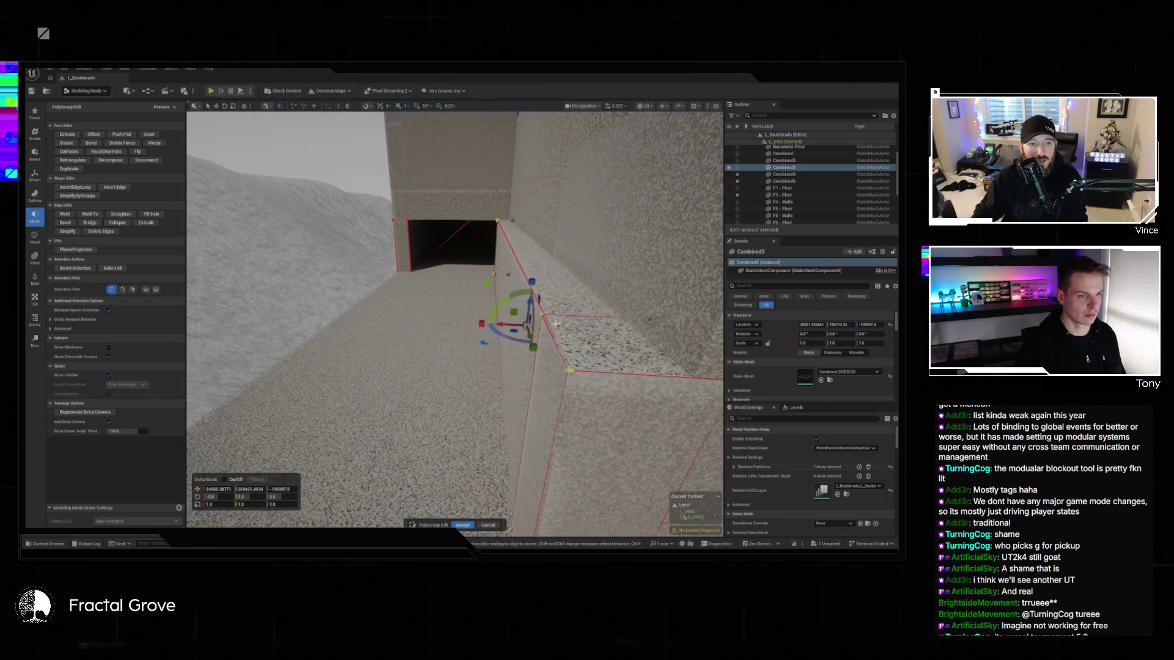
pyautogui.moveTo(584, 323); pyautogui.dragTo(585, 323)
pyautogui.moveTo(430, 344); pyautogui.dragTo(432, 344)
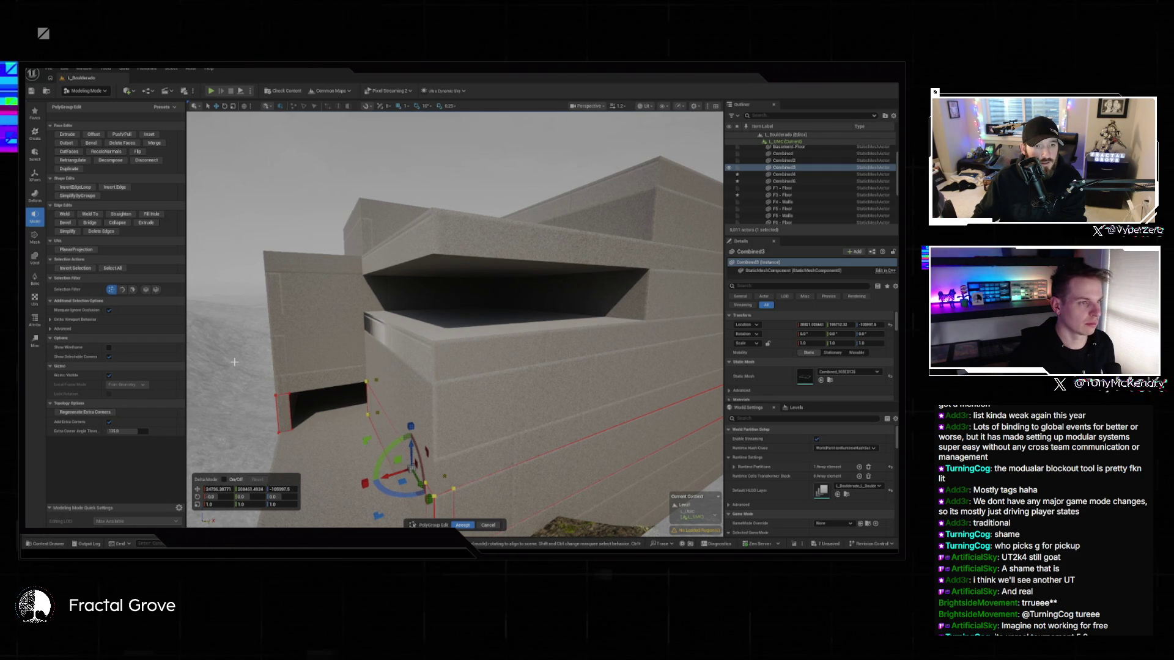
pyautogui.click(429, 227)
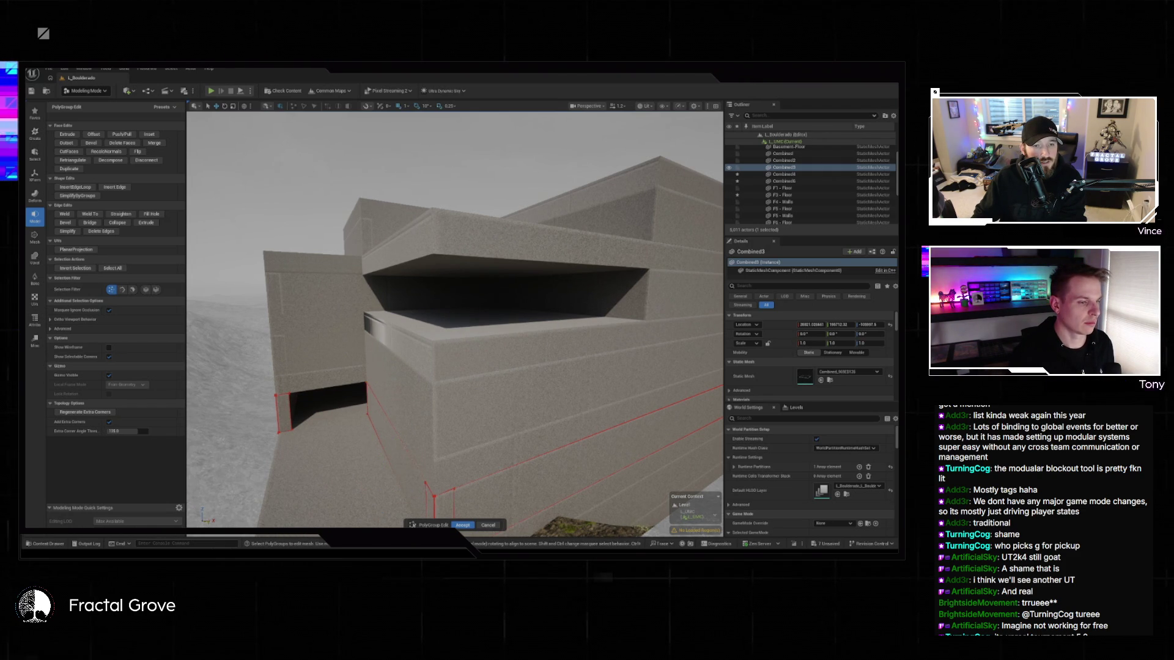
pyautogui.click(462, 525)
pyautogui.click(445, 227)
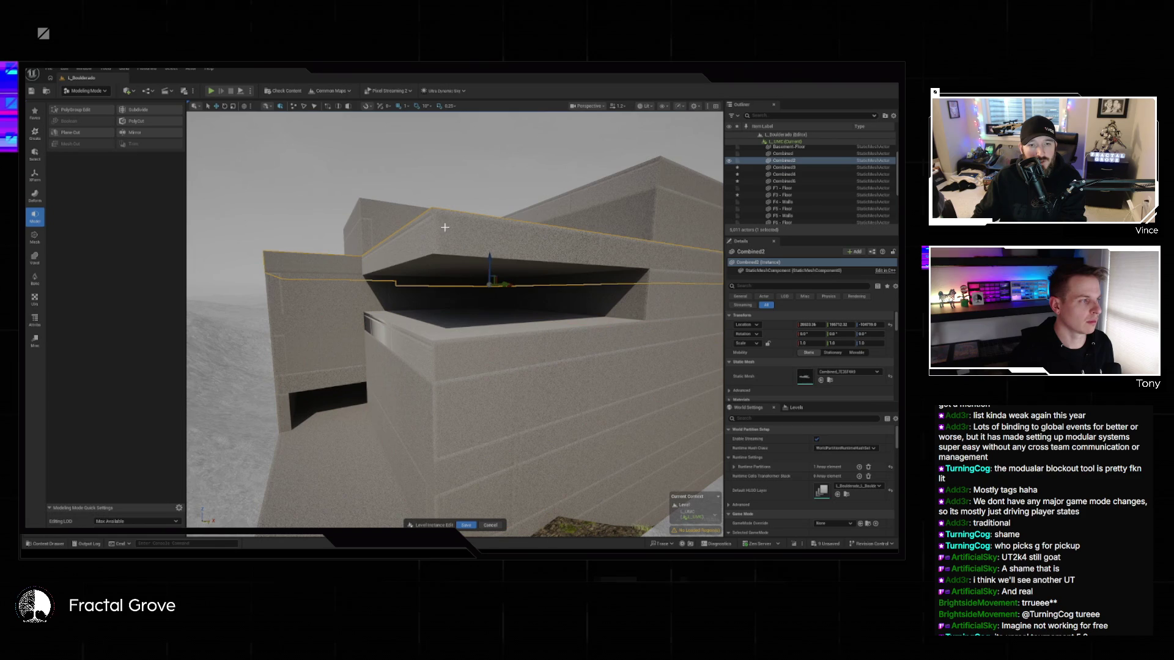
# - Move the Combined2 slab's end face 839 units along X in PolyGroup Edit
pyautogui.click(86, 111)
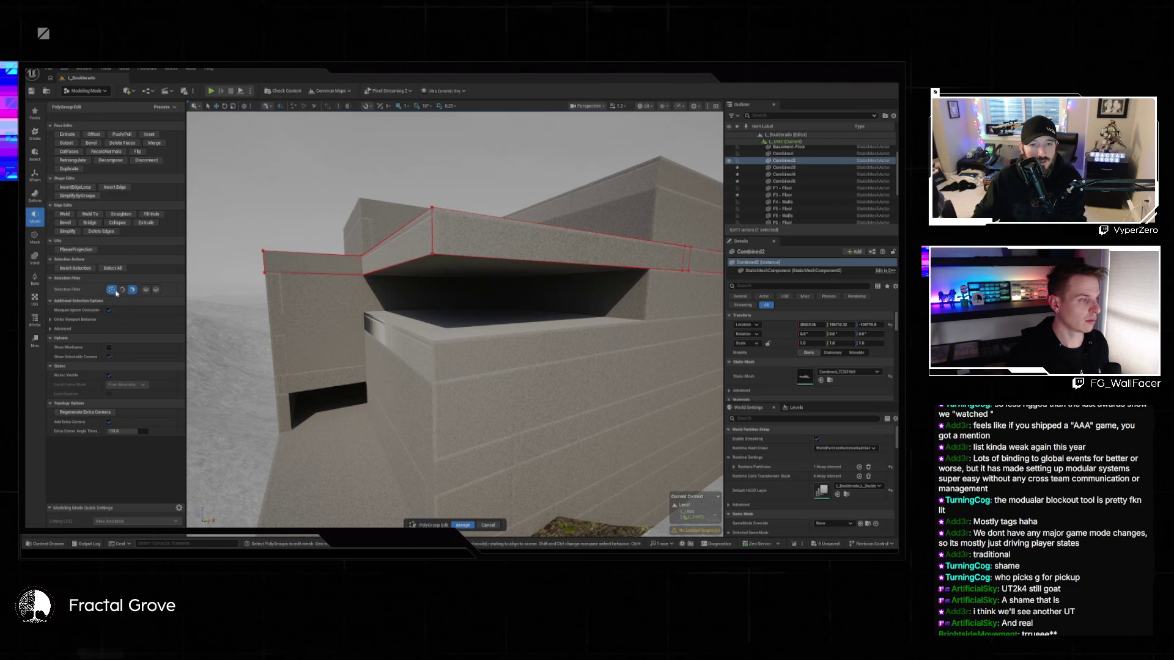
pyautogui.click(404, 256)
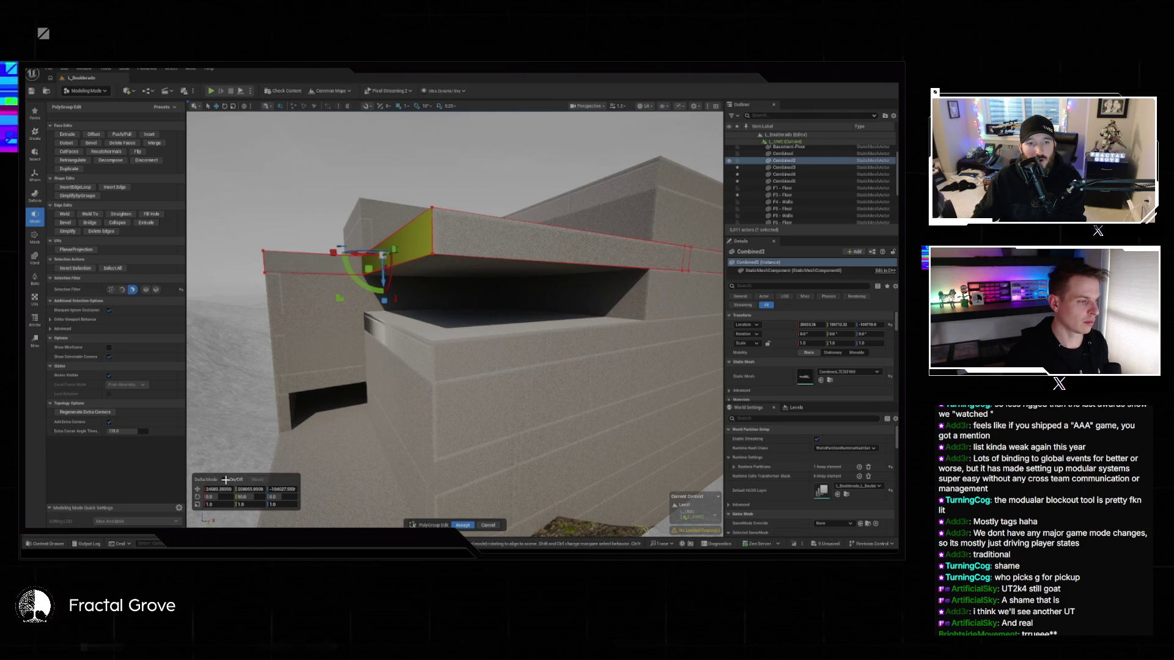
pyautogui.click(219, 488)
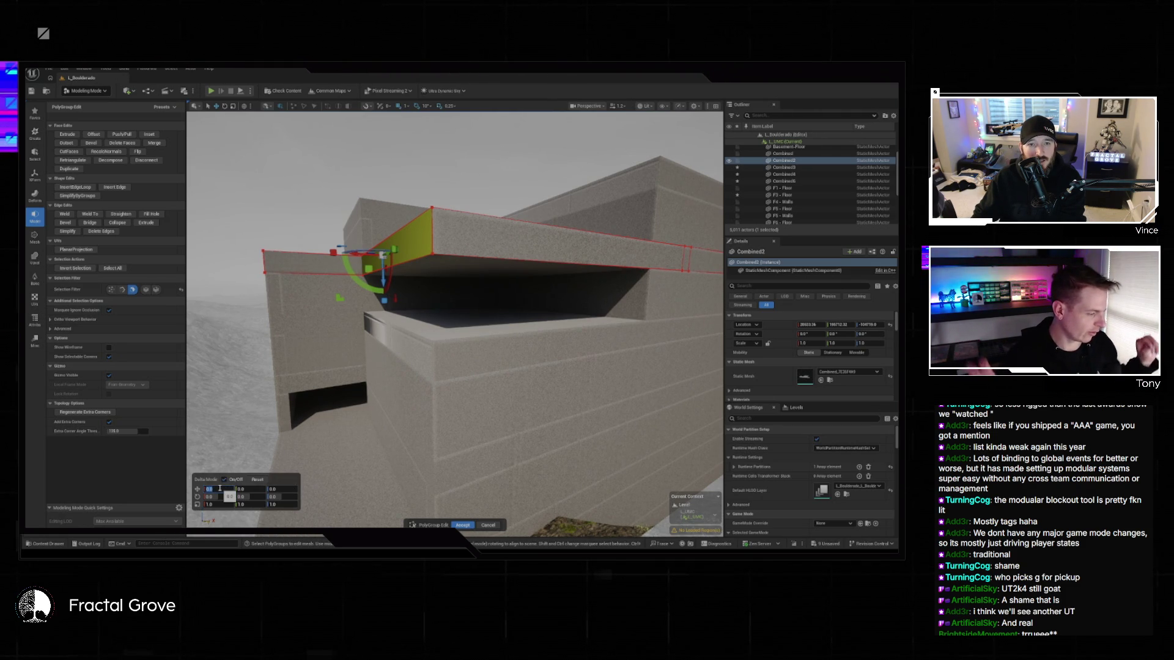
pyautogui.write('-4')
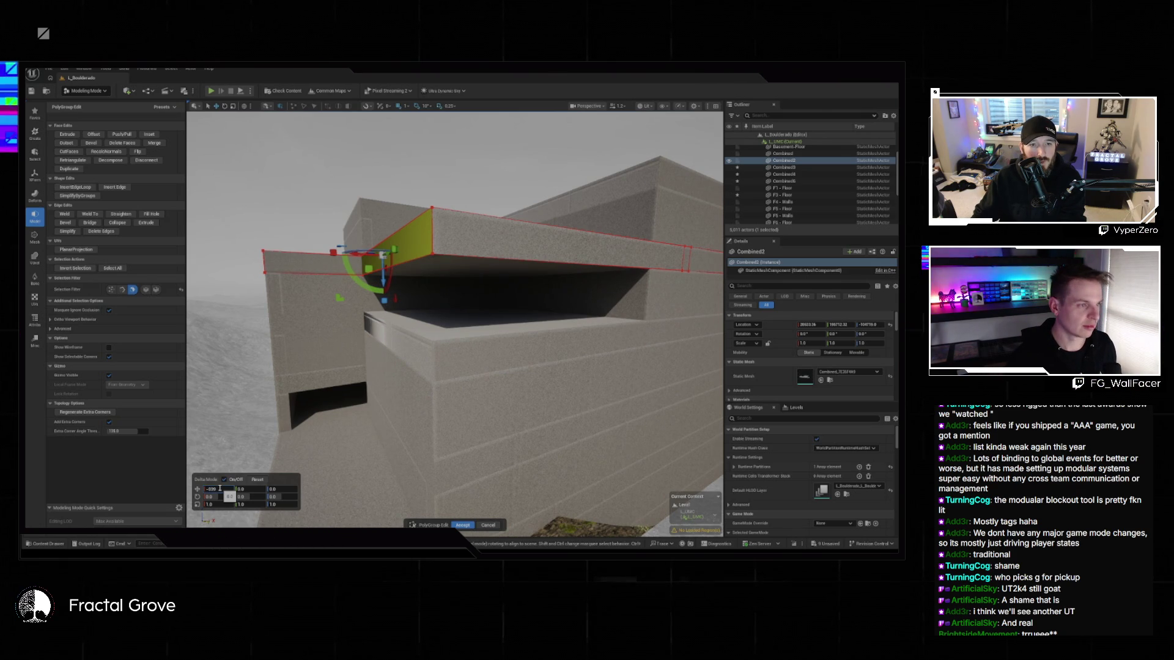
pyautogui.press('Return')
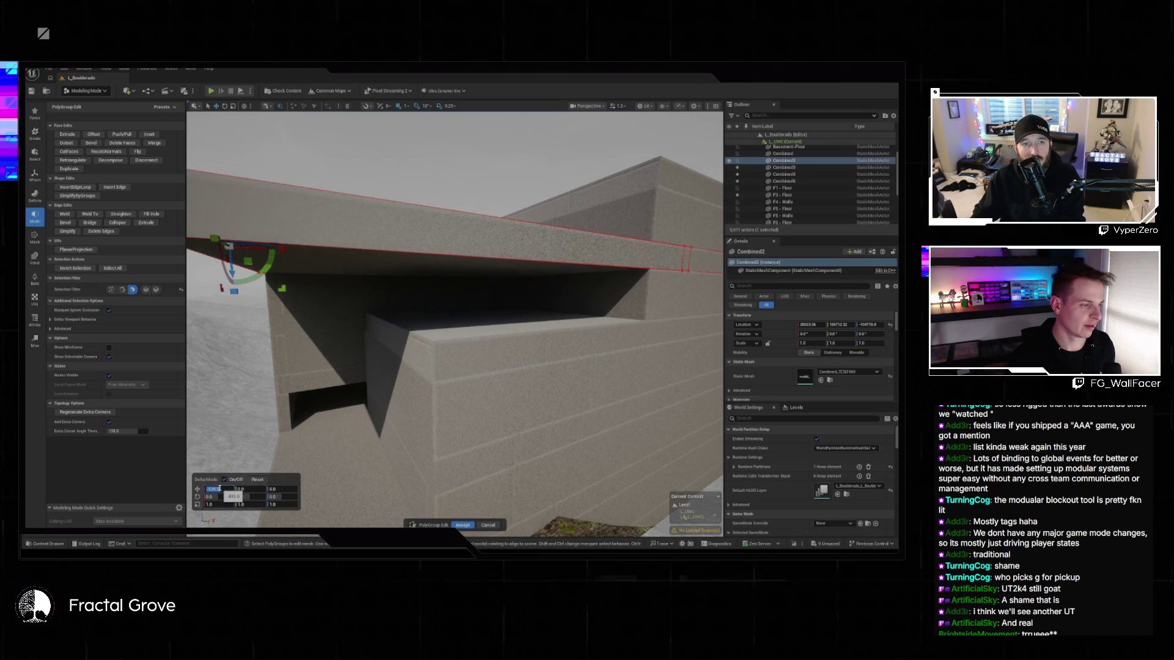
pyautogui.write('839')
pyautogui.press('Return')
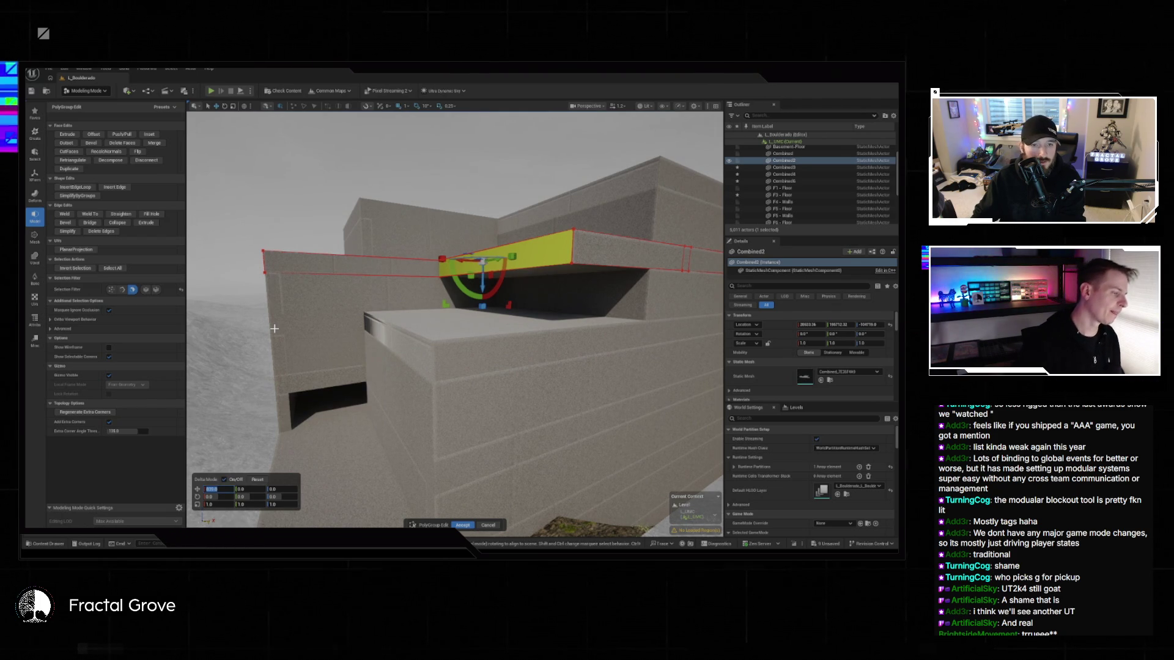
# - Orbit to check the moved face, accept the slab edit, and select the Combined mesh
pyautogui.moveTo(308, 321)
pyautogui.mouseDown()
pyautogui.moveTo(296, 309)
pyautogui.moveTo(275, 330)
pyautogui.moveTo(284, 262)
pyautogui.moveTo(296, 333)
pyautogui.mouseUp()
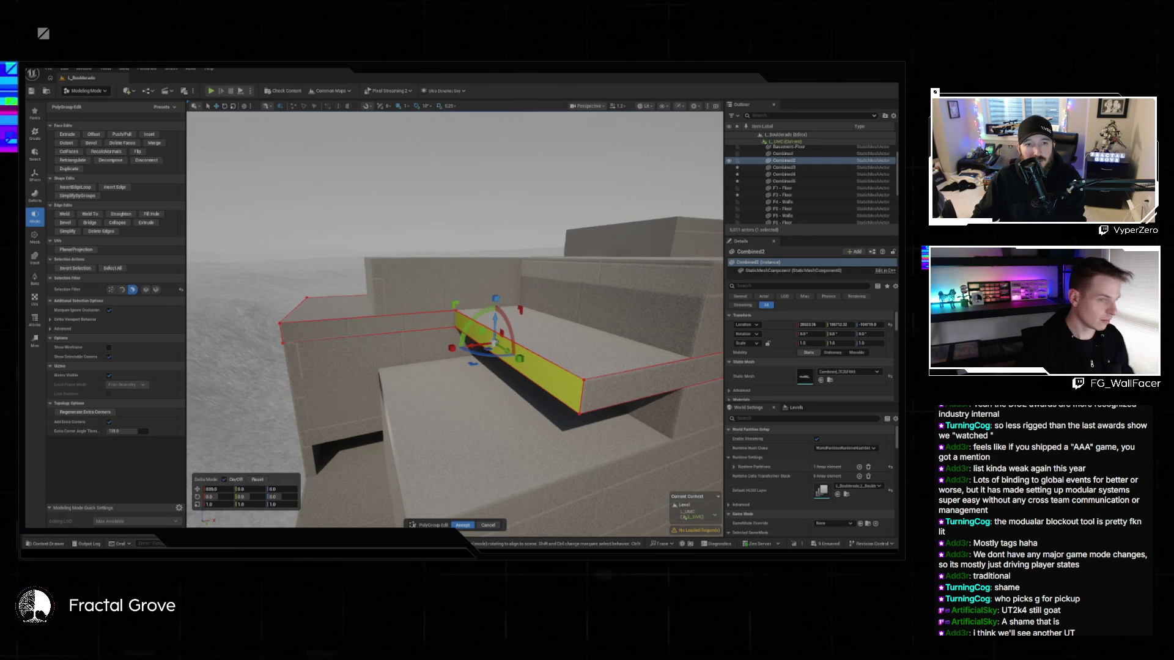
pyautogui.moveTo(653, 408); pyautogui.dragTo(506, 503)
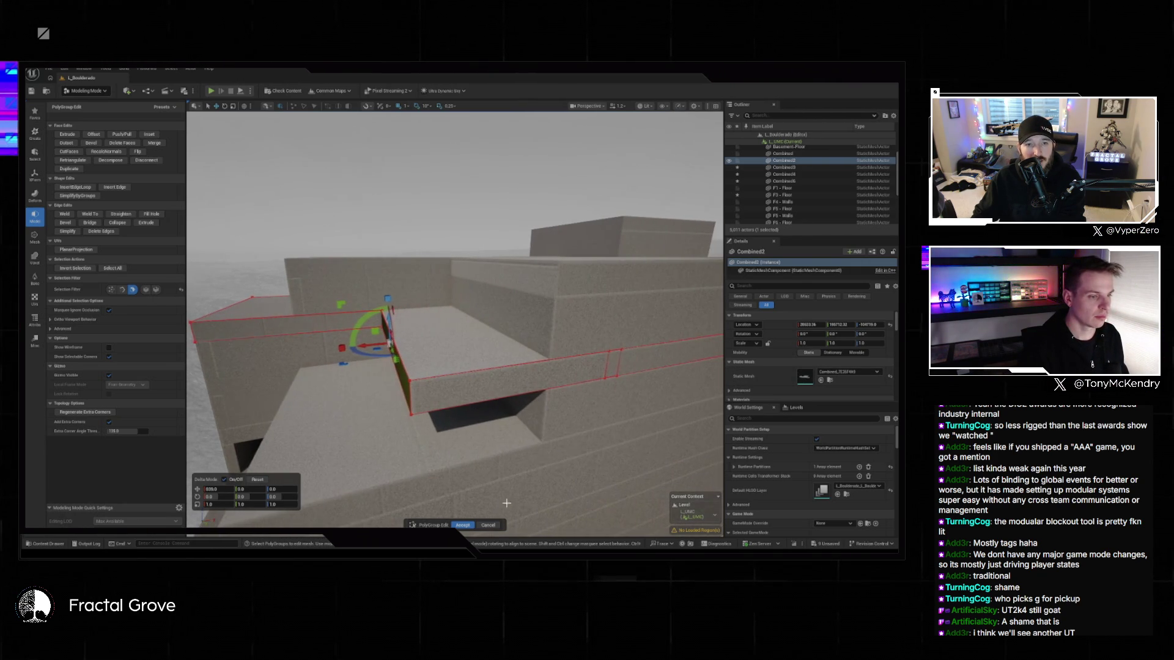
pyautogui.click(463, 525)
pyautogui.click(539, 413)
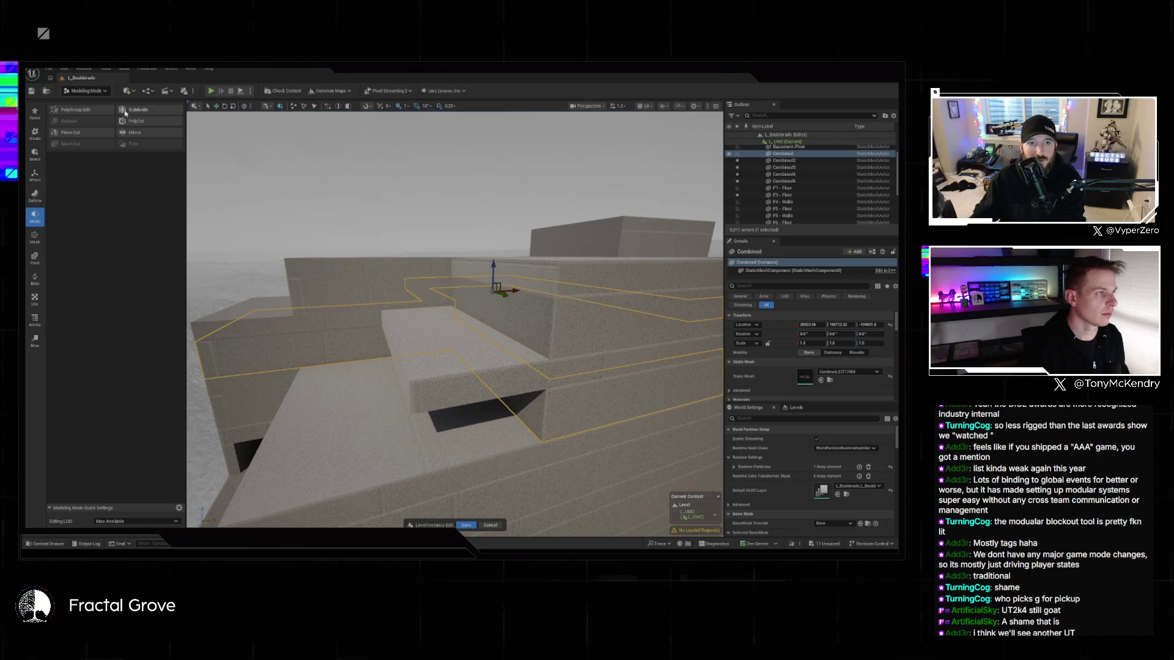
# - Start PolyGroup Edit on Combined, switch the selection filter, and marquee-select the wall face by the recess
pyautogui.click(77, 111)
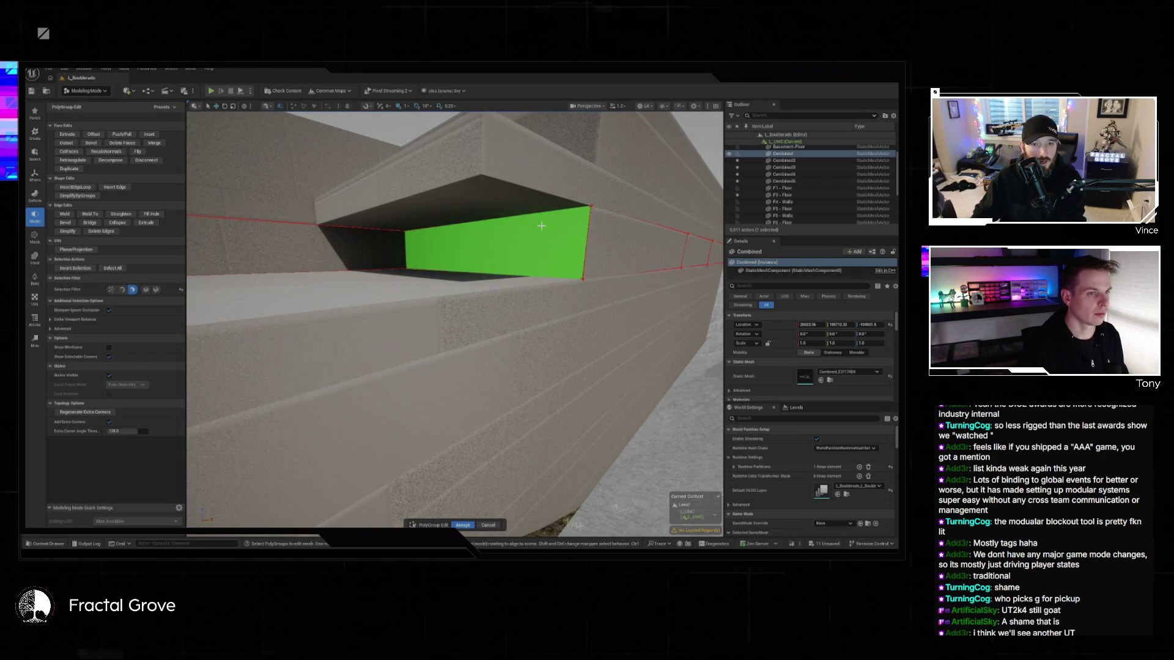
pyautogui.click(542, 225)
pyautogui.moveTo(542, 225); pyautogui.dragTo(464, 232)
pyautogui.click(111, 290)
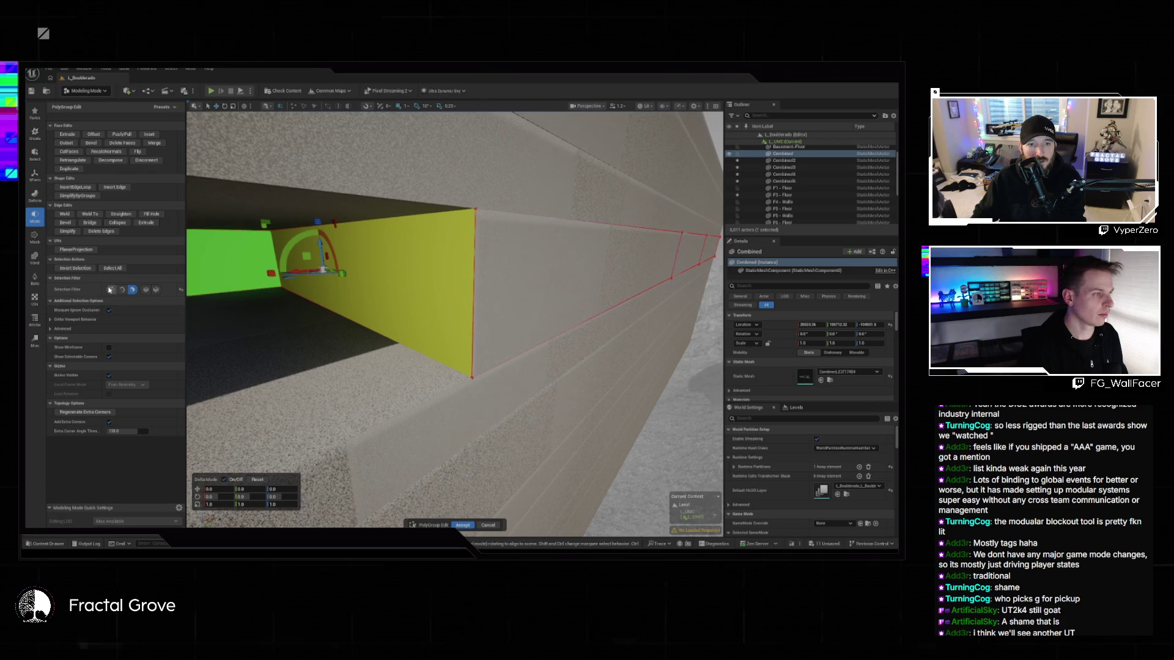
pyautogui.moveTo(459, 166); pyautogui.dragTo(498, 204)
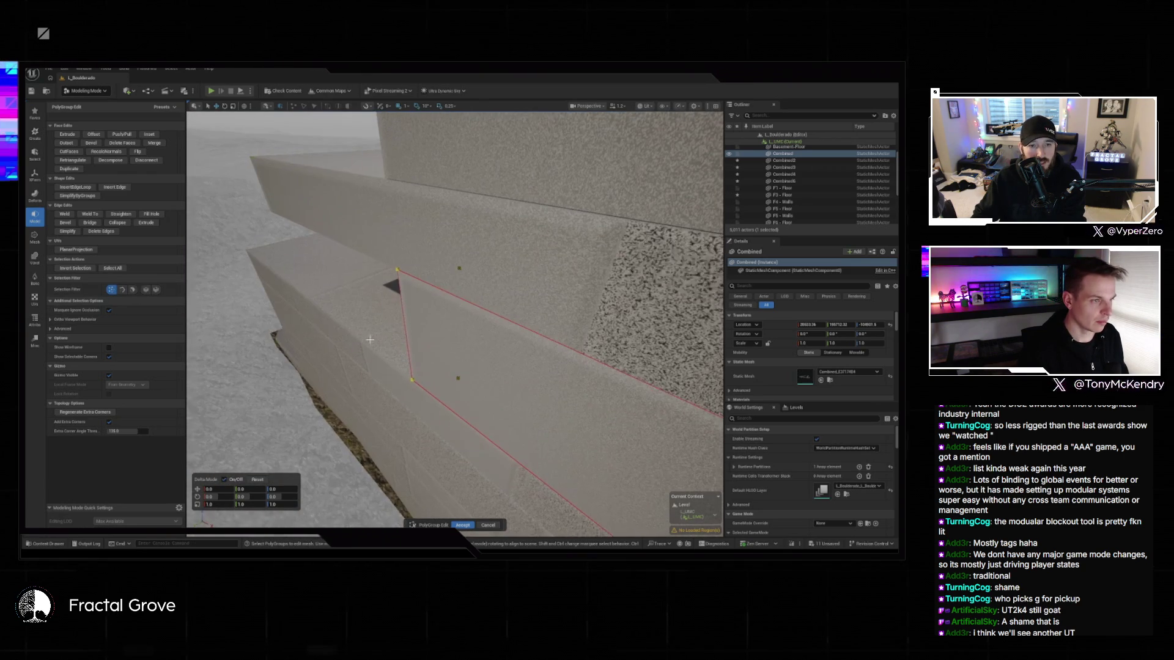
pyautogui.moveTo(360, 234)
pyautogui.mouseDown()
pyautogui.moveTo(500, 444)
pyautogui.moveTo(447, 415)
pyautogui.mouseUp()
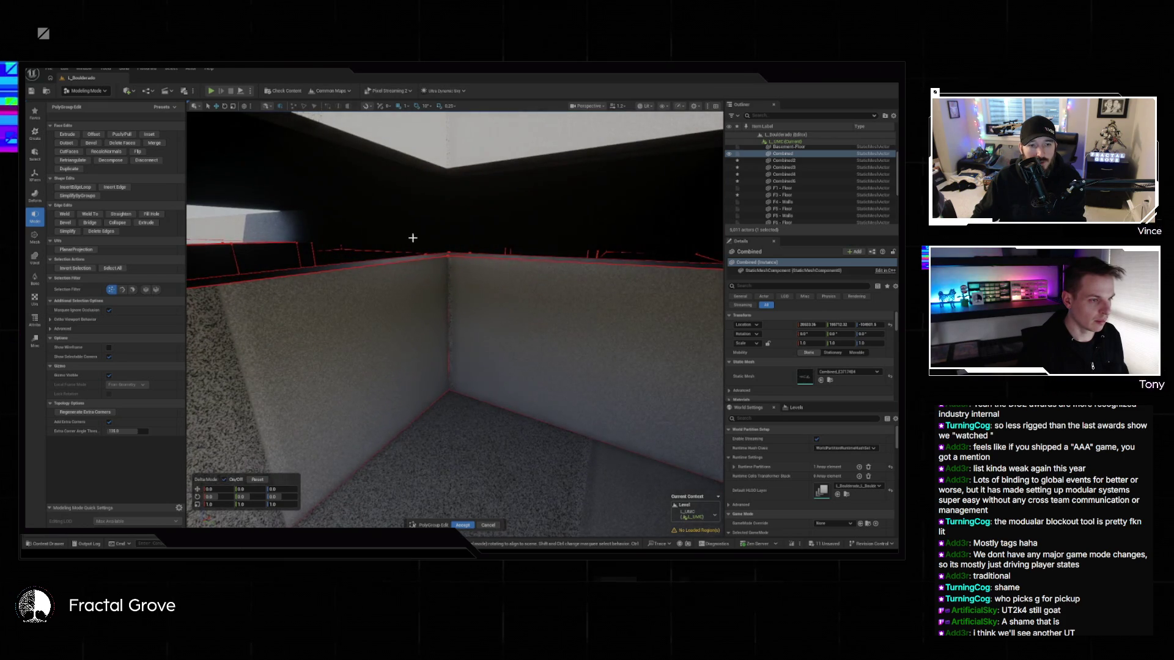
pyautogui.moveTo(435, 310); pyautogui.dragTo(395, 269)
pyautogui.moveTo(470, 355); pyautogui.dragTo(467, 331)
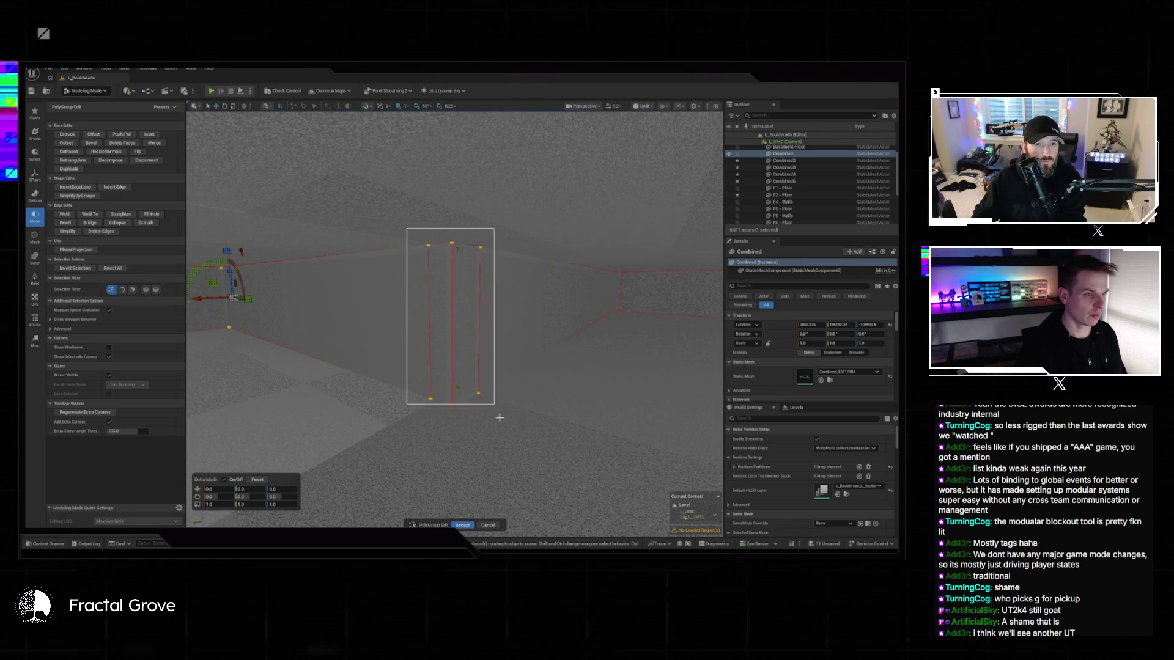
# - Shift the selected Combined wall edge -394 on X and accept the PolyGroup edit
pyautogui.moveTo(503, 422); pyautogui.dragTo(500, 405)
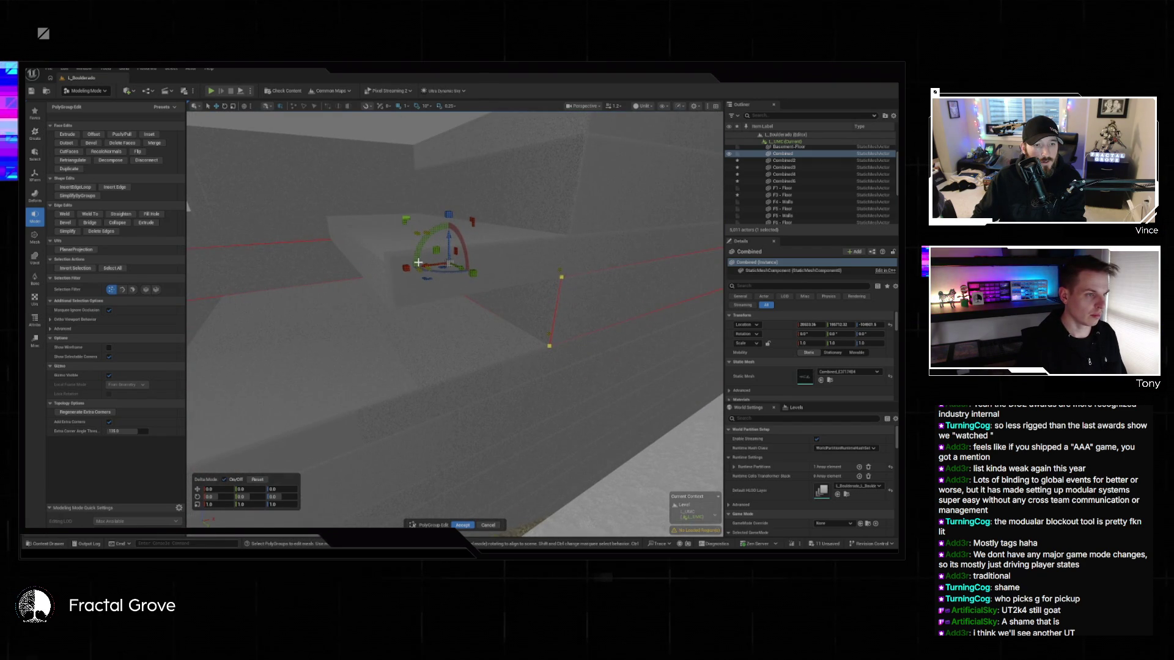
pyautogui.moveTo(423, 266)
pyautogui.mouseDown()
pyautogui.moveTo(317, 292)
pyautogui.moveTo(355, 292)
pyautogui.moveTo(315, 263)
pyautogui.moveTo(341, 288)
pyautogui.moveTo(393, 298)
pyautogui.moveTo(364, 291)
pyautogui.moveTo(377, 289)
pyautogui.mouseUp()
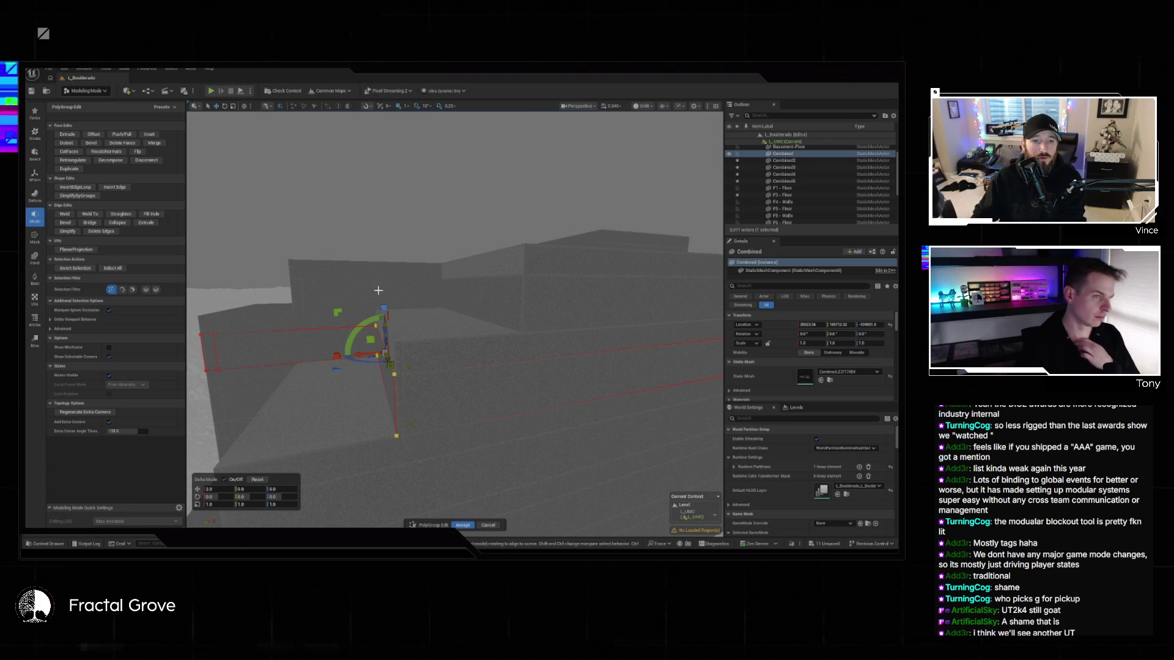
pyautogui.moveTo(391, 307); pyautogui.dragTo(391, 307)
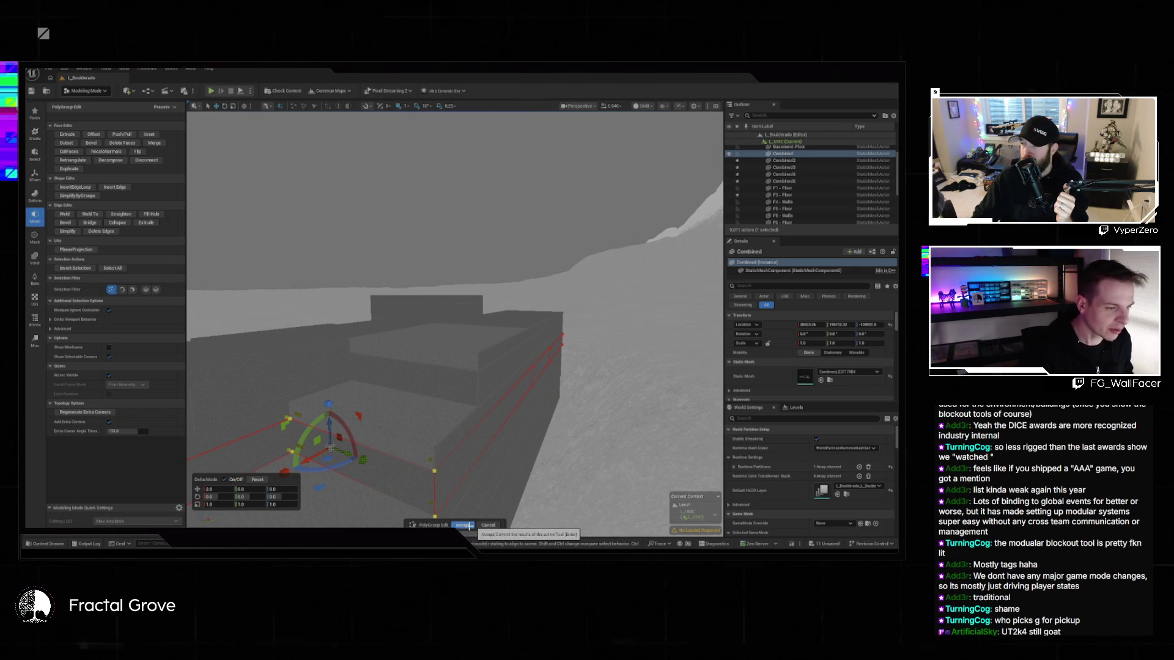
pyautogui.click(467, 526)
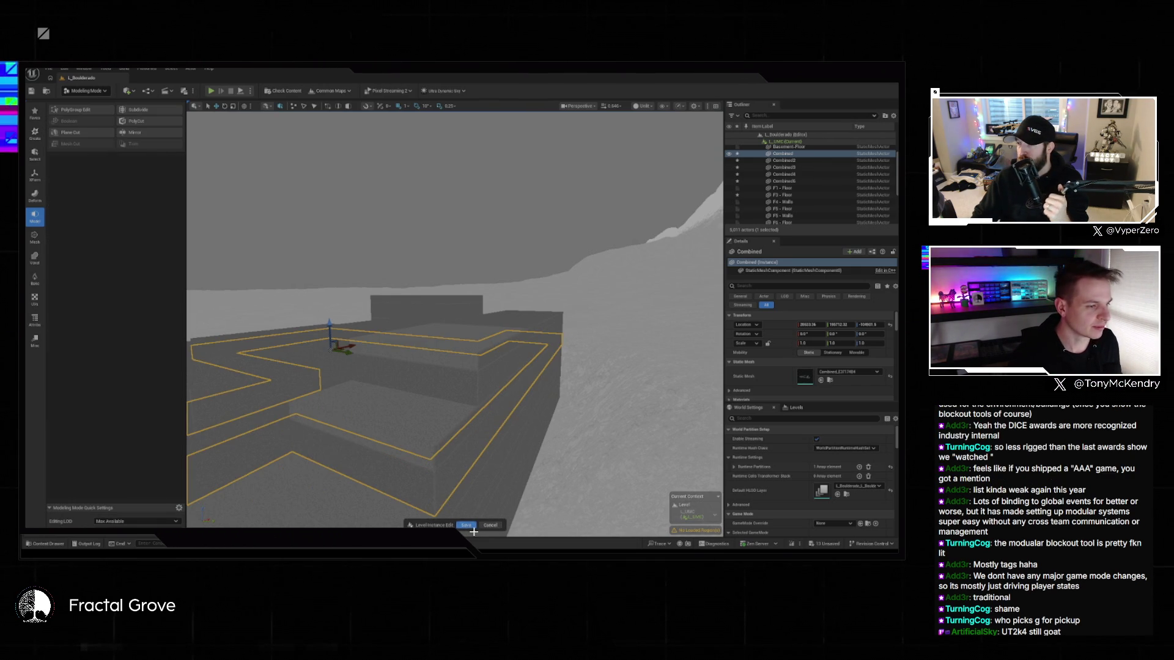
# - Fly in close to the blockout building in lit view and select the F4 - Walls mesh
pyautogui.moveTo(563, 414)
pyautogui.mouseDown()
pyautogui.moveTo(517, 343)
pyautogui.moveTo(526, 359)
pyautogui.moveTo(578, 344)
pyautogui.mouseUp()
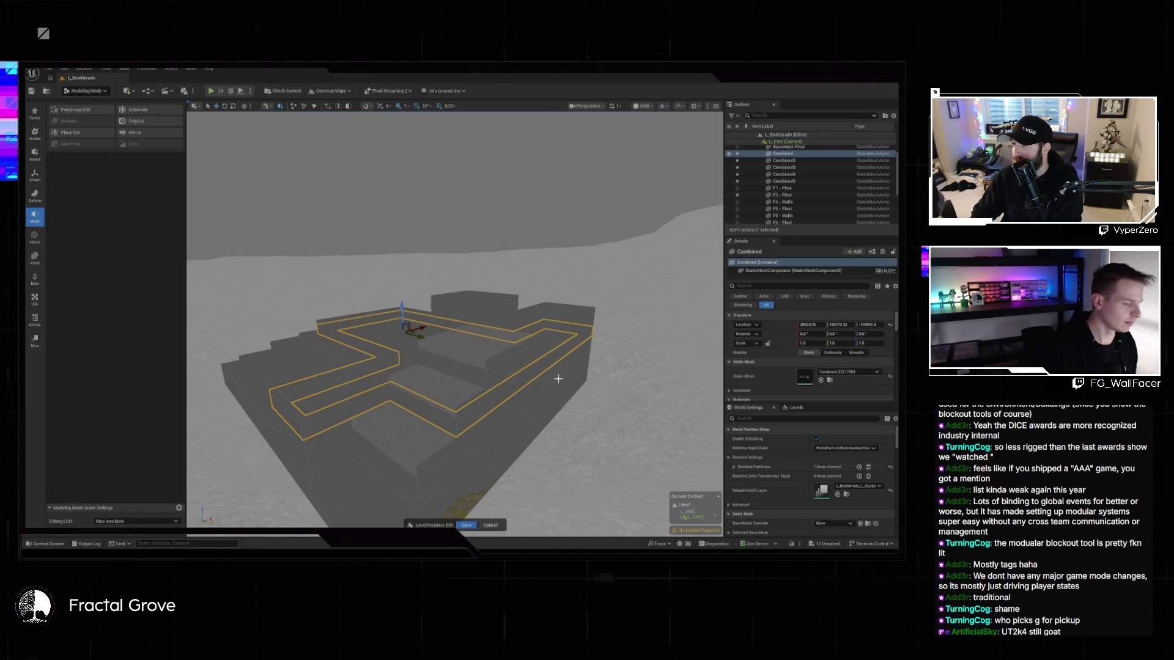
pyautogui.moveTo(564, 374); pyautogui.dragTo(491, 404)
pyautogui.hotkey('alt', '4')
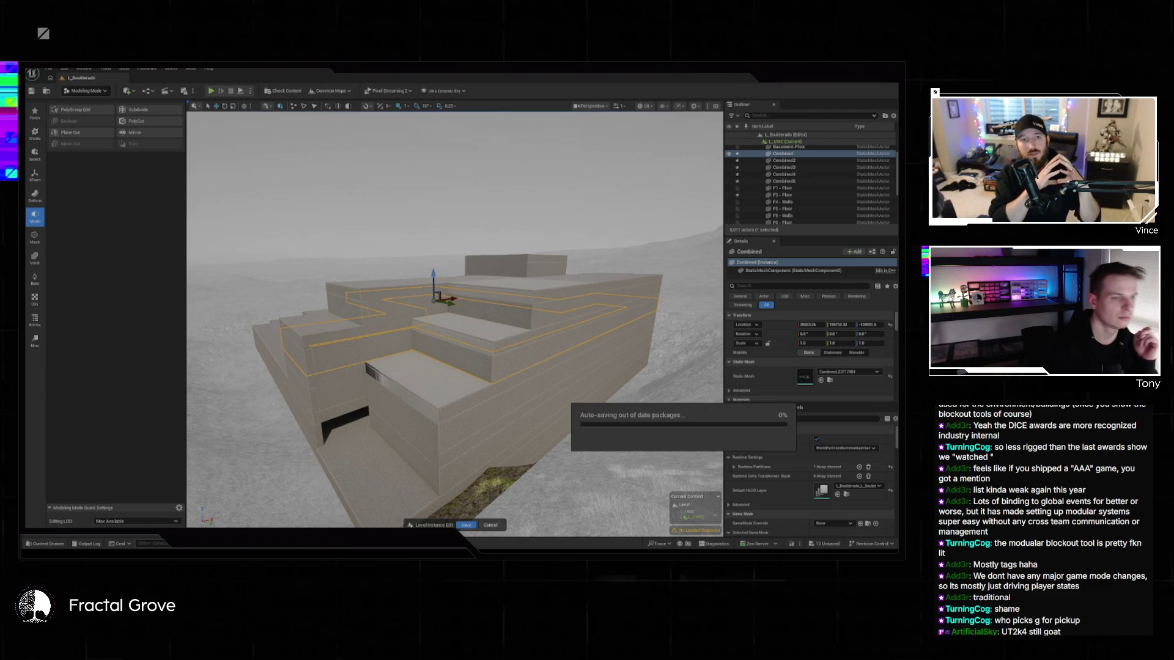
pyautogui.moveTo(455, 318); pyautogui.dragTo(456, 287)
pyautogui.moveTo(548, 376)
pyautogui.mouseDown()
pyautogui.moveTo(549, 343)
pyautogui.moveTo(548, 376)
pyautogui.mouseUp()
pyautogui.click(549, 376)
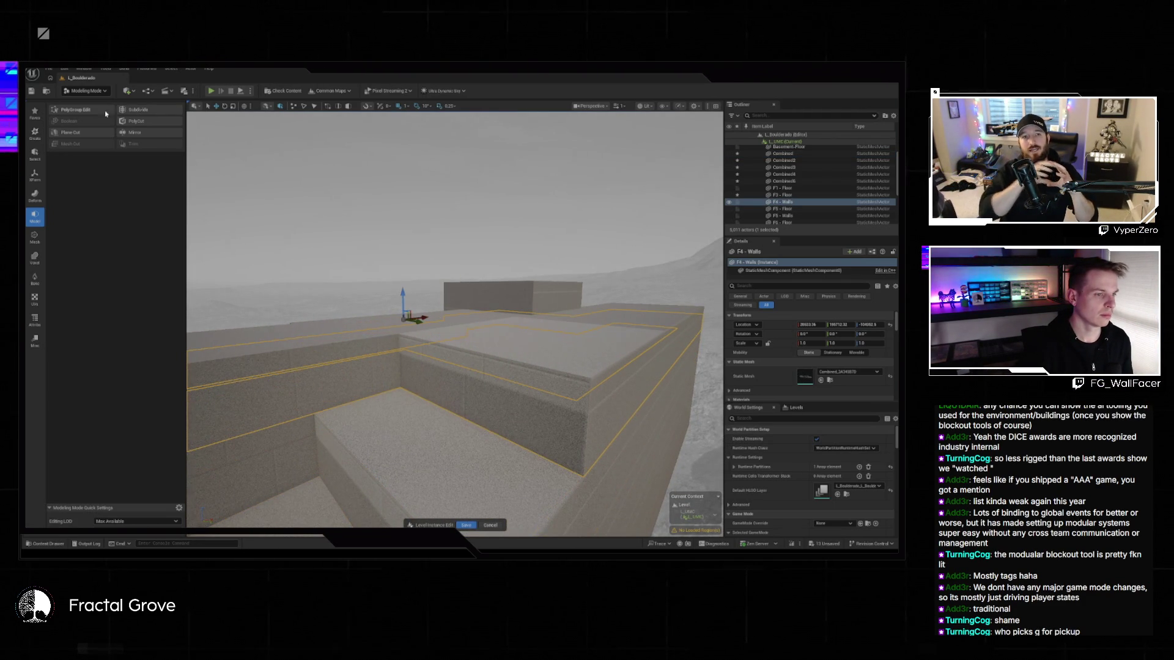
# - Start PolyGroup Edit on F4 - Walls and try selecting the corner wall edges
pyautogui.click(70, 109)
pyautogui.press('d')
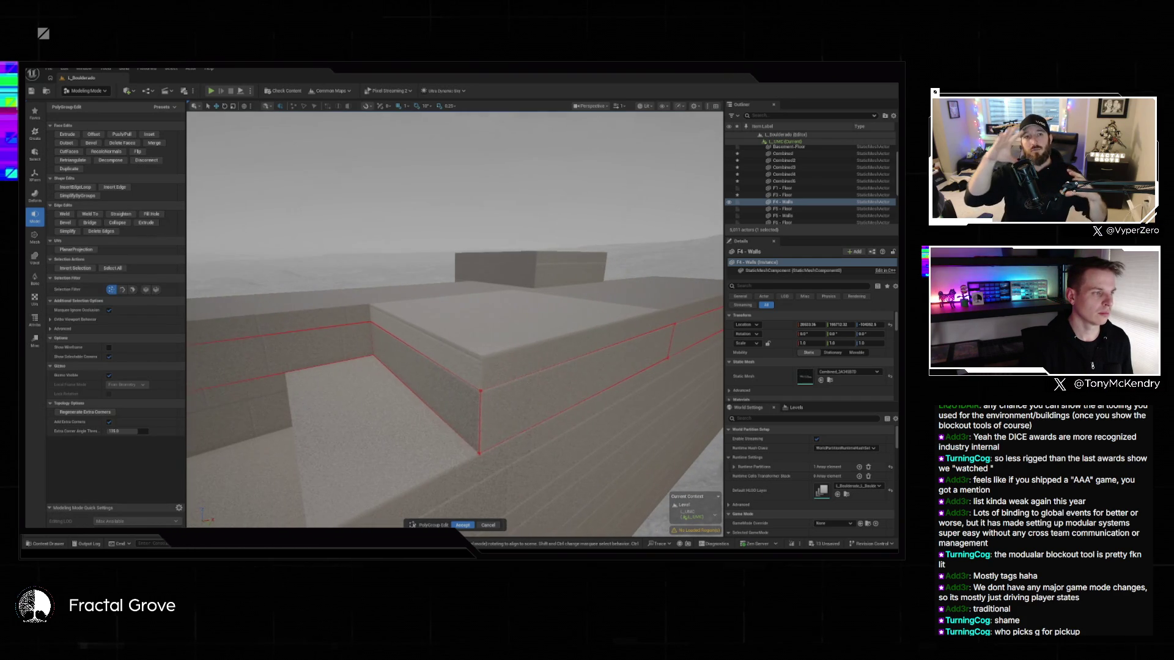
pyautogui.click(480, 416)
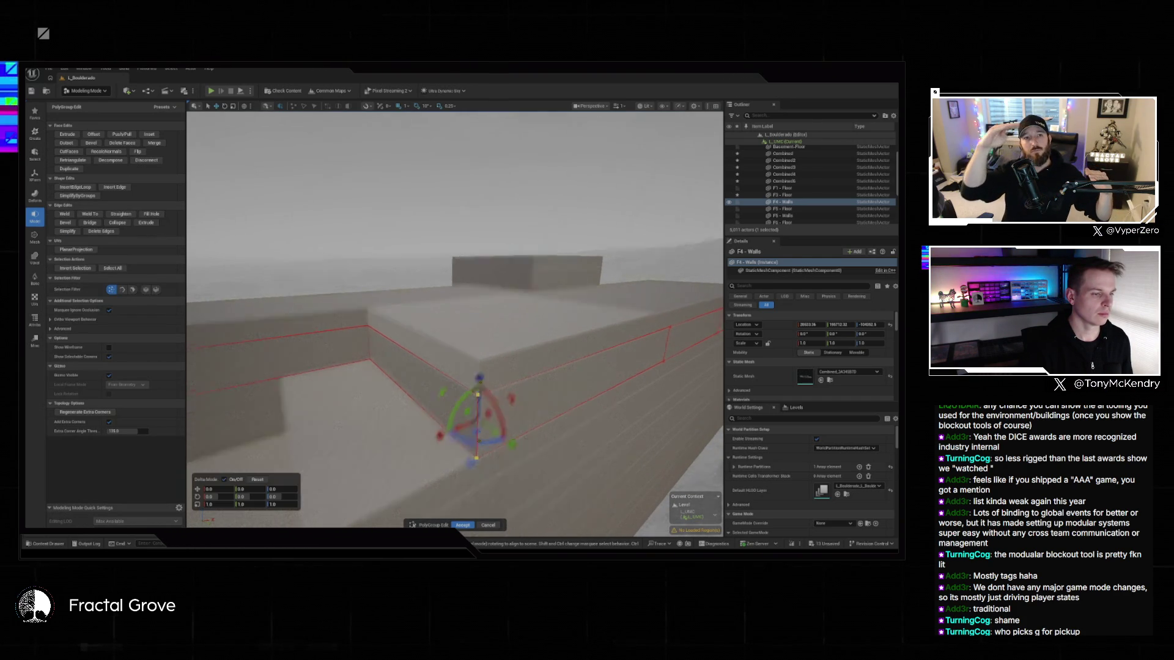
pyautogui.press('s')
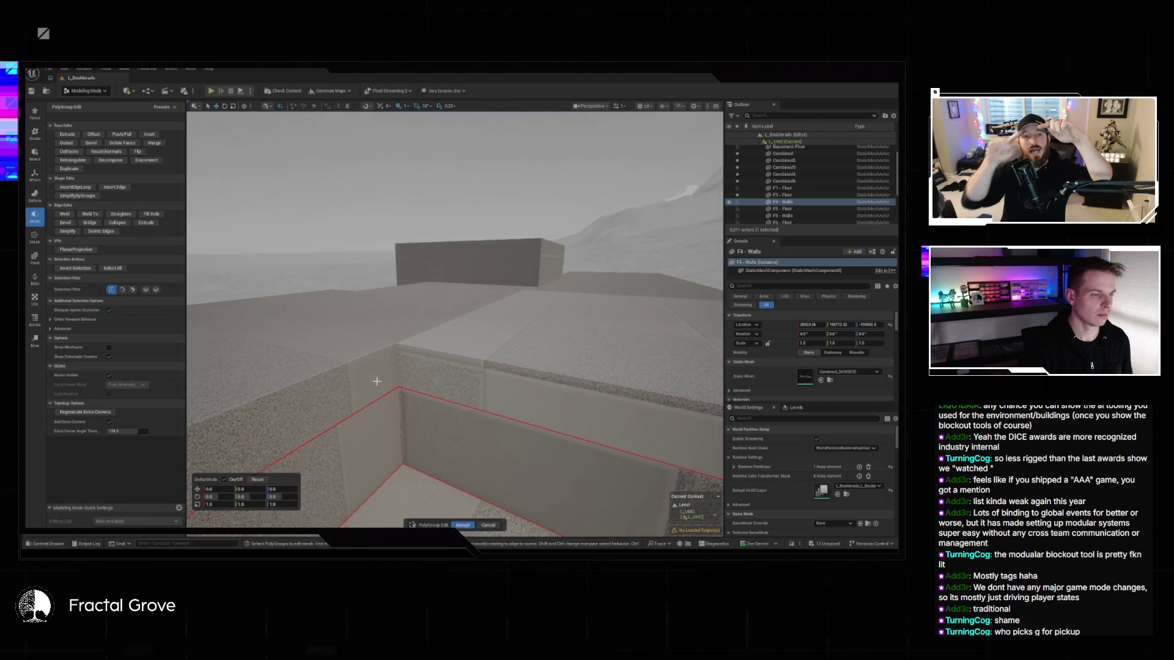
pyautogui.click(575, 493)
pyautogui.moveTo(574, 493)
pyautogui.mouseDown()
pyautogui.moveTo(435, 395)
pyautogui.moveTo(373, 394)
pyautogui.mouseUp()
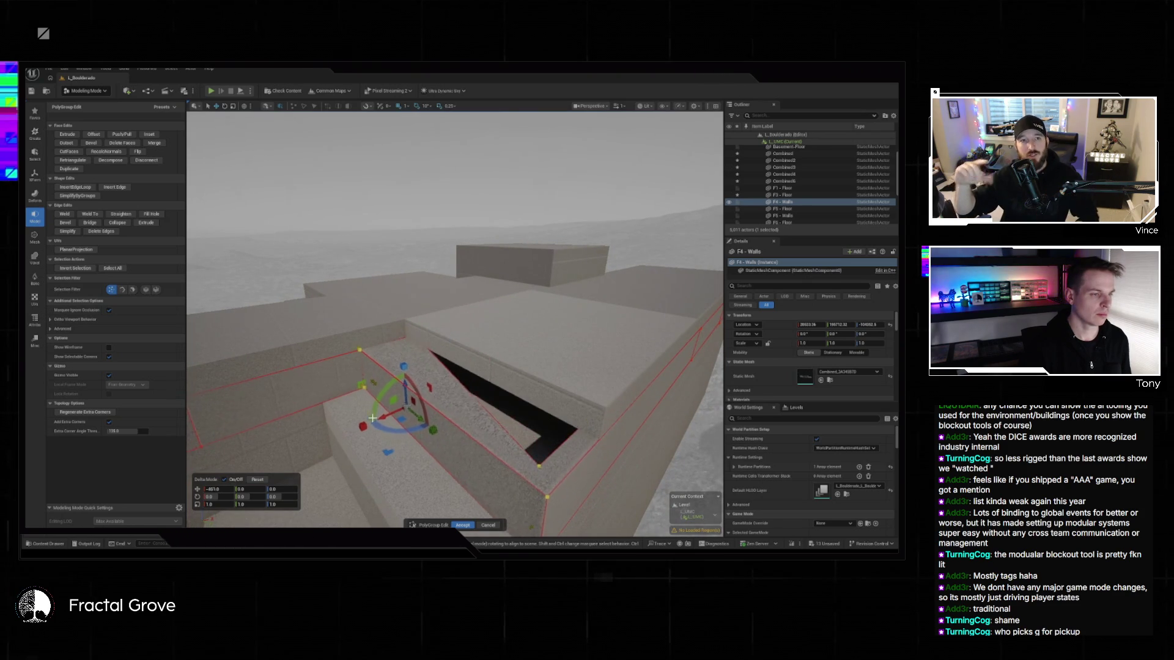
pyautogui.hotkey('ctrl', 'z')
# - Pull the vertical corner edge about -611 on X to open a gap, then accept
pyautogui.click(408, 354)
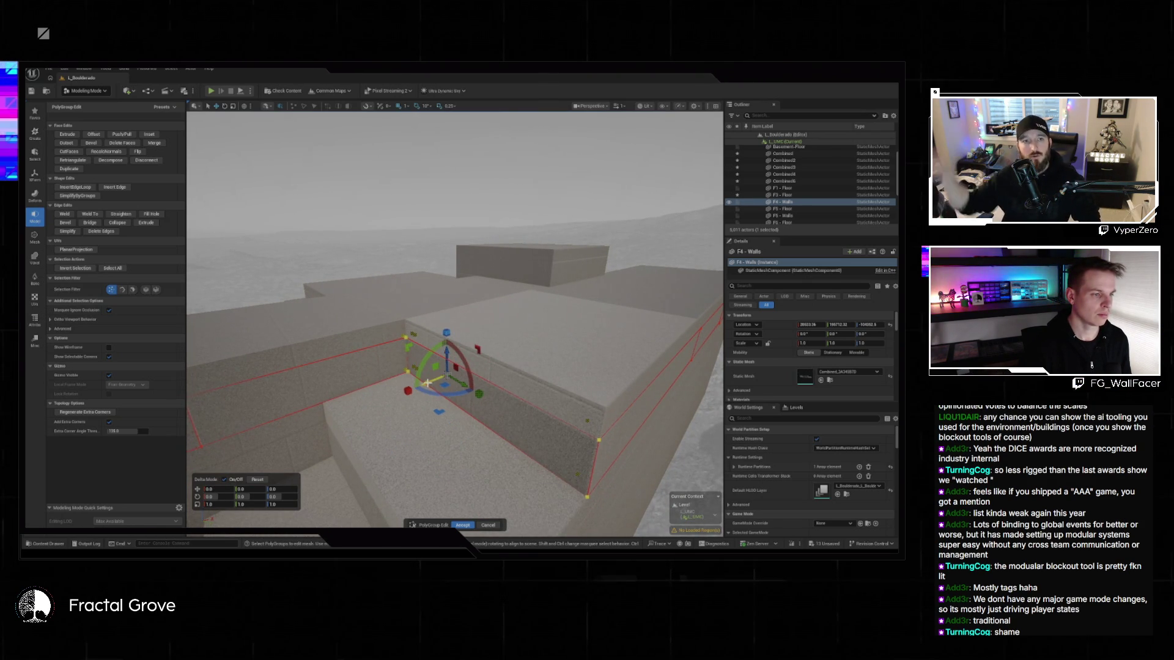
pyautogui.moveTo(429, 384); pyautogui.dragTo(367, 388)
pyautogui.moveTo(455, 318)
pyautogui.mouseDown()
pyautogui.moveTo(379, 251)
pyautogui.moveTo(413, 260)
pyautogui.moveTo(348, 242)
pyautogui.moveTo(373, 263)
pyautogui.moveTo(436, 414)
pyautogui.mouseUp()
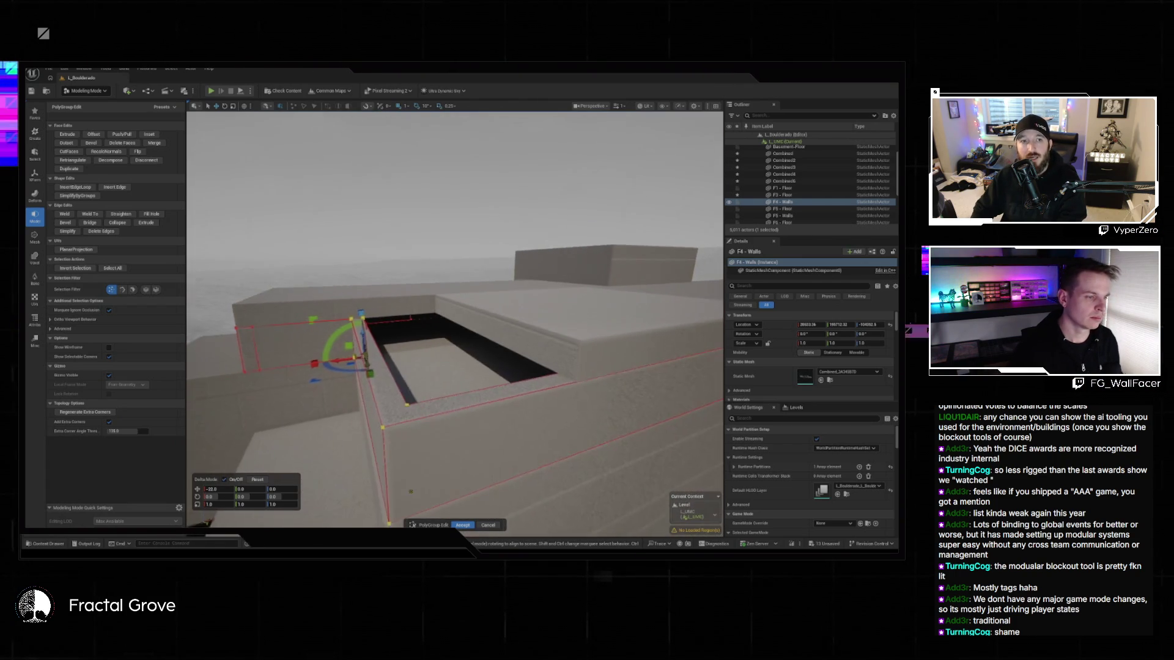
pyautogui.click(463, 525)
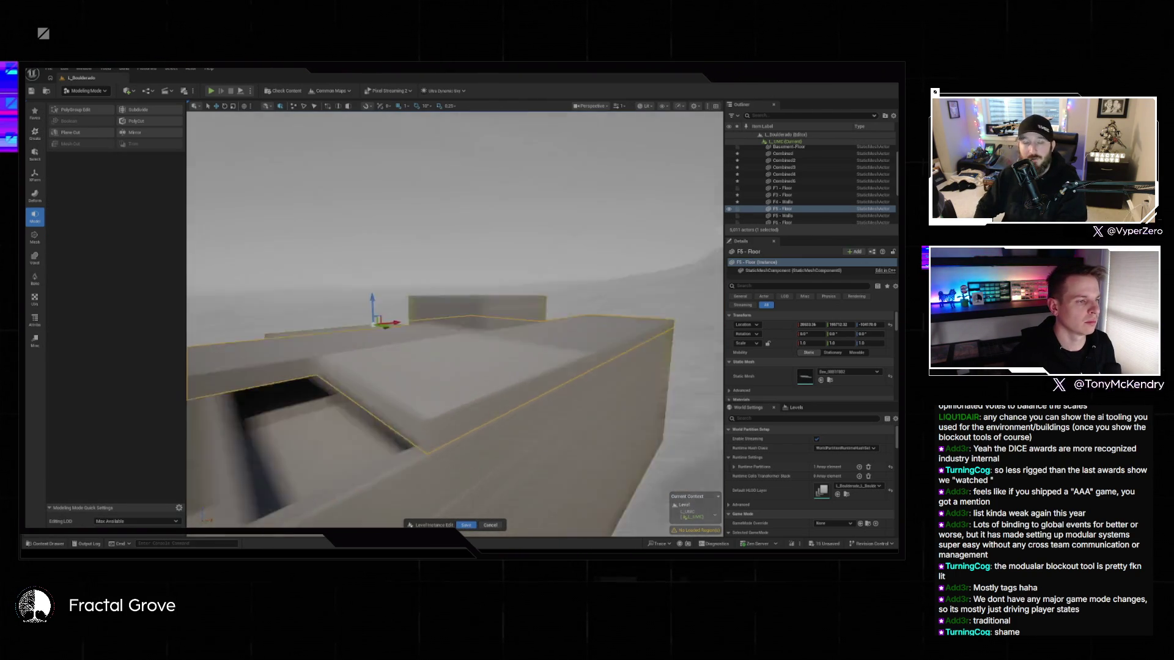
# - Start PolyGroup Edit on F5 - Floor and select the edges around the rectangular hole
pyautogui.click(96, 110)
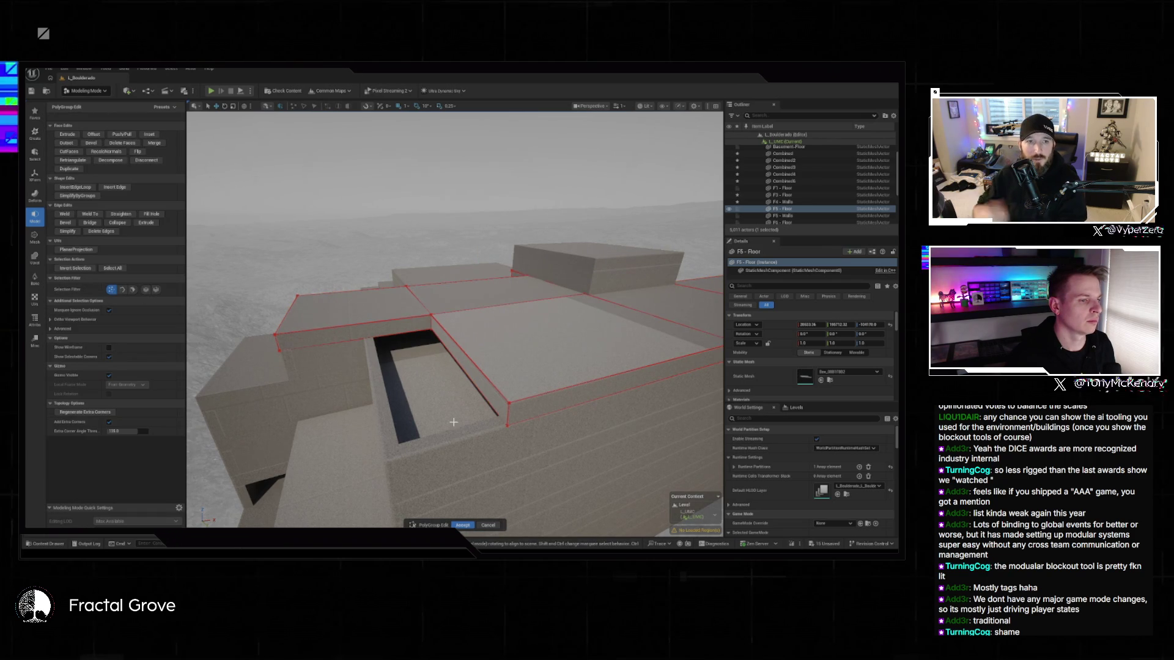
pyautogui.click(497, 393)
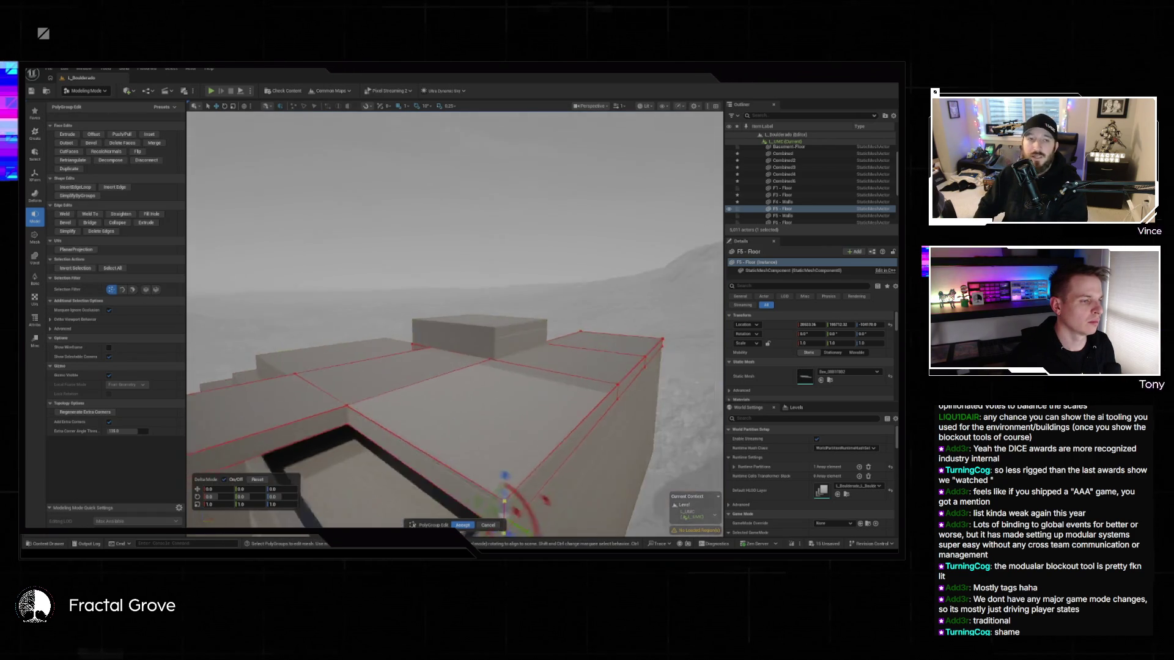
pyautogui.scroll(1, 426, 349)
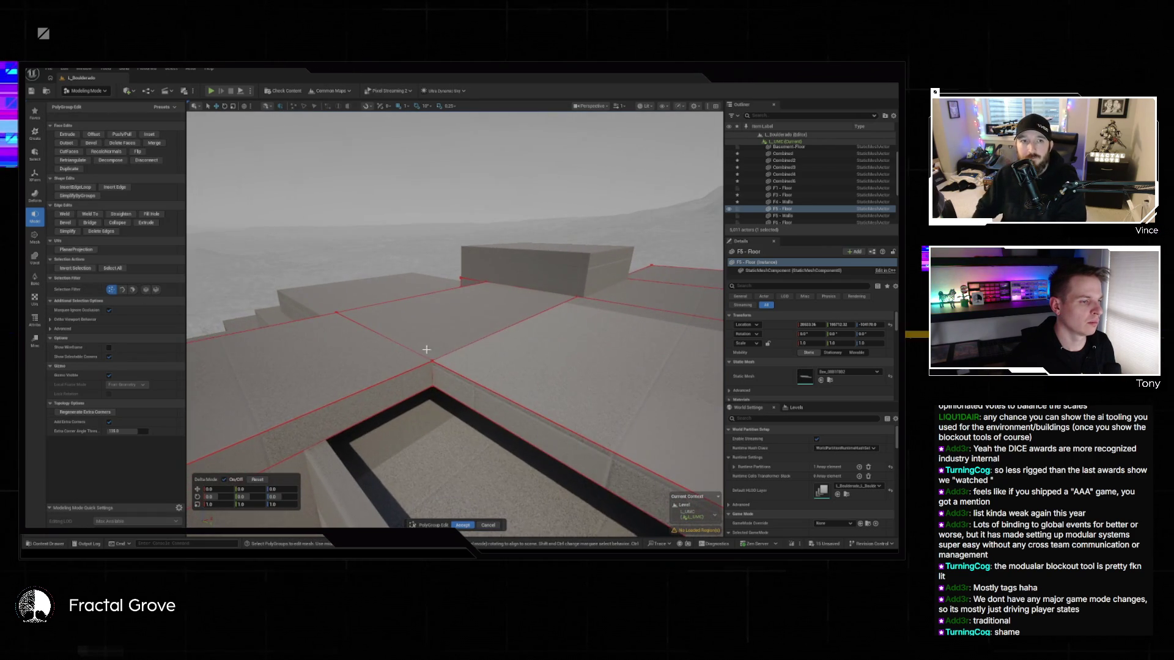
pyautogui.click(438, 378)
pyautogui.press('f')
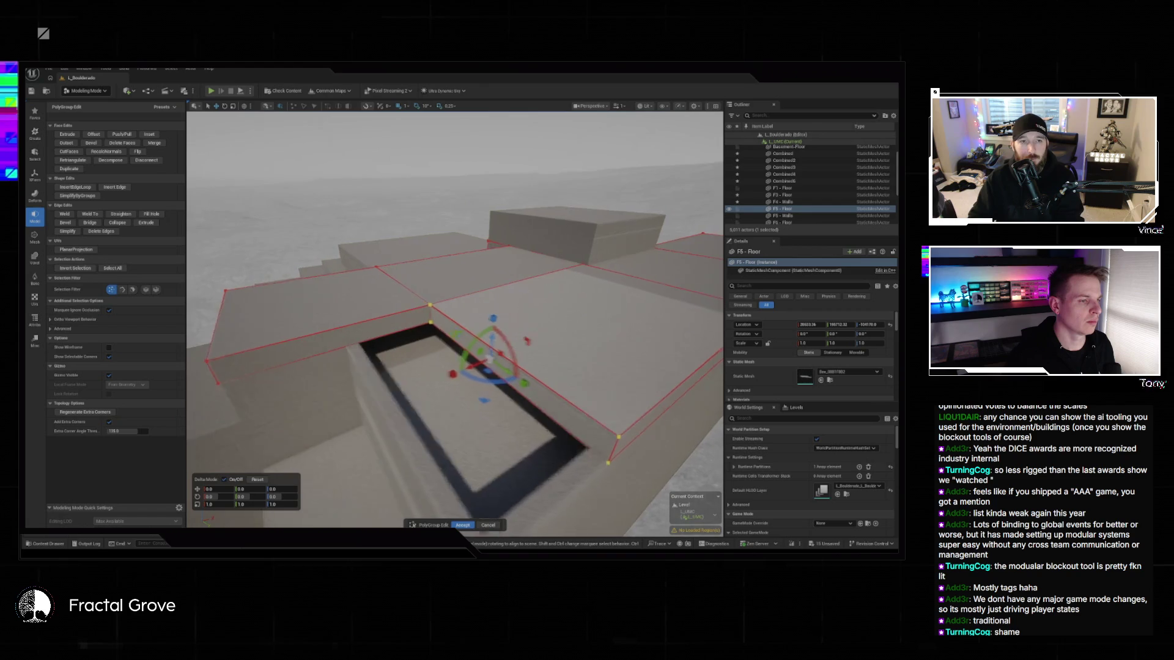
# - Move the hole's edges about -504 on X to narrow it to a thin slit
pyautogui.moveTo(453, 368)
pyautogui.mouseDown()
pyautogui.moveTo(328, 396)
pyautogui.moveTo(366, 390)
pyautogui.mouseUp()
pyautogui.hotkey('ctrl', 'z')
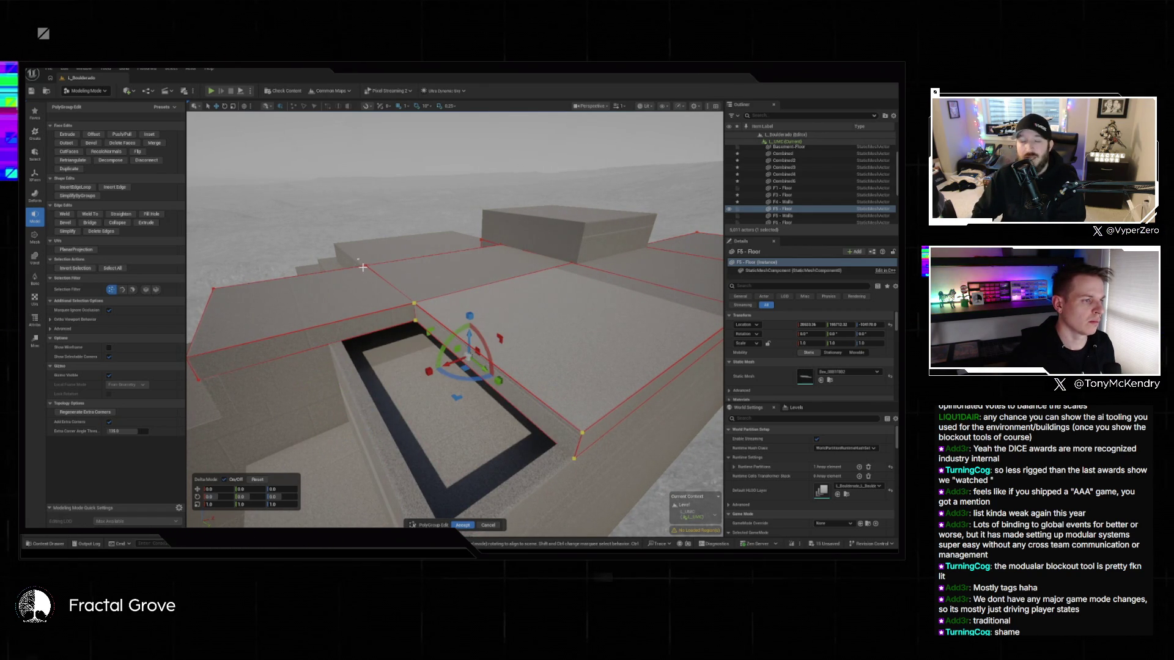
pyautogui.moveTo(448, 361); pyautogui.dragTo(269, 340)
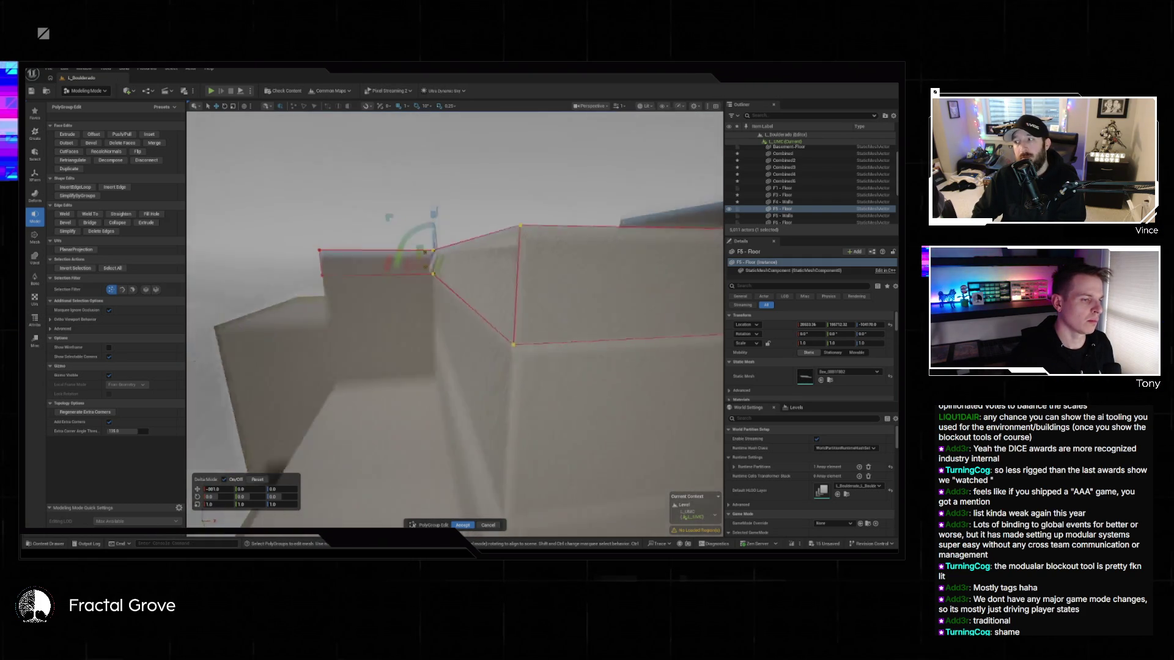
pyautogui.scroll(5, 302, 358)
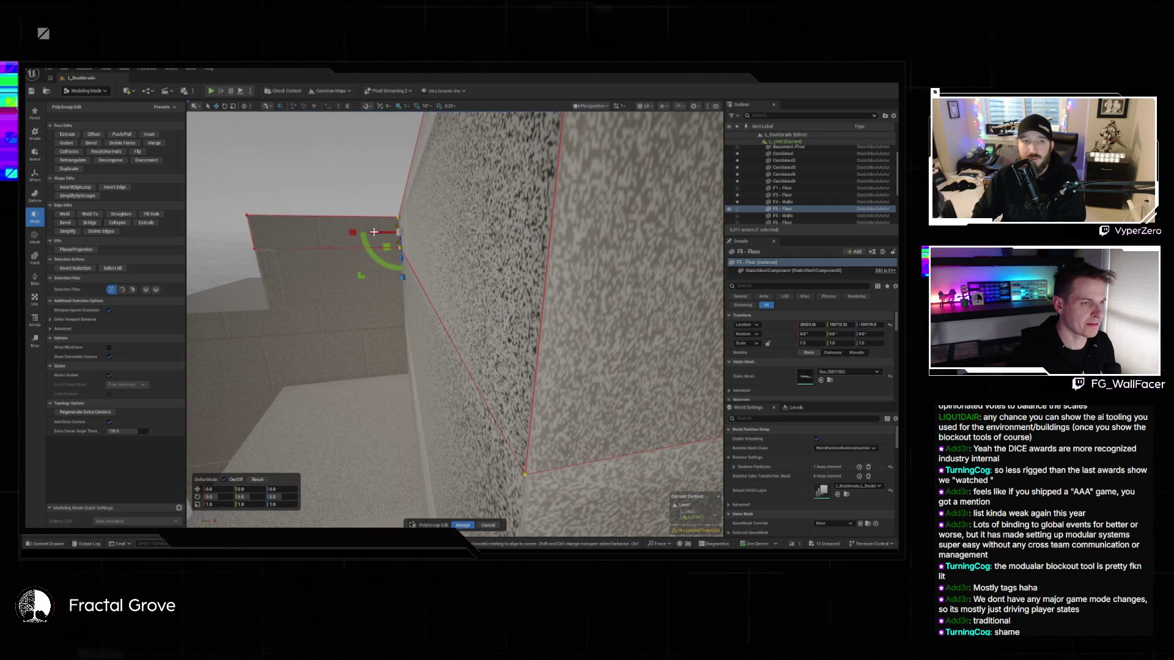
pyautogui.scroll(-3, 455, 318)
pyautogui.scroll(-5, 455, 318)
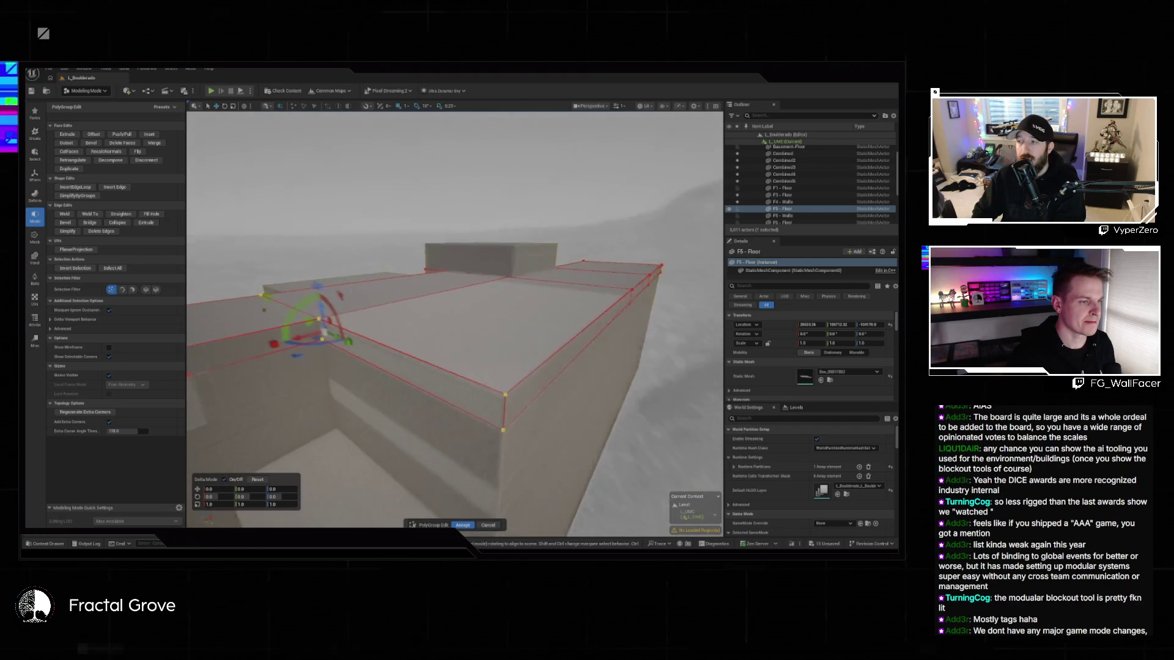
pyautogui.scroll(3, 455, 318)
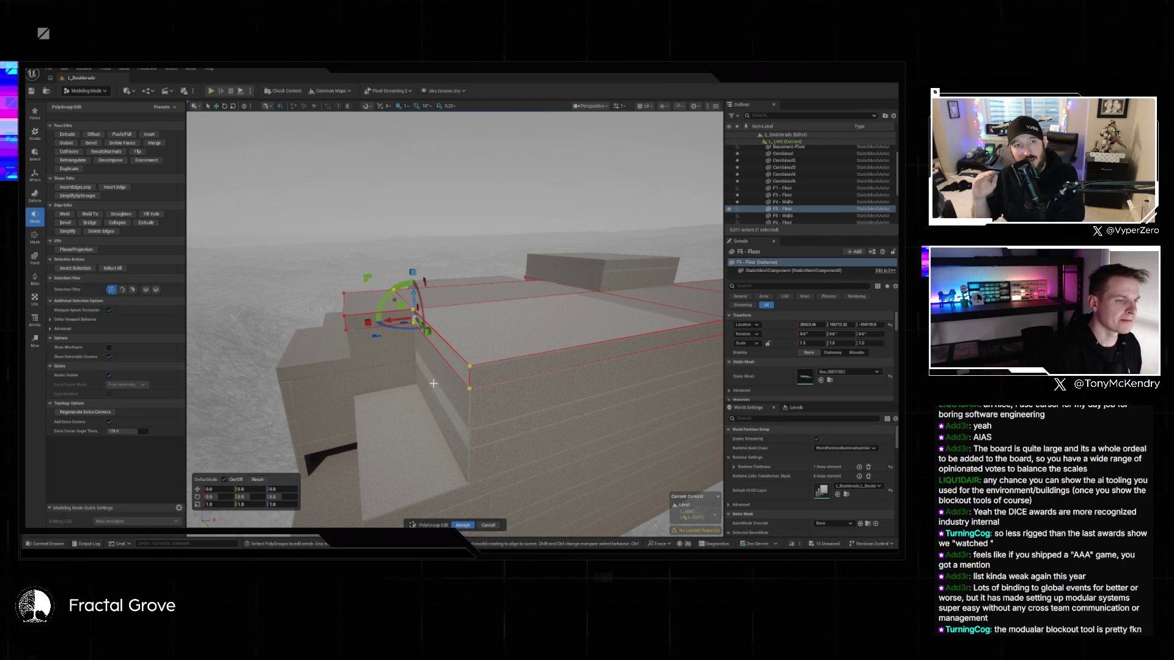
# - Clear the face selection and accept the F5 - Floor PolyGroup edit
pyautogui.moveTo(433, 383)
pyautogui.mouseDown()
pyautogui.moveTo(439, 422)
pyautogui.moveTo(432, 383)
pyautogui.mouseUp()
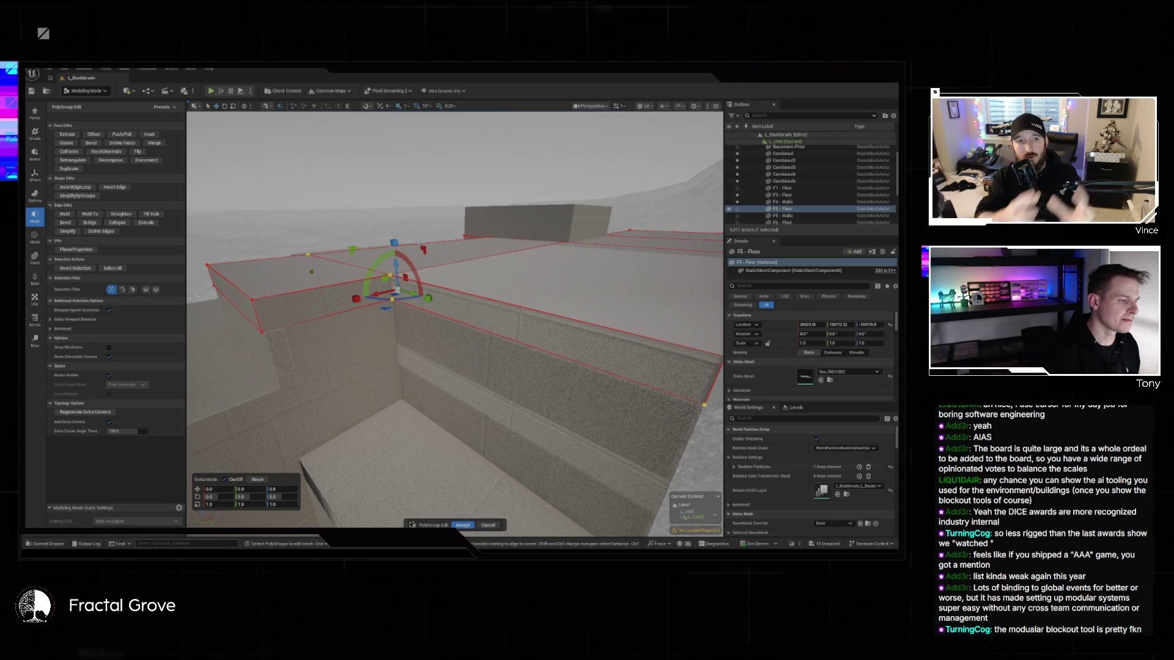
pyautogui.press('Escape')
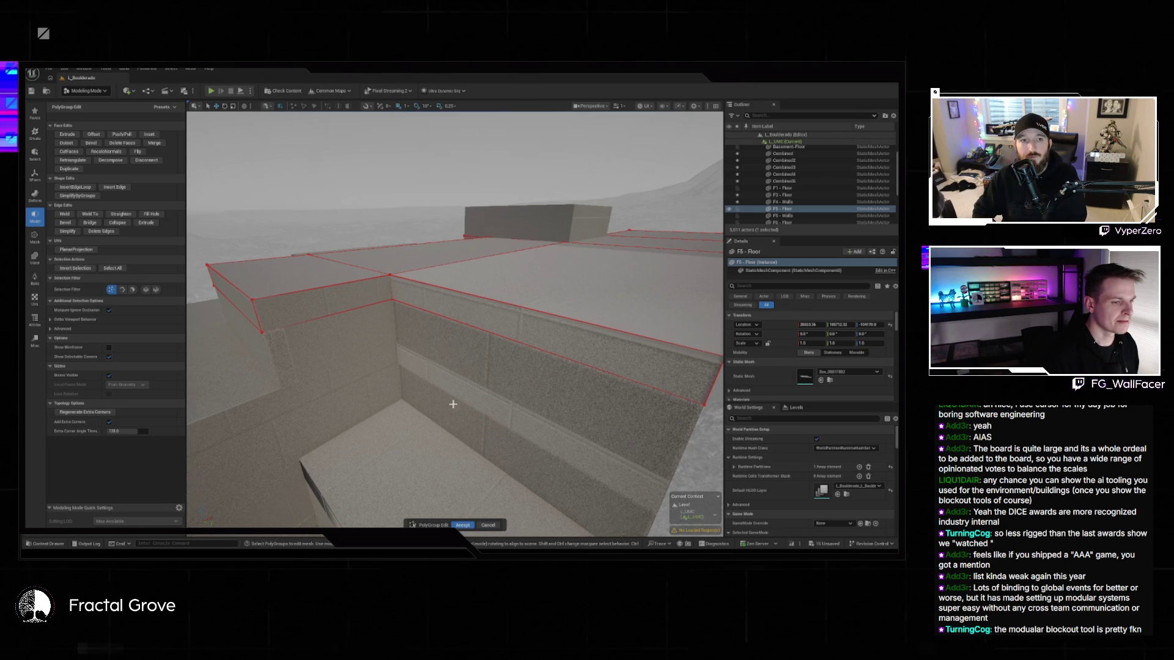
pyautogui.click(457, 525)
pyautogui.click(544, 476)
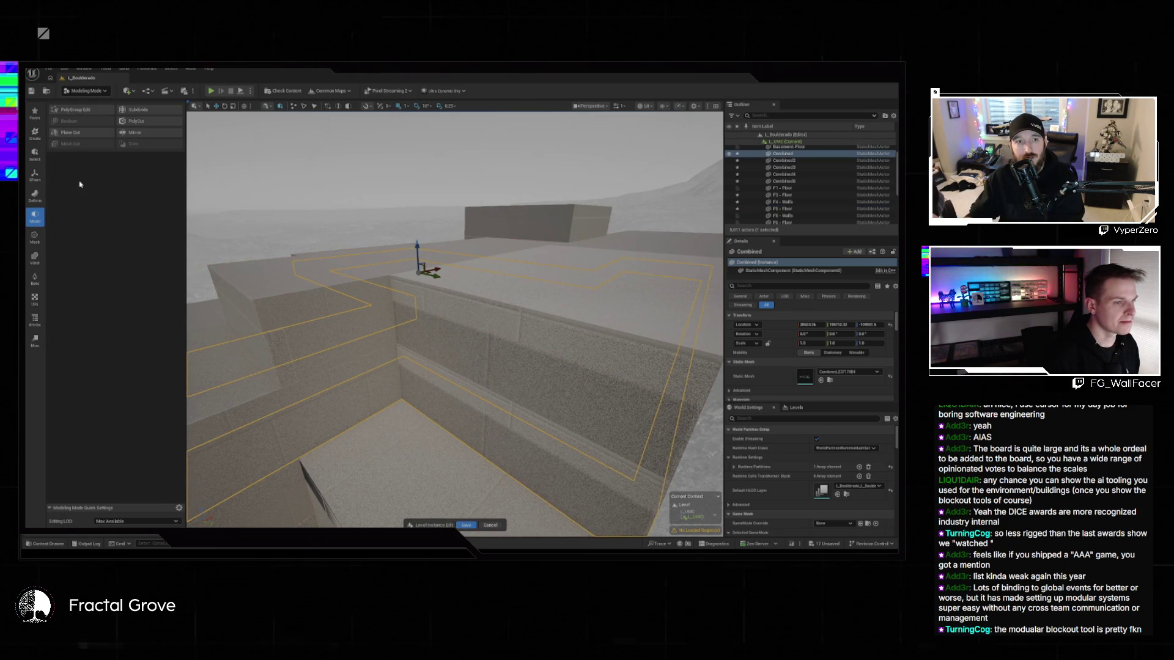
# - Run a brief PolyGroup Edit pass on Combined, then launch Plane Cut on it
pyautogui.click(74, 110)
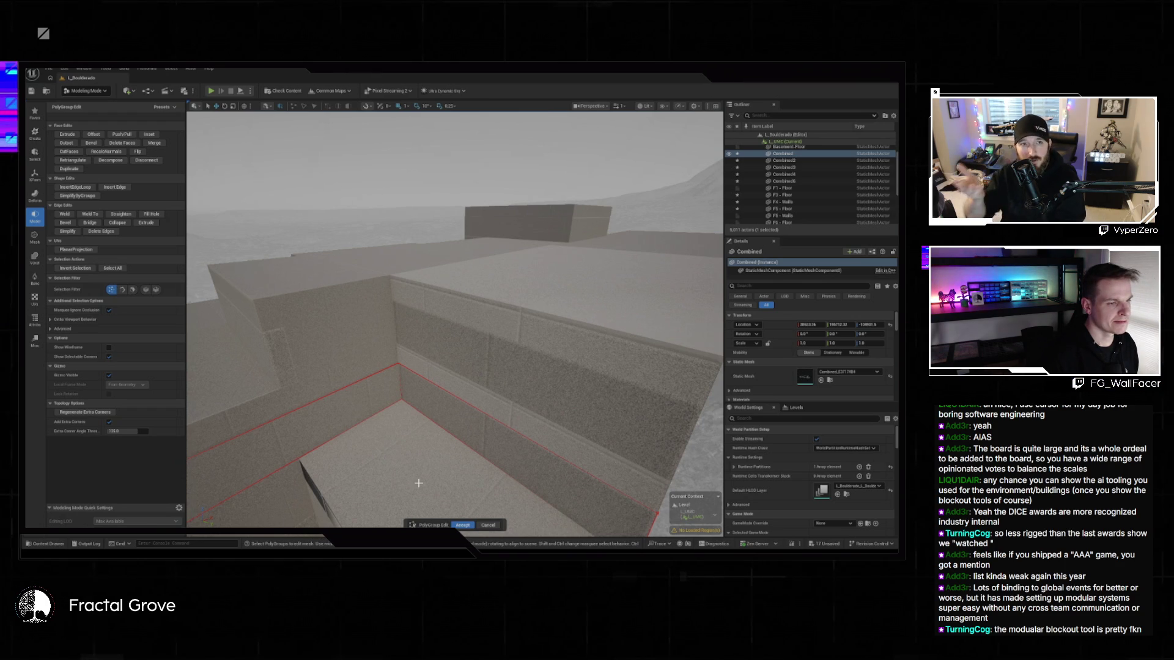
pyautogui.moveTo(419, 483)
pyautogui.mouseDown()
pyautogui.moveTo(513, 480)
pyautogui.moveTo(203, 355)
pyautogui.mouseUp()
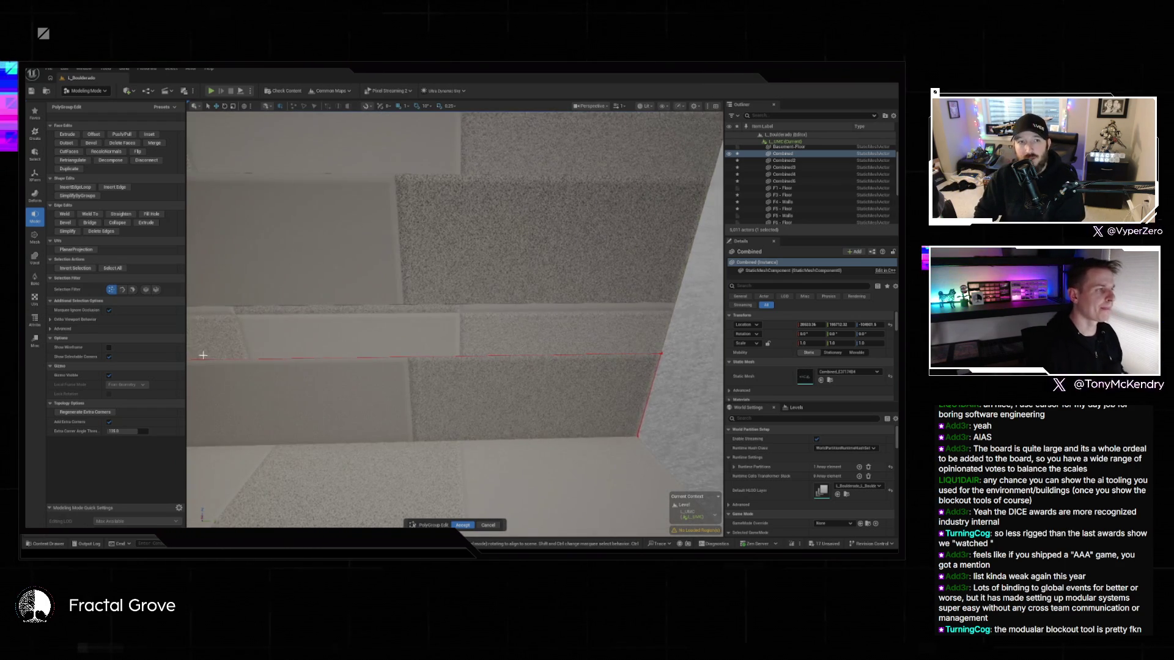
pyautogui.click(463, 525)
pyautogui.click(69, 132)
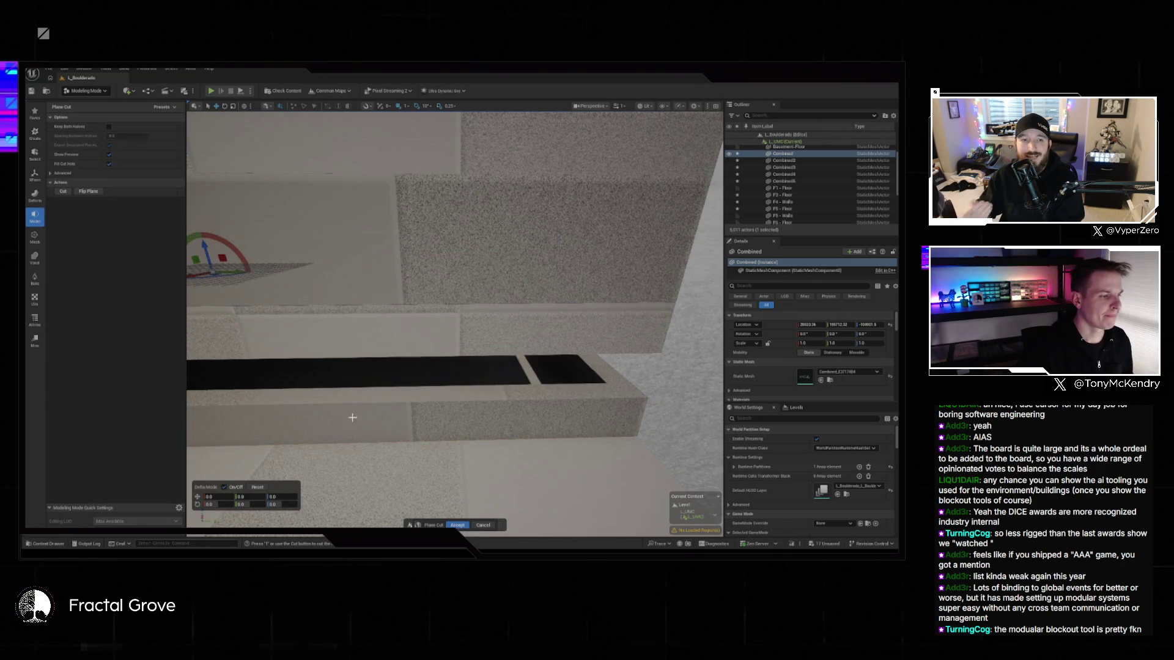
# - Rotate the cut plane 90° to vertical and slide it to the wall's edge
pyautogui.click(213, 505)
pyautogui.write('90')
pyautogui.press('Return')
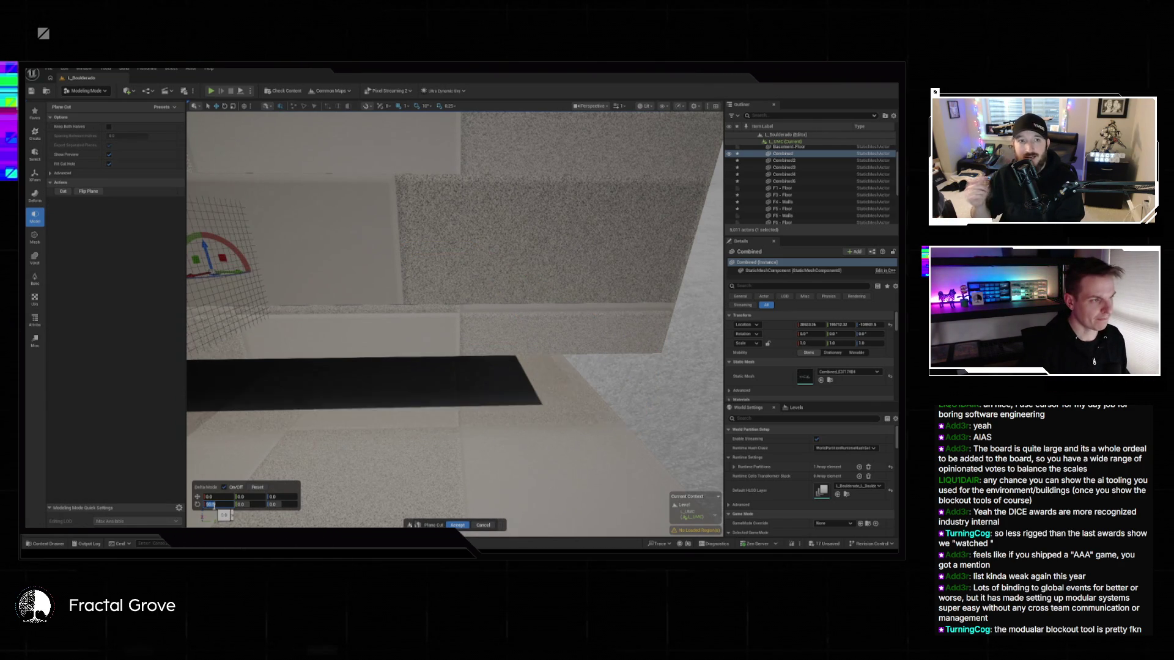
pyautogui.moveTo(245, 270)
pyautogui.mouseDown()
pyautogui.moveTo(550, 261)
pyautogui.moveTo(559, 226)
pyautogui.mouseUp()
pyautogui.moveTo(459, 208); pyautogui.dragTo(418, 208)
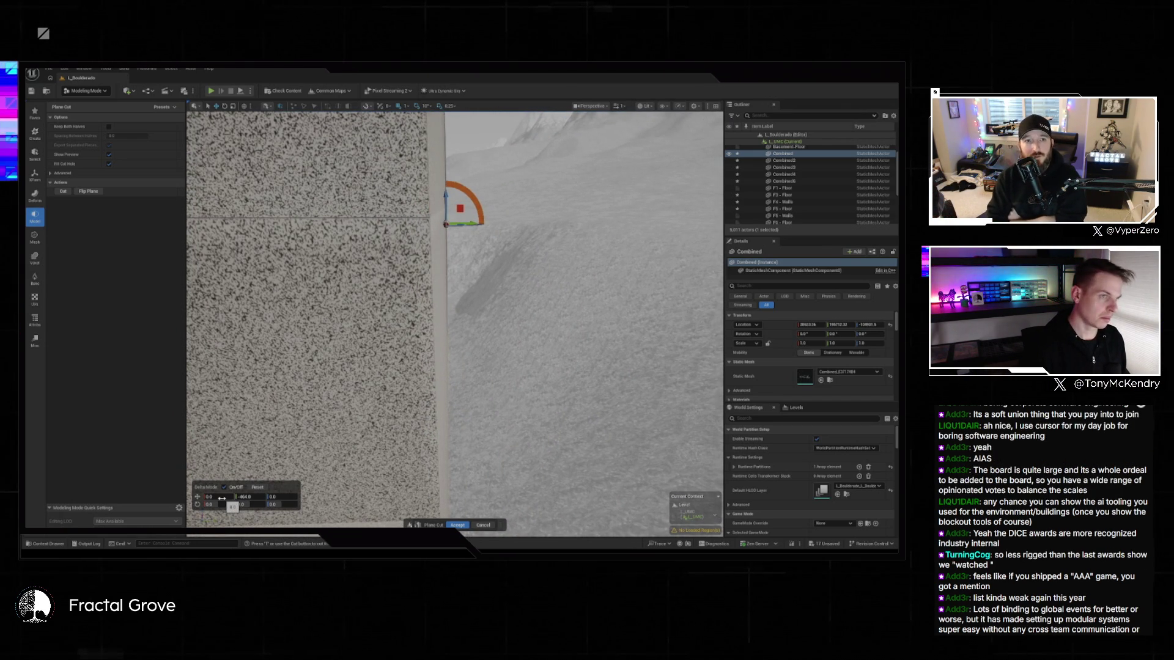
# - Change the cut plane's offset value from -464.0 to 961
pyautogui.click(244, 498)
pyautogui.click(248, 497)
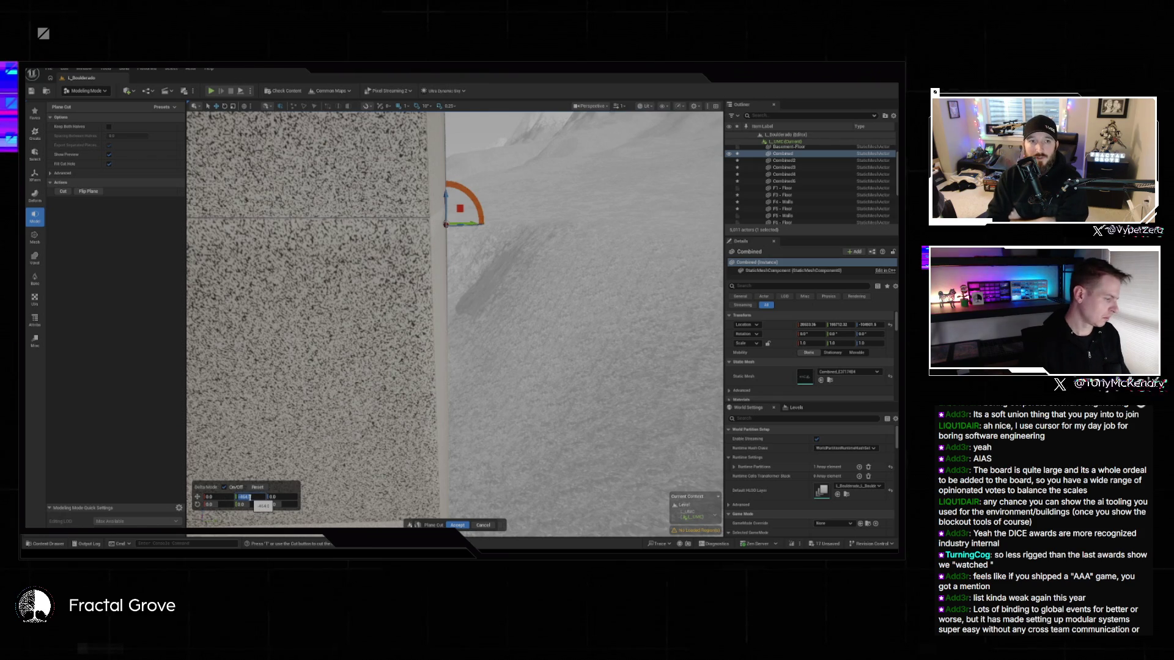
pyautogui.click(249, 497)
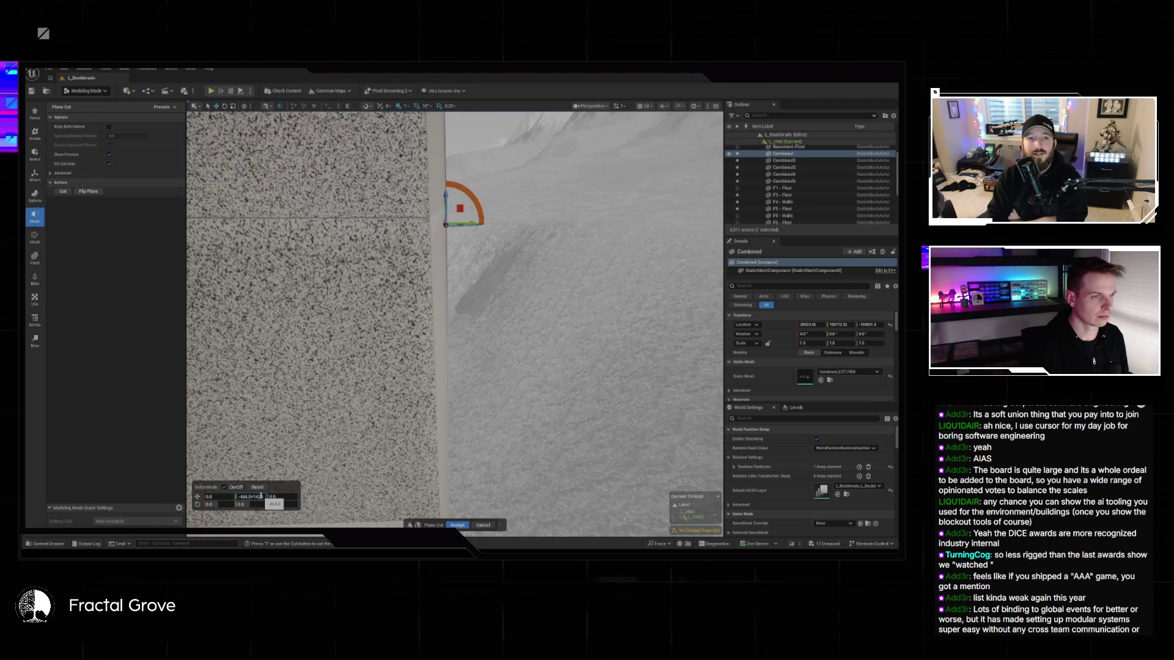
pyautogui.press('Return')
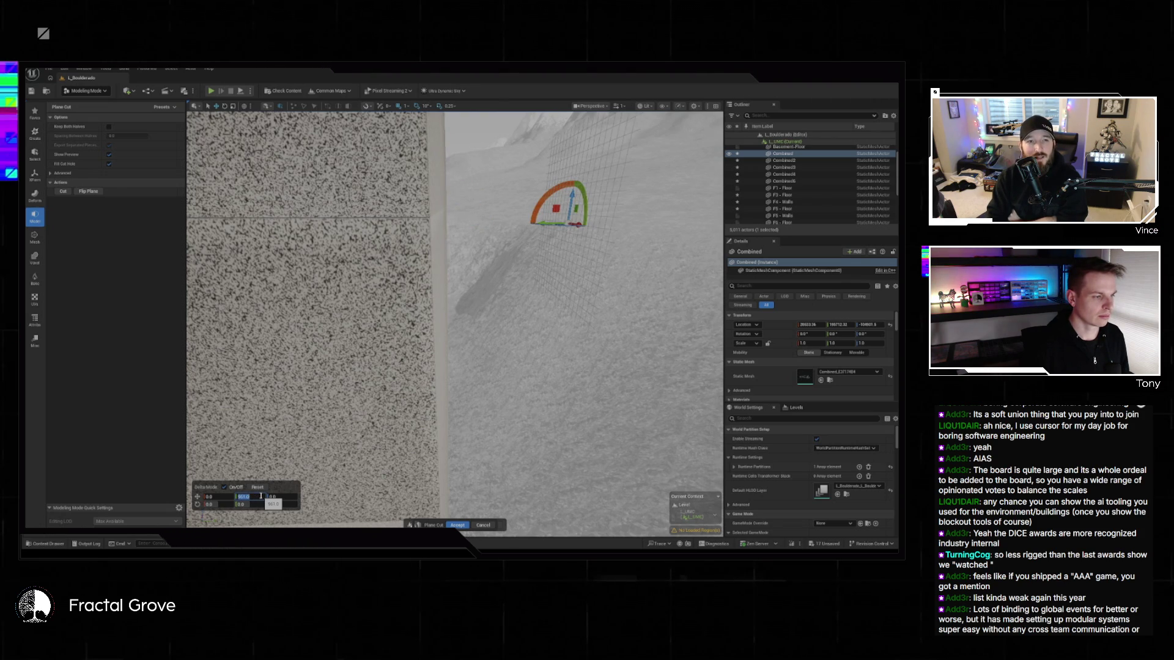